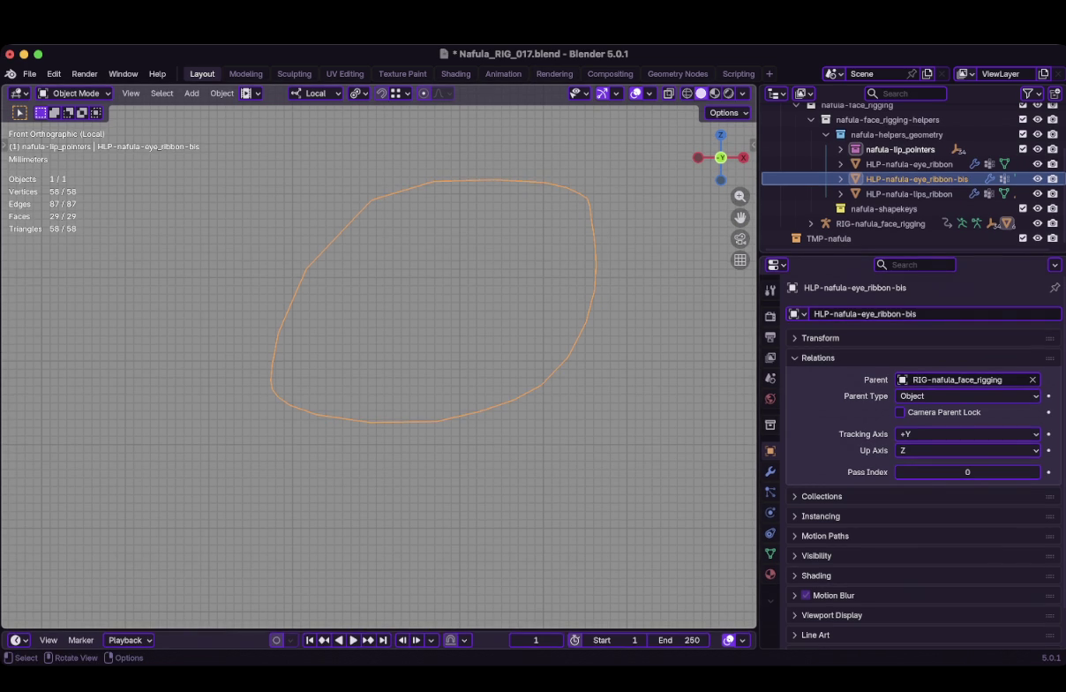
Check the eye ribbon loop's vertices in Edit Mode, then return to Object Mode
key("alt+a")
key("Tab")
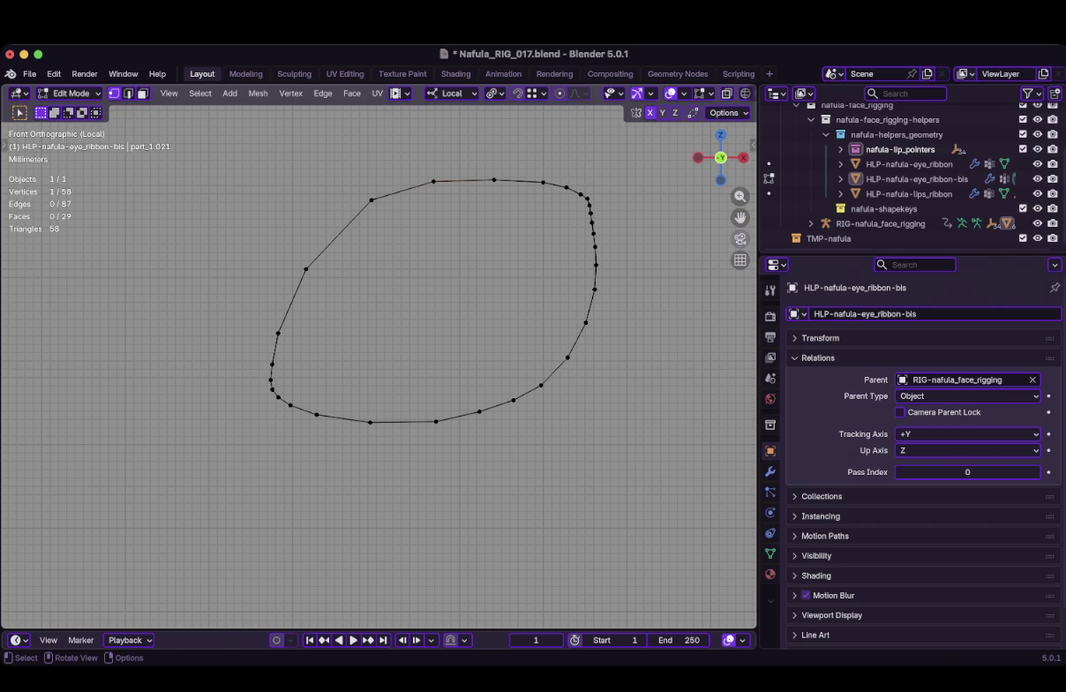
key("Tab")
Isolate RIG-nafula_face_rigging and HLP-nafula-eye_ribbon-bis together in local view, with the rig active
key("KP_Divide")
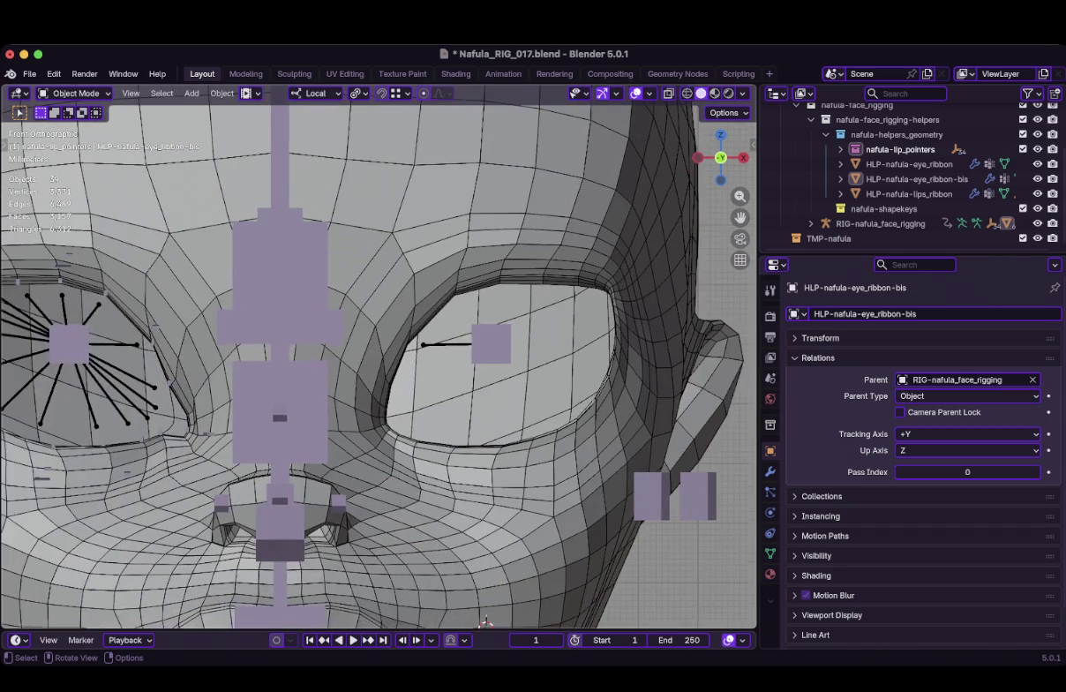
key("ctrl+z")
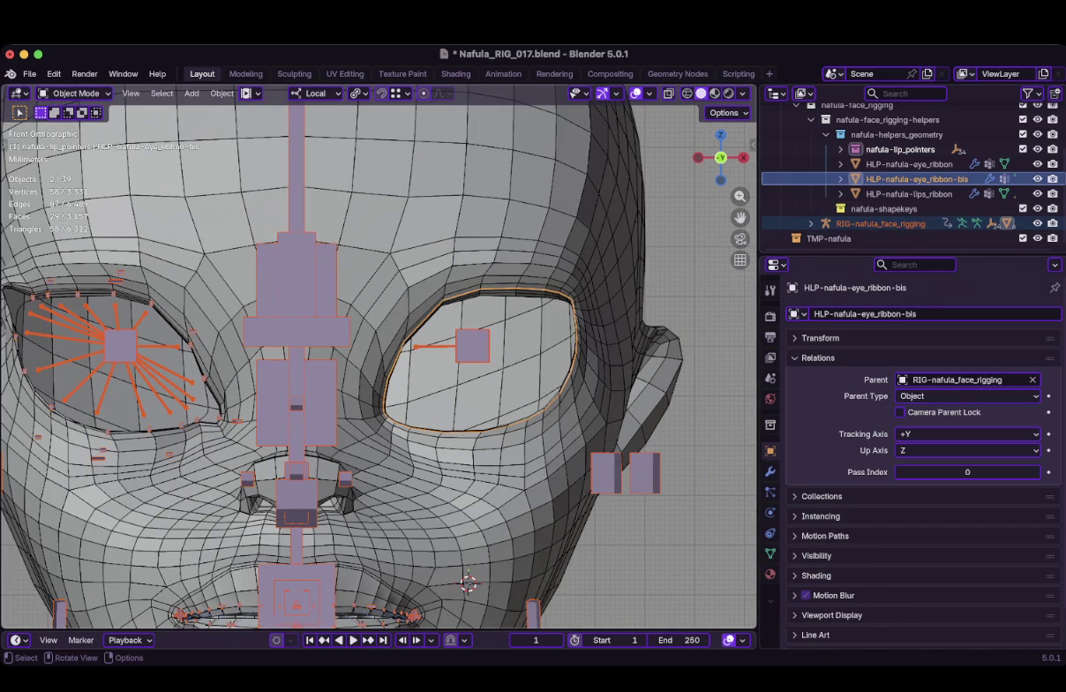
key("KP_Divide")
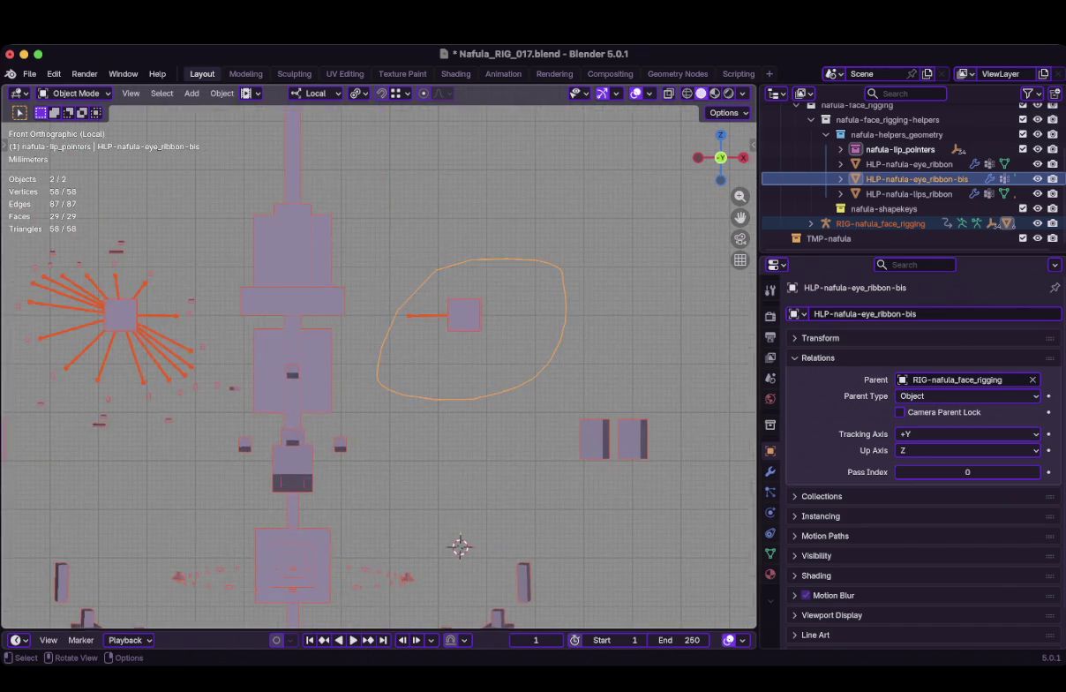
scroll(378, 366, "up", 4)
left_click(481, 272)
Enter the rig's Edit Mode, orbit around the eye loop and clear the bone selection
key("Tab")
scroll(188, 542, "down", 4)
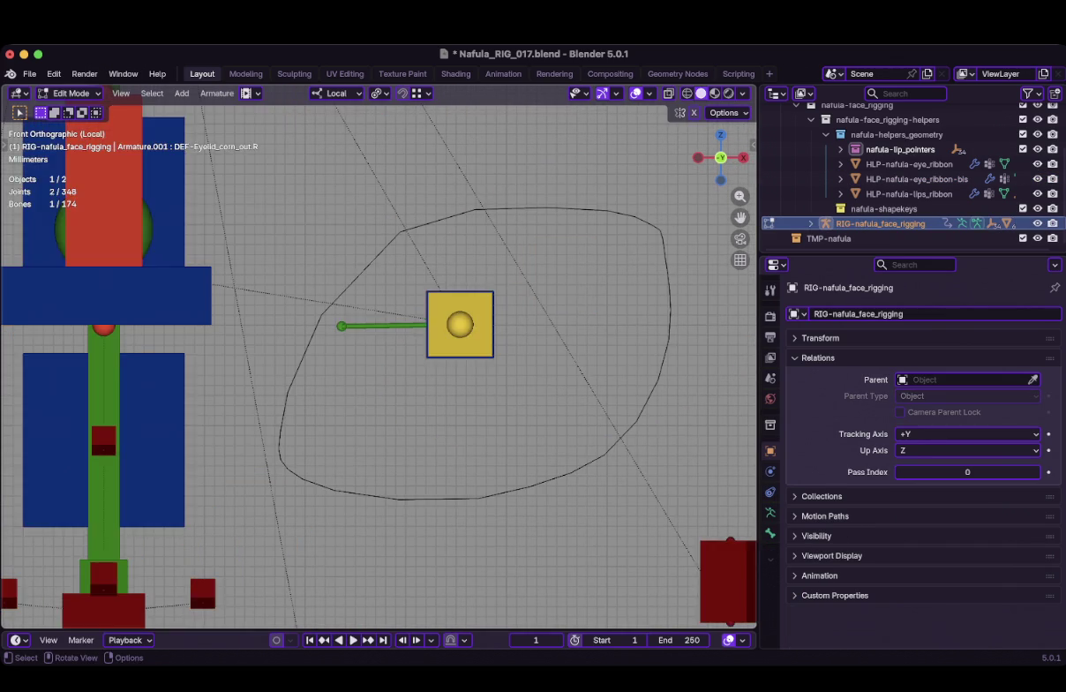
scroll(188, 542, "down", 4)
scroll(188, 542, "up", 4)
scroll(188, 542, "up", 2)
mouse_move(188, 542)
middle_mouse_down()
mouse_move(418, 617)
mouse_move(442, 595)
middle_mouse_up()
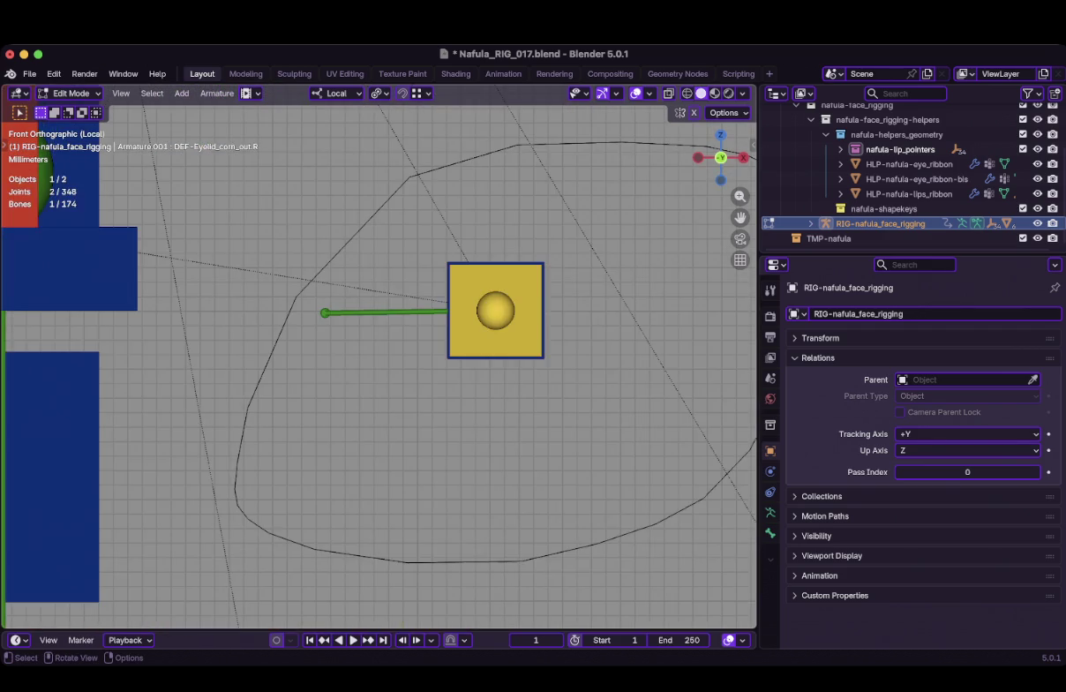
scroll(275, 393, "down", 4)
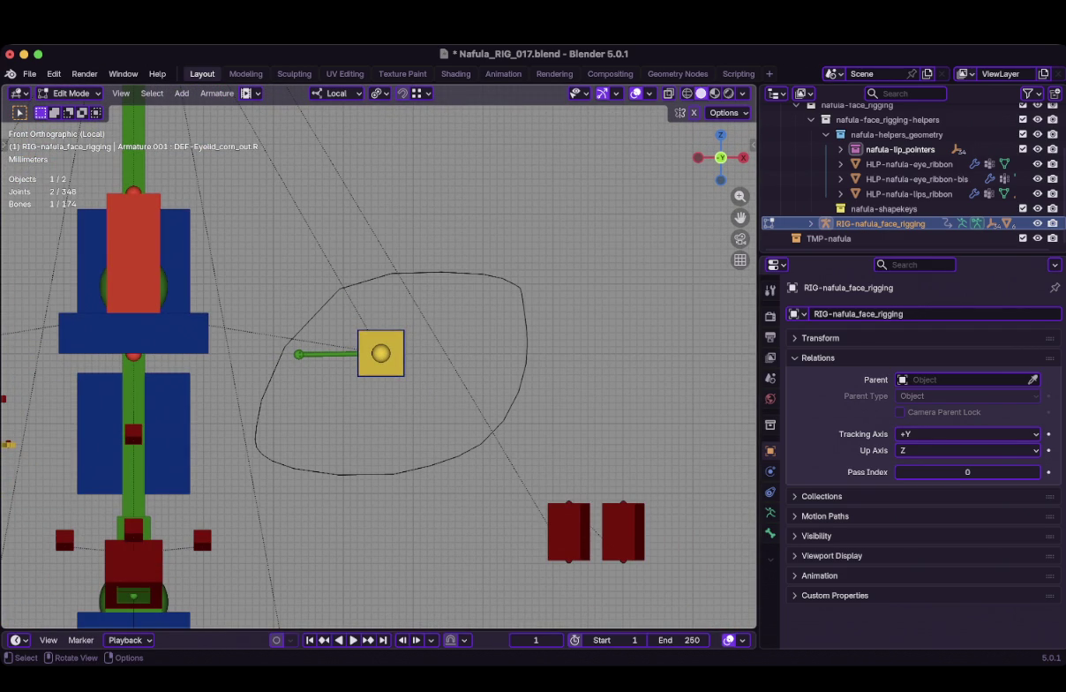
mouse_move(442, 595)
middle_mouse_down()
mouse_move(374, 575)
mouse_move(319, 486)
middle_mouse_up()
left_click(320, 487)
key("Tab")
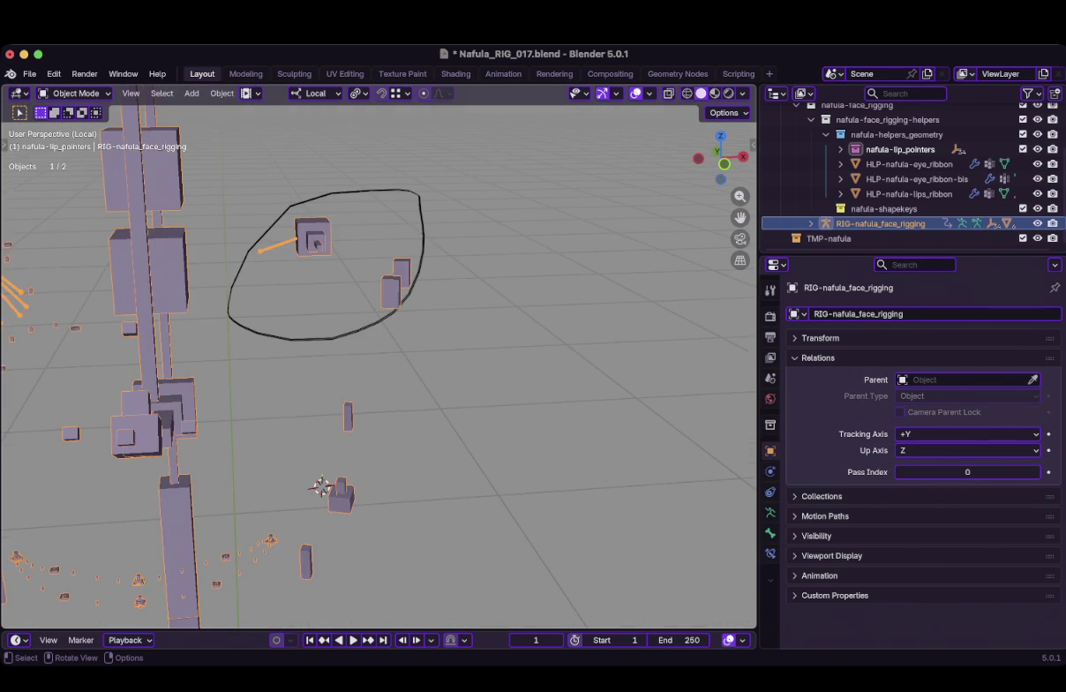
Check a vertex on the upper eye loop, then put the face rig back in Edit Mode
left_click(909, 178)
key("Tab")
left_click(290, 206)
key("Tab")
middle_click_drag(353, 397, 380, 353)
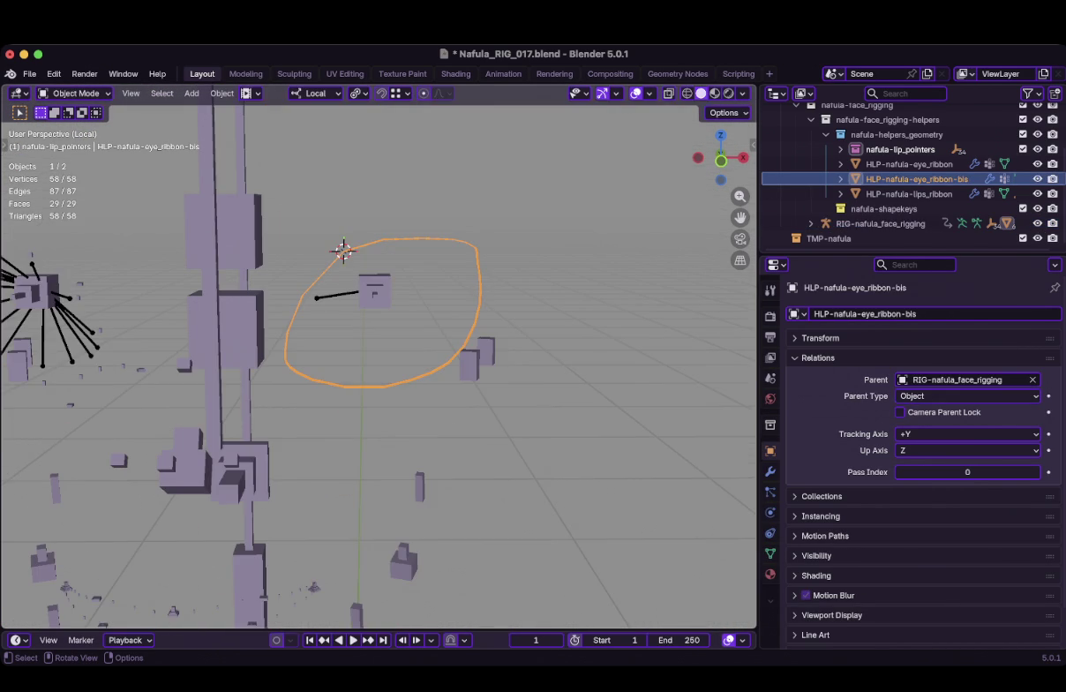
left_click(880, 224)
key("Tab")
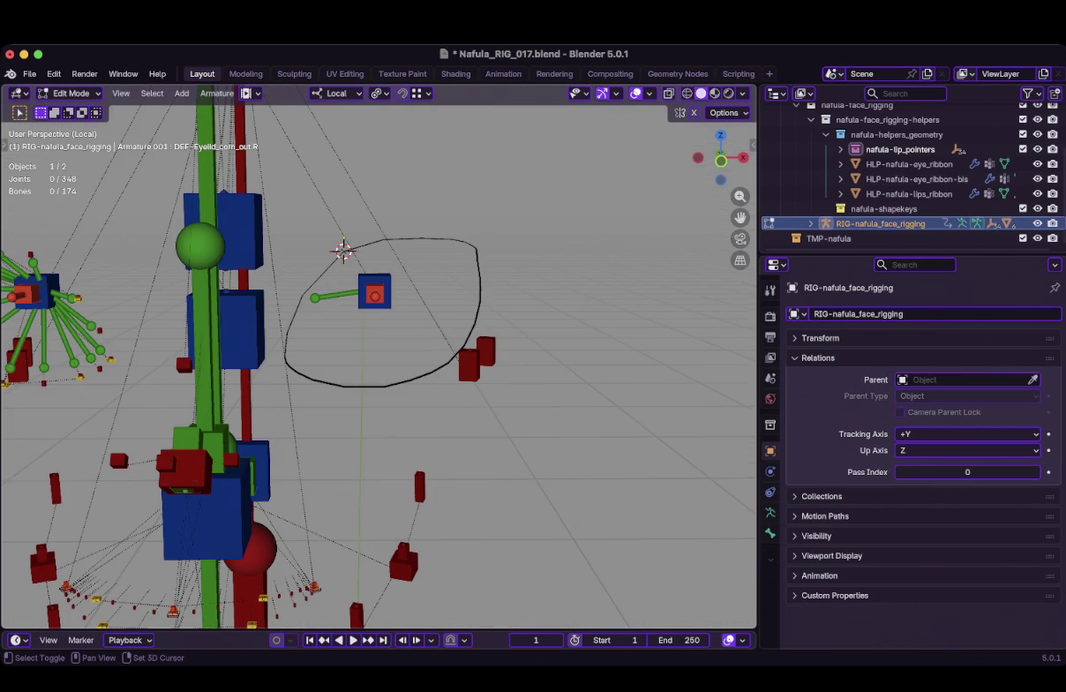
Add a new bone at the upper eye-loop point and scale it down small
key("shift+a")
scroll(370, 309, "down", 5)
scroll(370, 309, "down", 2)
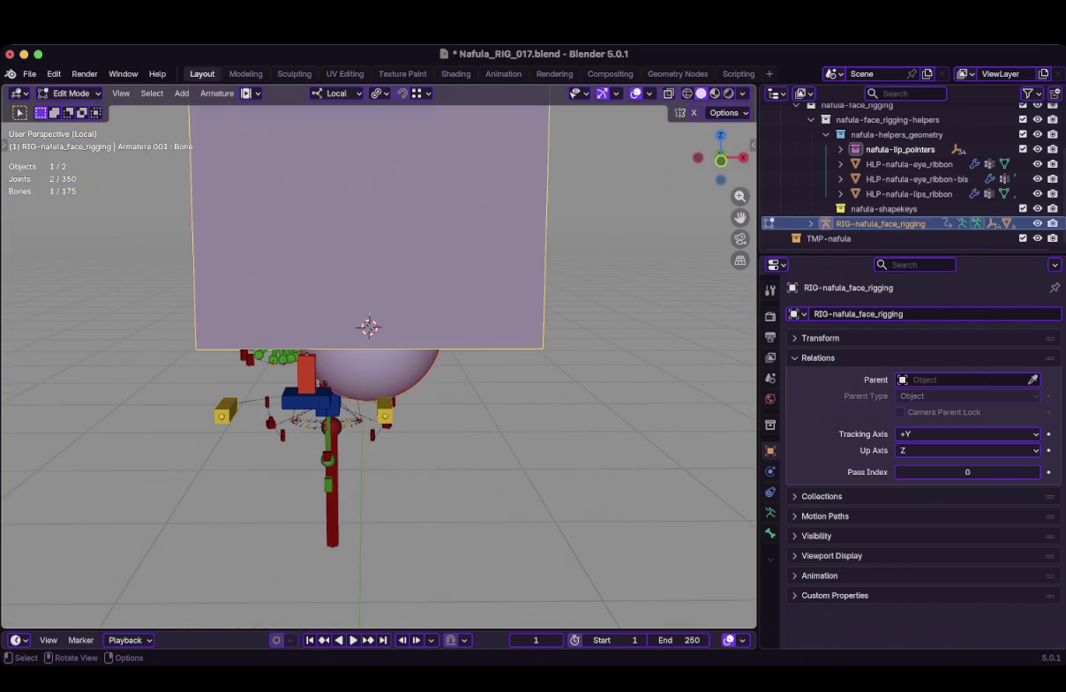
key("s")
left_click(377, 305)
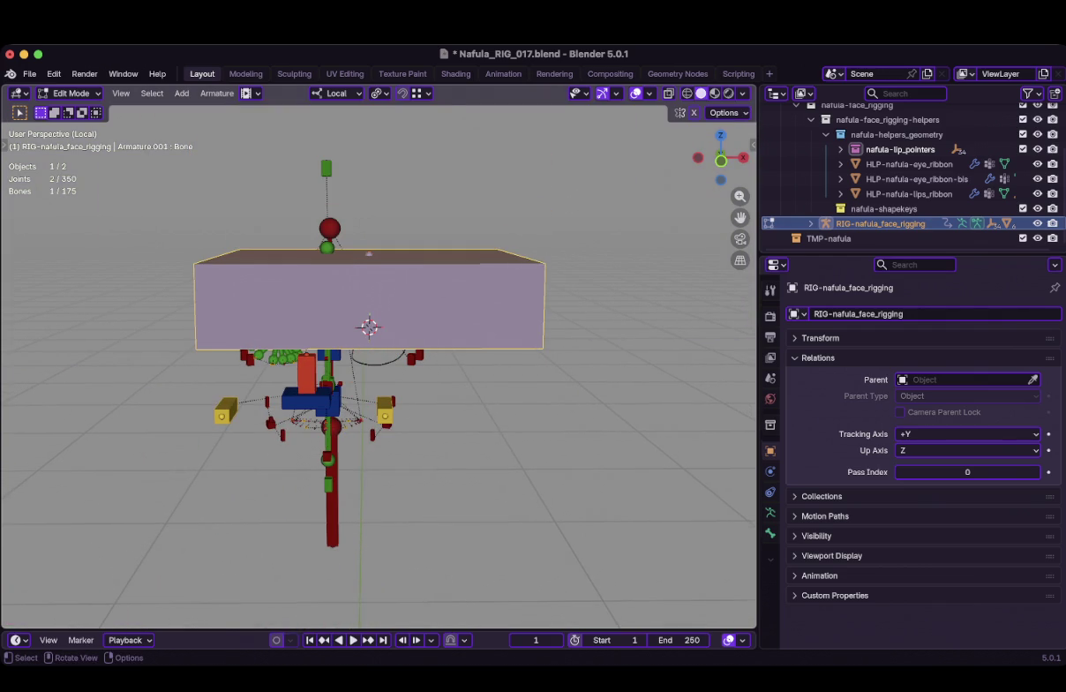
key("s")
left_click(472, 311)
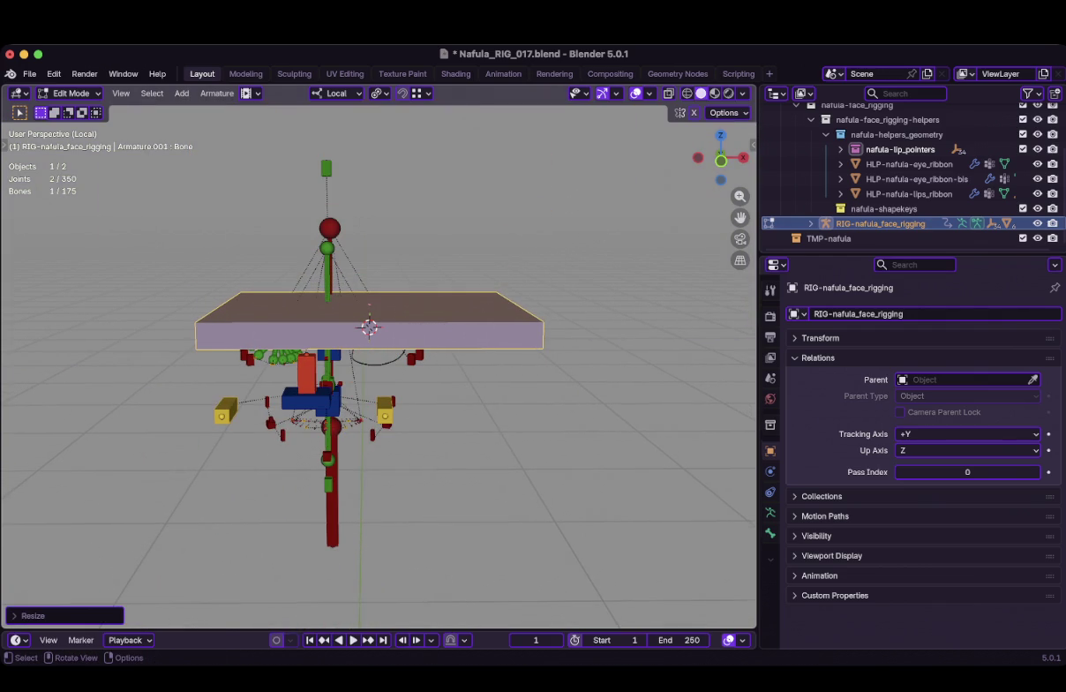
key("s")
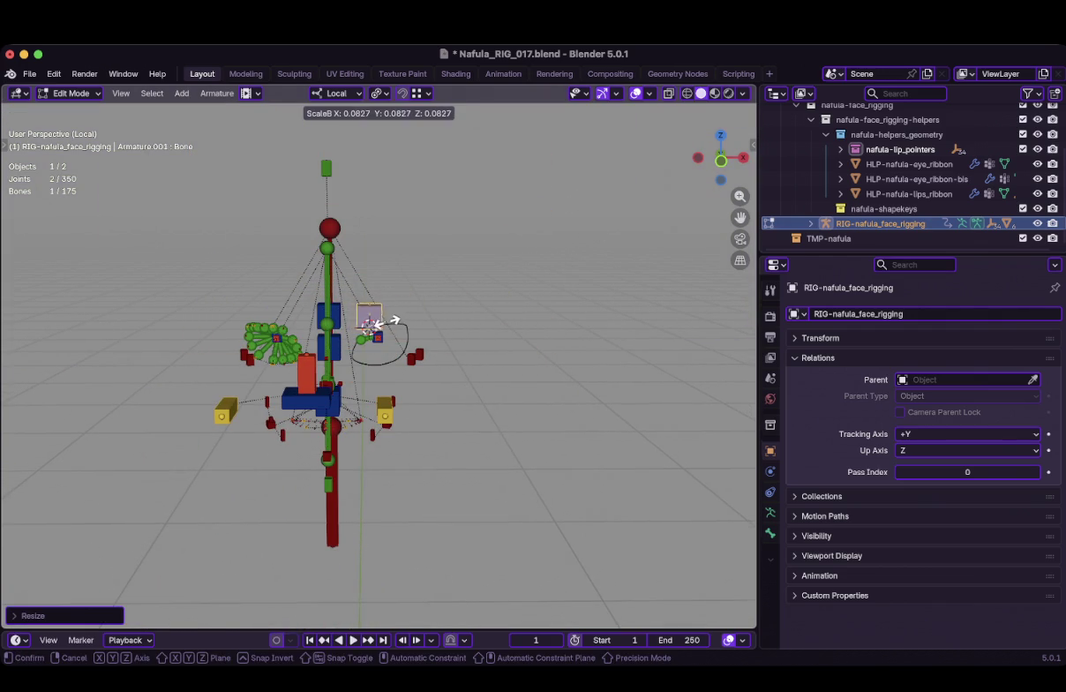
left_click(371, 319)
key("KP_Decimal")
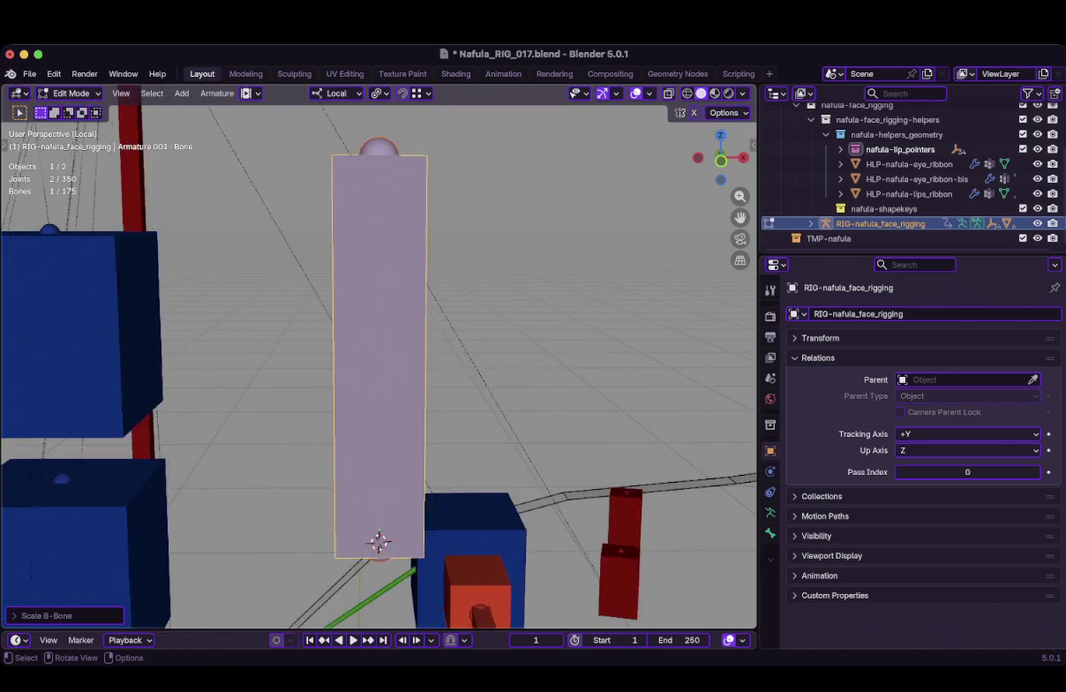
scroll(376, 547, "down", 2)
scroll(376, 450, "down", 2)
key("s")
left_click_drag(486, 354, 423, 417)
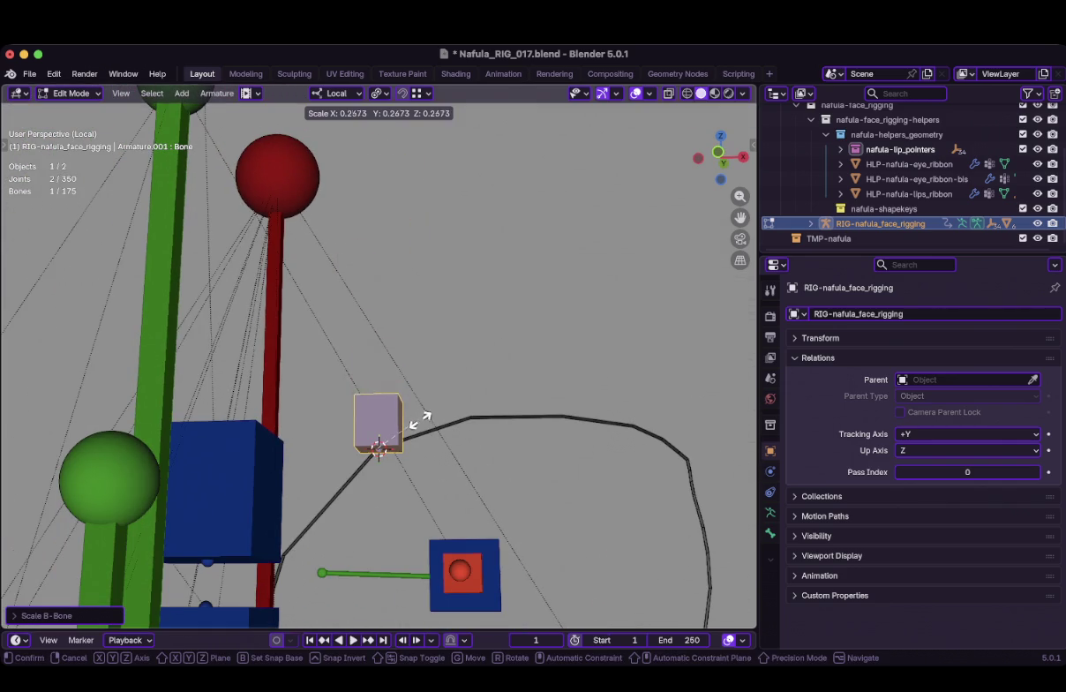
left_click(397, 396)
In front view, flatten the bone along Z and thin its B-Bone display
key("KP_1")
scroll(376, 441, "up", 4)
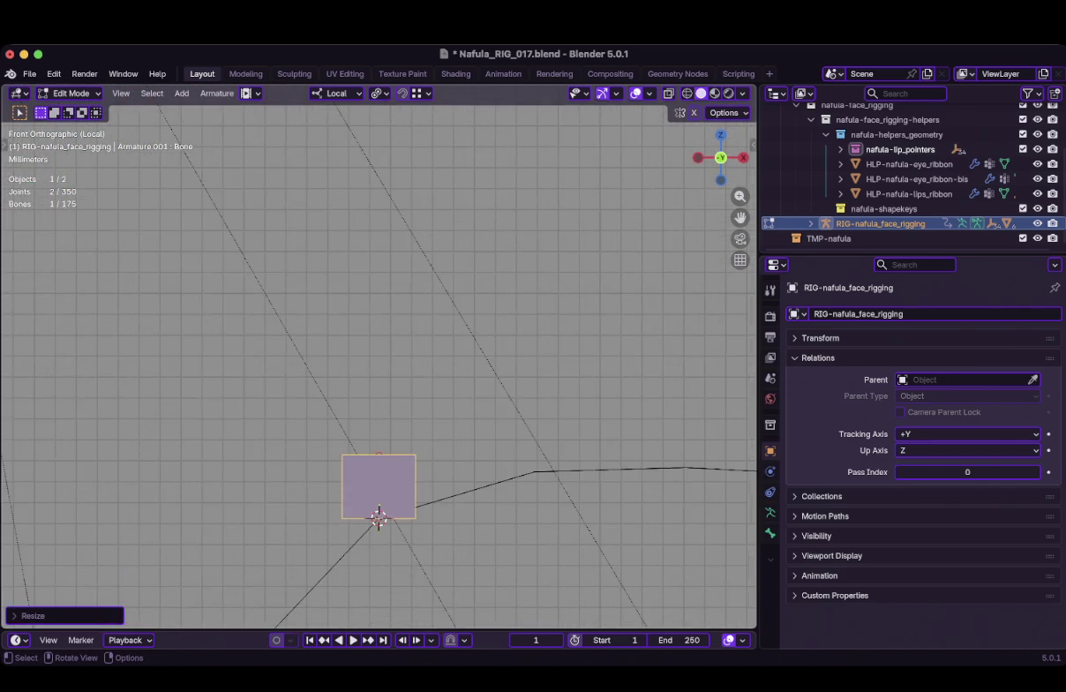
middle_click_drag(376, 519, 336, 304, "shift")
key("s")
key("z")
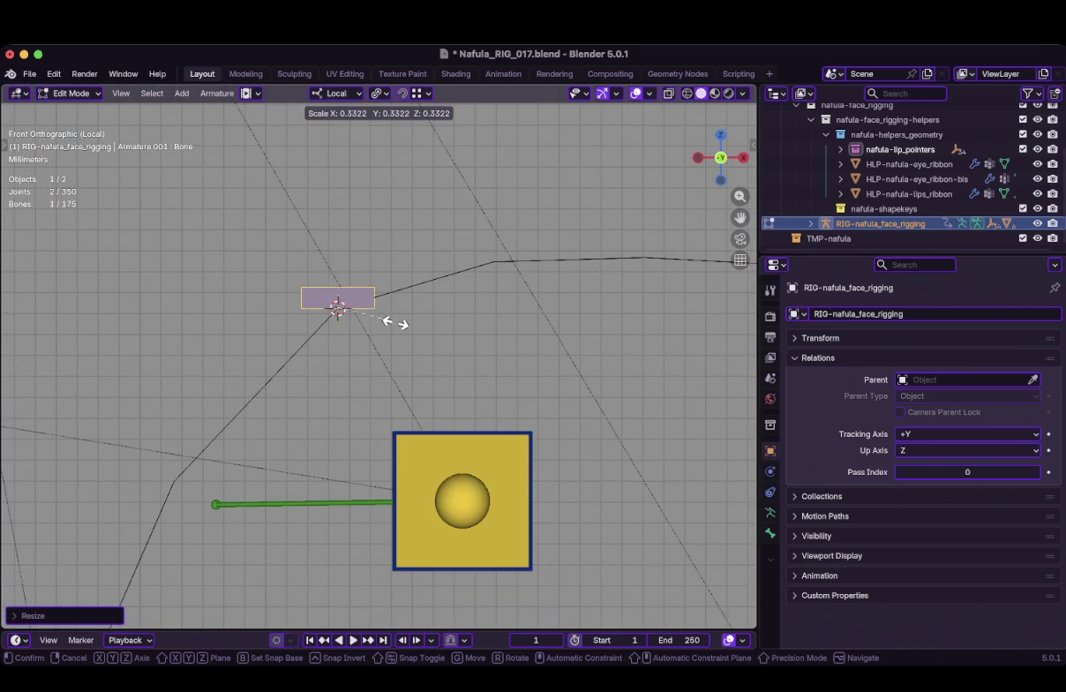
left_click(362, 306)
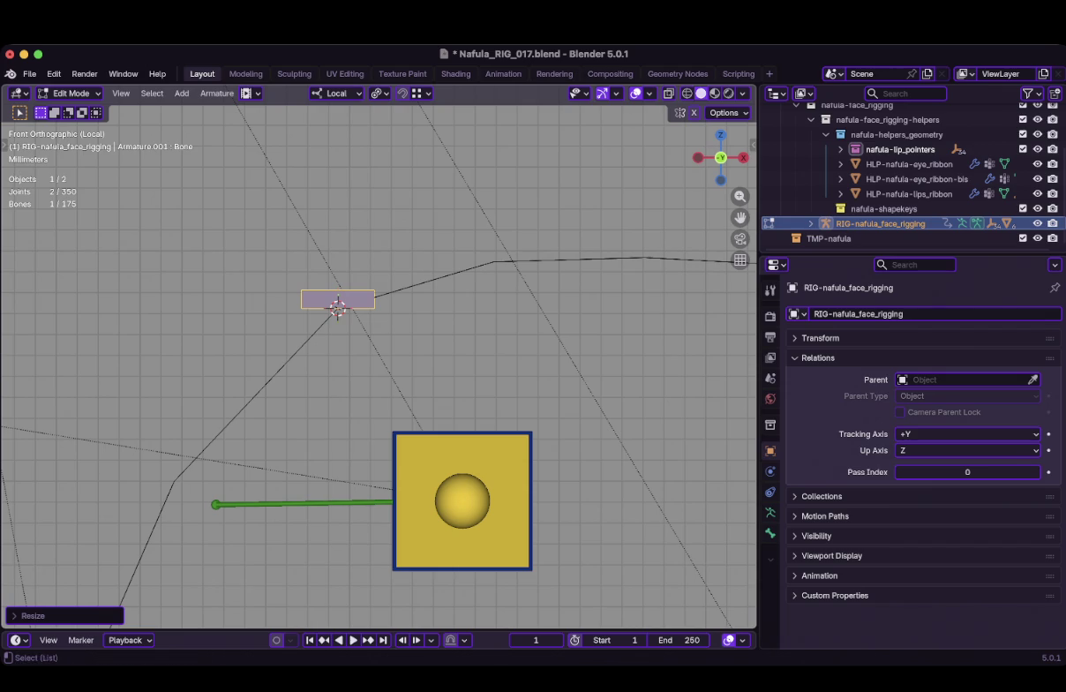
key("ctrl+alt+s")
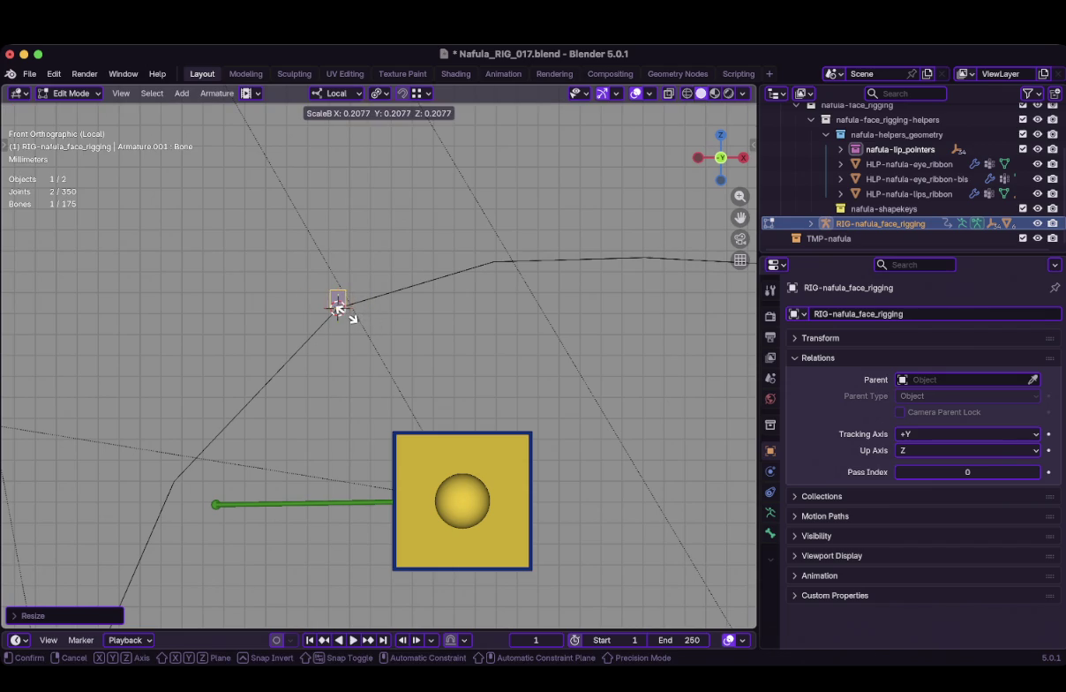
left_click(338, 306)
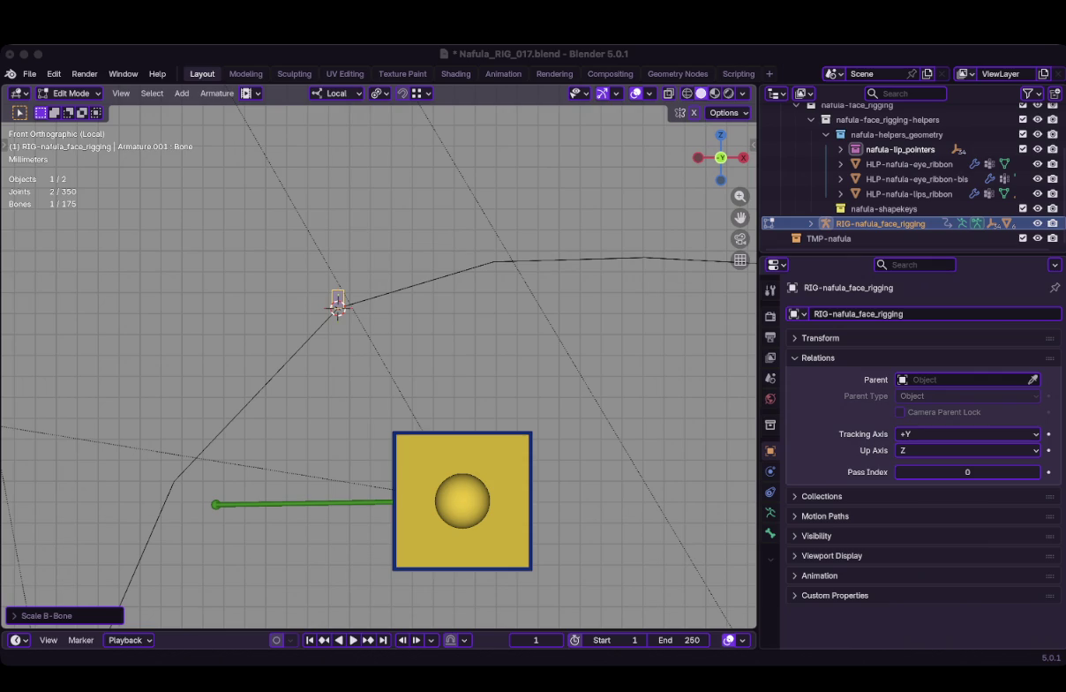
middle_click_drag(338, 306, 271, 240)
Rename the new bone to DEF-Eyelid_mid_upp.L in the Bone properties
key("KP_5")
scroll(274, 245, "up", 4)
key("KP_1")
left_click(770, 533)
left_click(933, 314)
type("DEF")
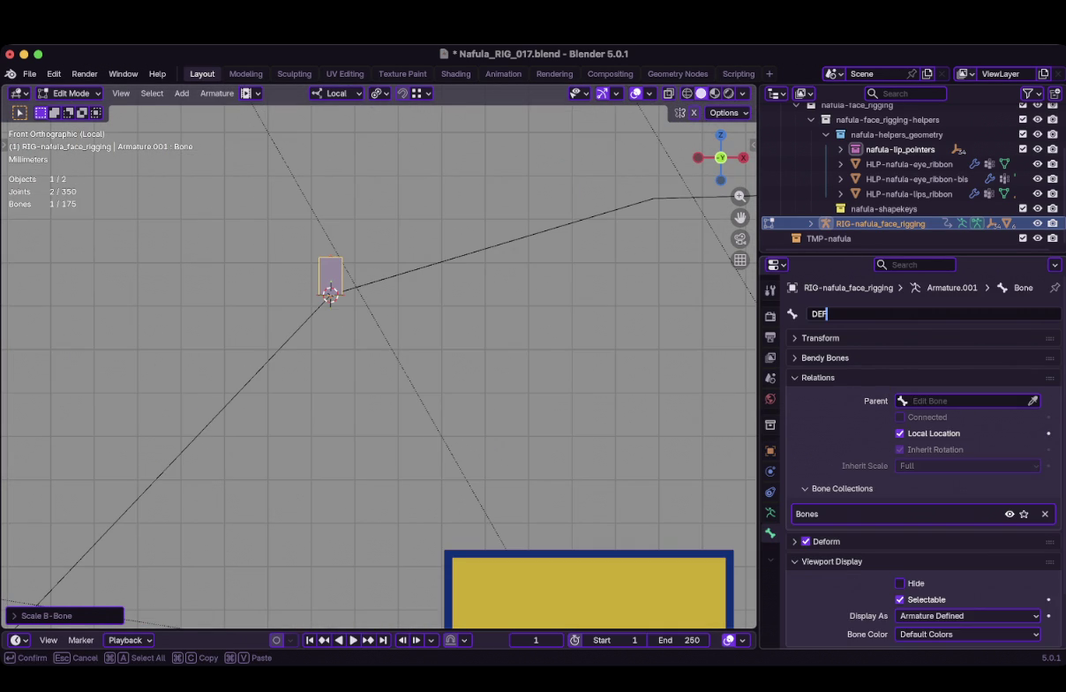
type("-Eyelid")
type("_mid")
type("_upp.L")
key("Return")
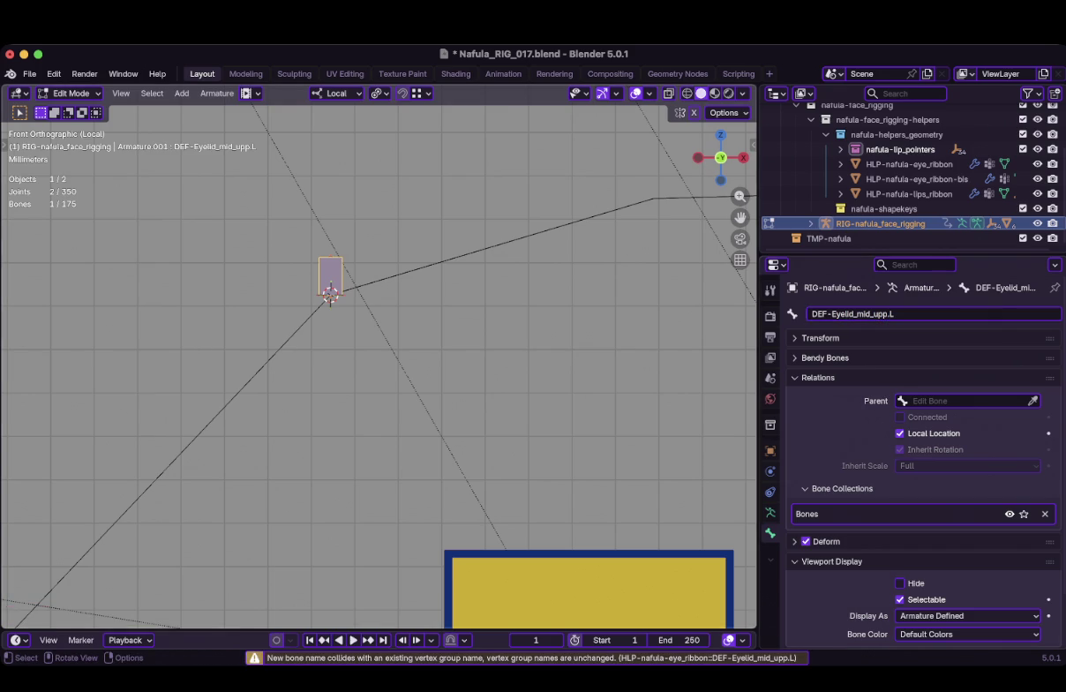
Enable bone Names display in the Armature properties
scroll(380, 362, "down", 6)
scroll(380, 362, "up", 5)
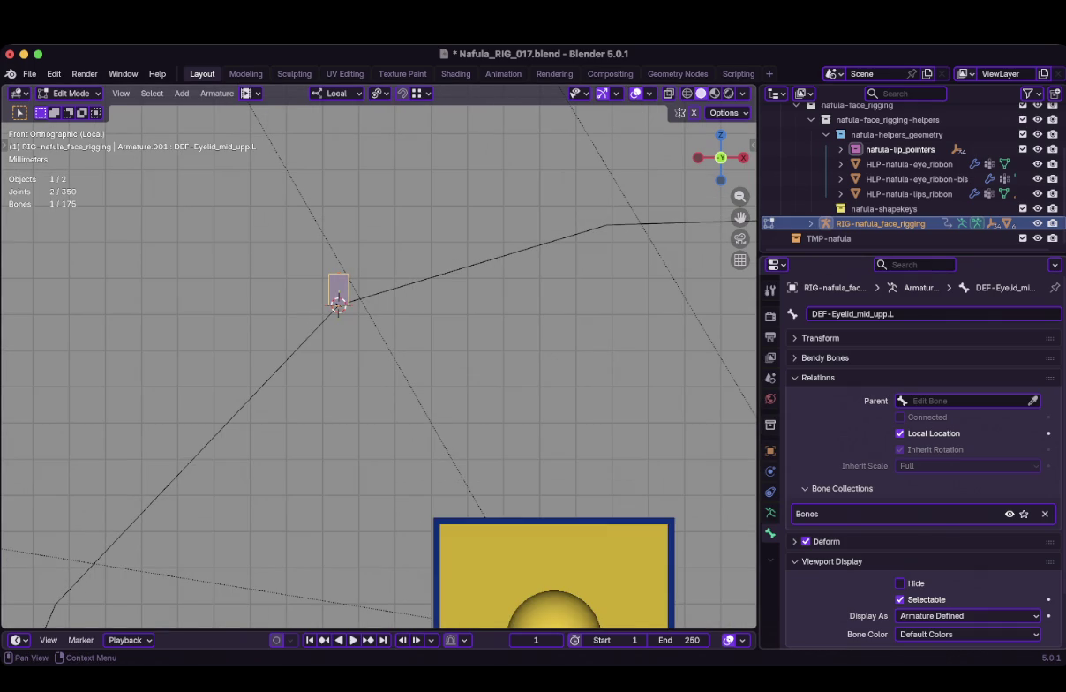
left_click(770, 512)
left_click(899, 594)
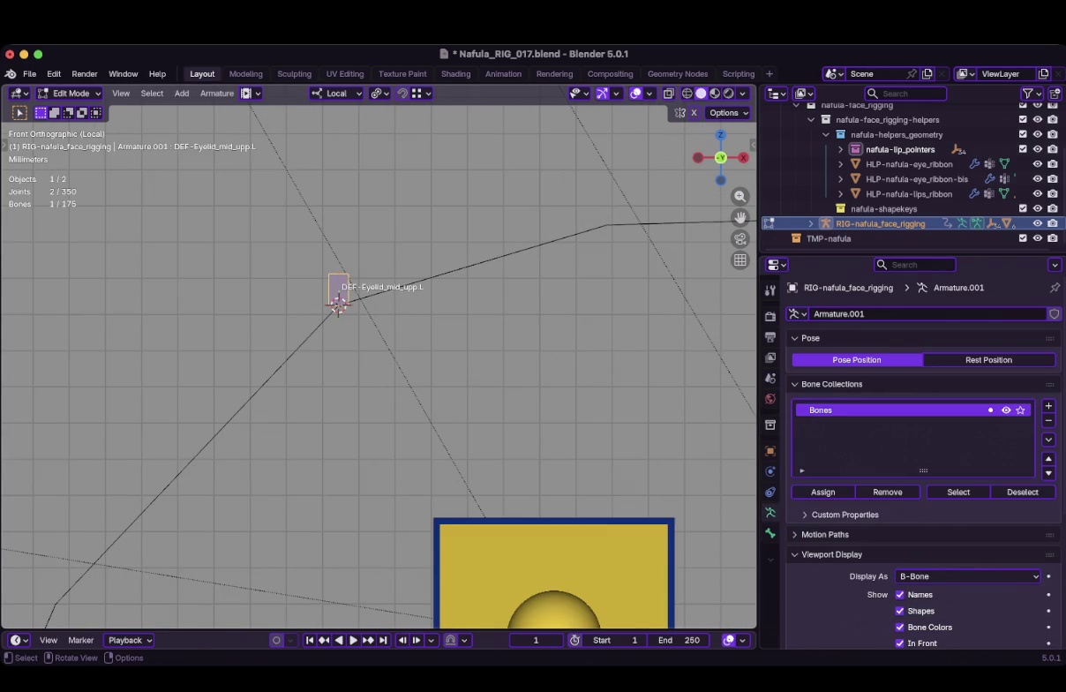
Duplicate the eyelid bone, resize the copy and widen its B-Bone display
scroll(338, 303, "up", 1)
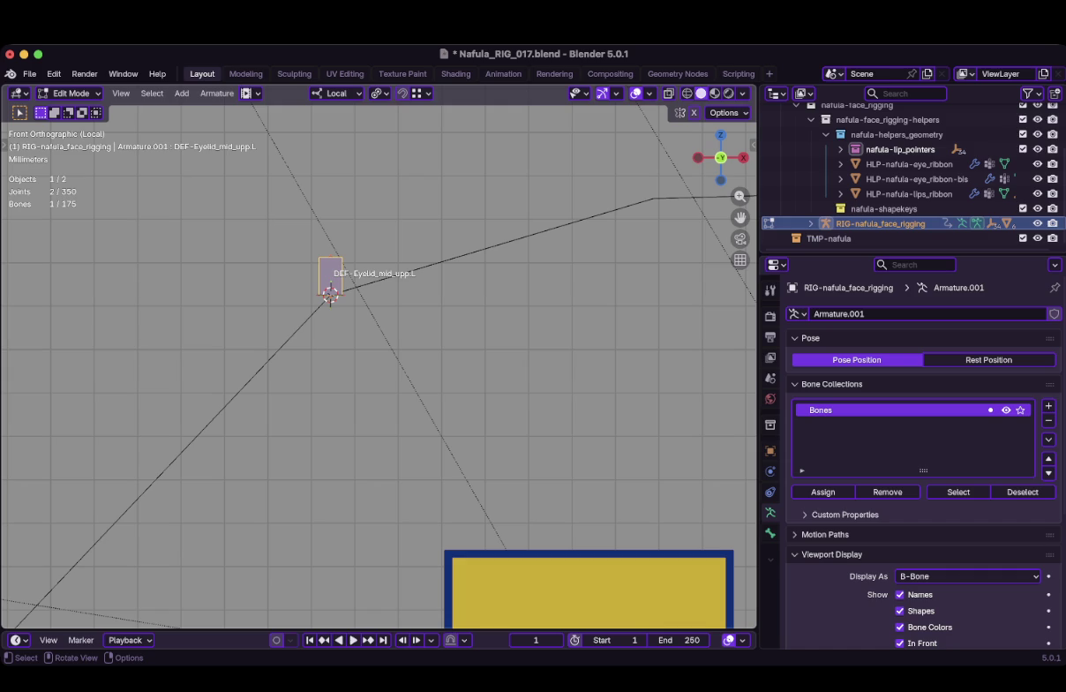
scroll(378, 366, "down", 4)
scroll(379, 366, "up", 6)
scroll(378, 366, "up", 2)
middle_click_drag(279, 227, 353, 349, "shift")
key("shift+d")
key("Escape")
key("s")
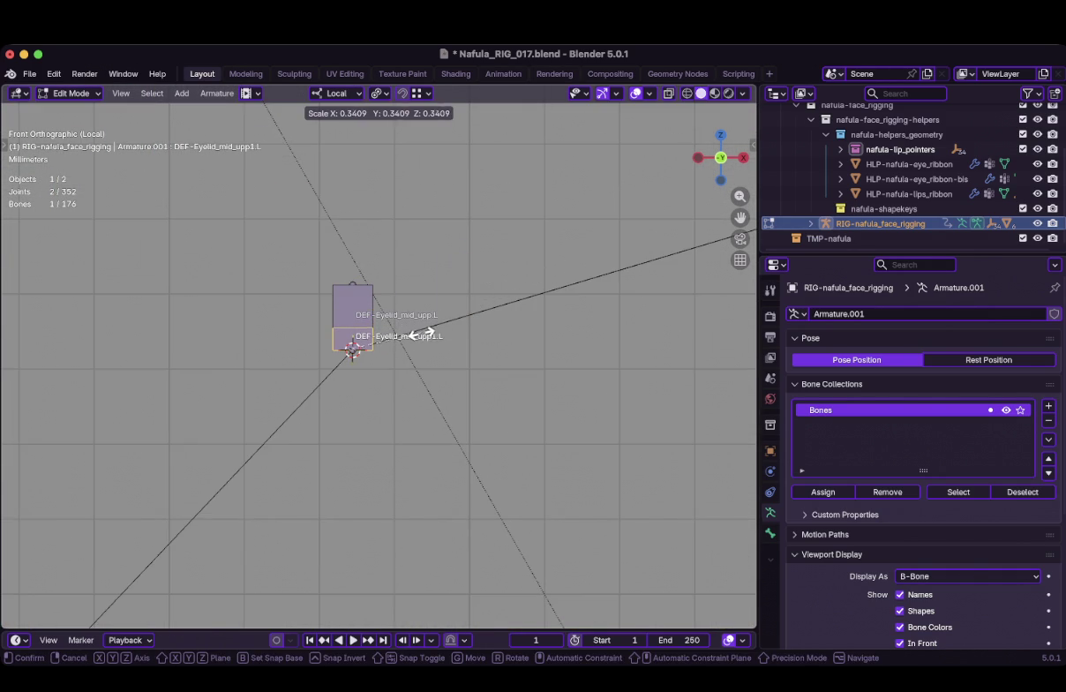
left_click(417, 332)
key("ctrl+alt+s")
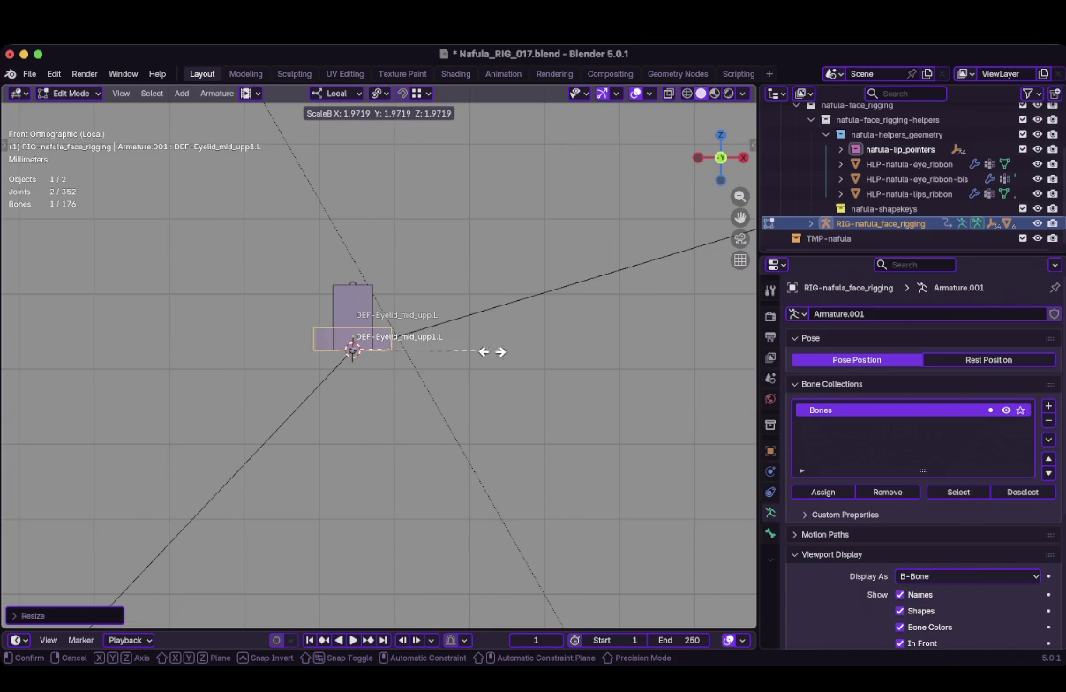
left_click(580, 363)
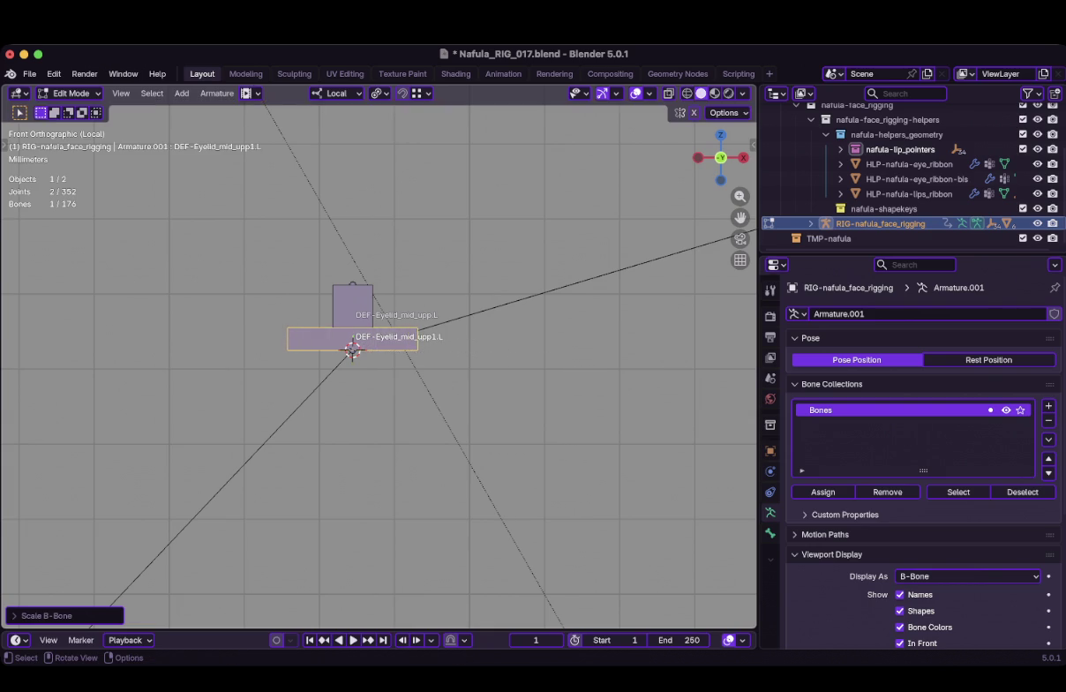
Shrink DEF-Eyelid_mid_upp.L and duplicate it in place
scroll(580, 364, "down", 5)
scroll(373, 353, "up", 5)
scroll(357, 350, "up", 2)
scroll(379, 353, "up", 4)
scroll(379, 356, "down", 2)
left_click(334, 265)
key("s")
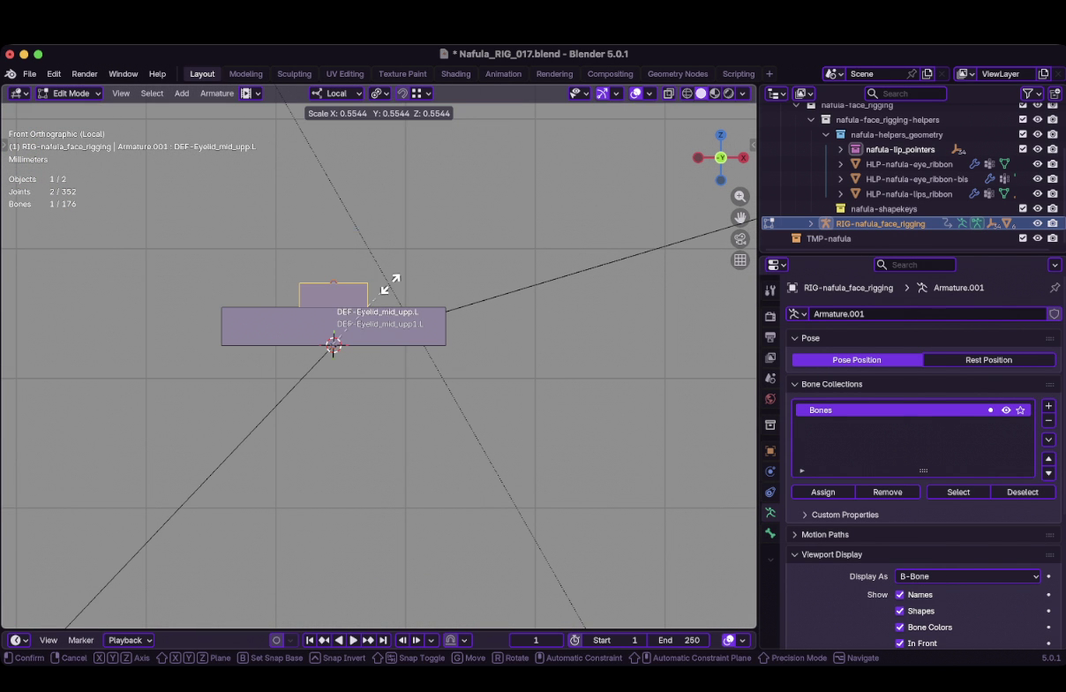
left_click(395, 283)
scroll(379, 356, "down", 3)
key("shift+d")
key("Escape")
scroll(379, 356, "down", 1)
Name the duplicate DEF-Eyelid_mid_upp2.L and thin its B-Bone display
key("F2")
type("DEF-Eyelid_mid_upp2.L")
key("Return")
scroll(356, 351, "up", 5)
scroll(324, 345, "up", 1)
scroll(345, 386, "up", 1)
key("ctrl+alt+s")
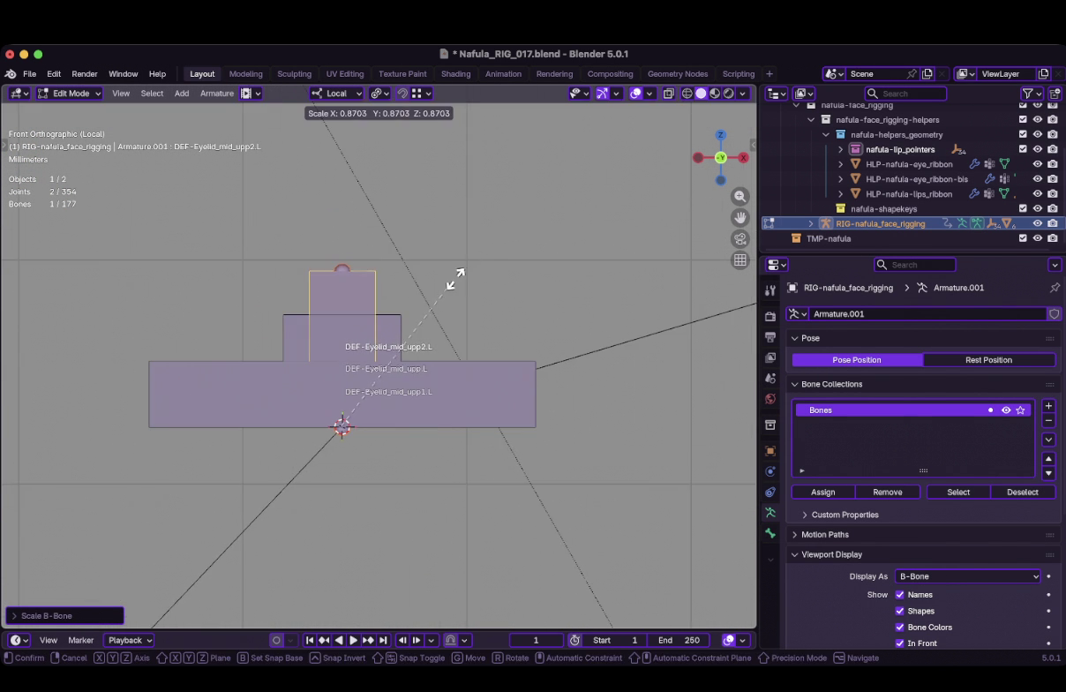
left_click(451, 278)
Zoom in and out to compare the three stacked eyelid bones
scroll(379, 352, "down", 6)
scroll(378, 355, "up", 3)
scroll(379, 355, "up", 4)
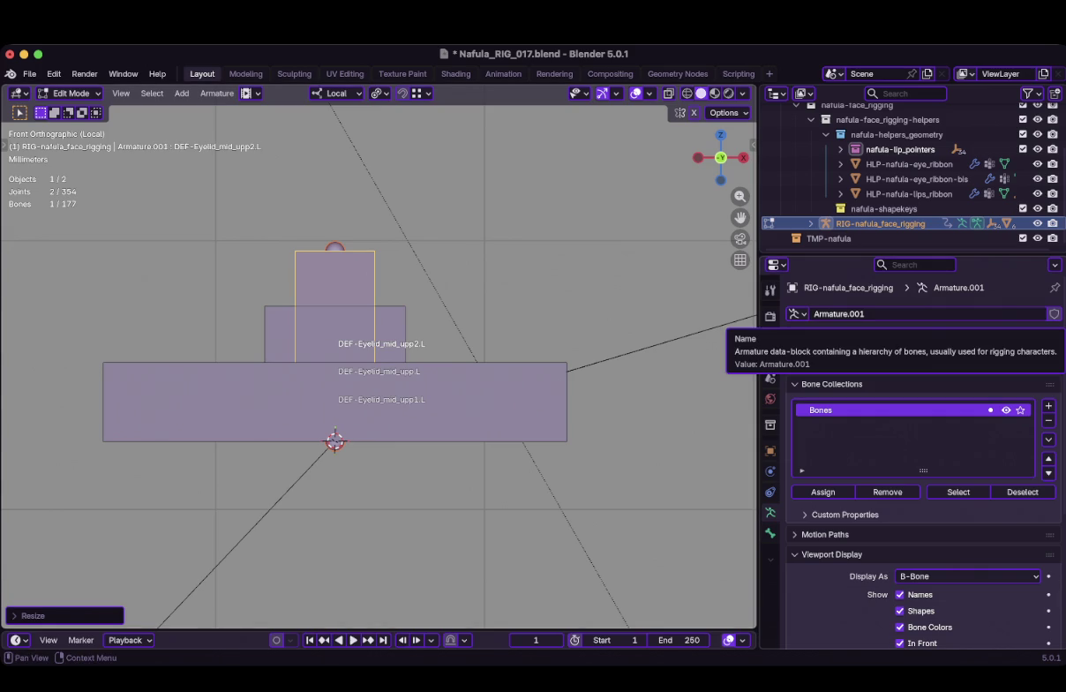
scroll(379, 358, "down", 10)
scroll(379, 358, "down", 5)
scroll(433, 186, "up", 5)
scroll(397, 132, "up", 2)
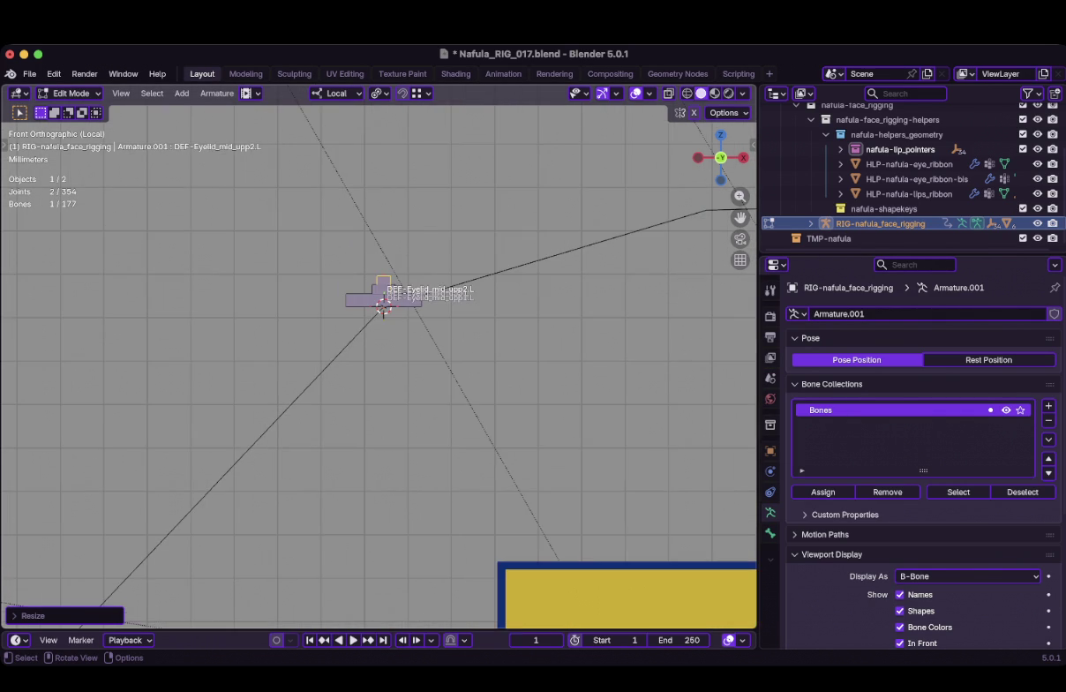
scroll(383, 265, "up", 2)
scroll(383, 265, "up", 2)
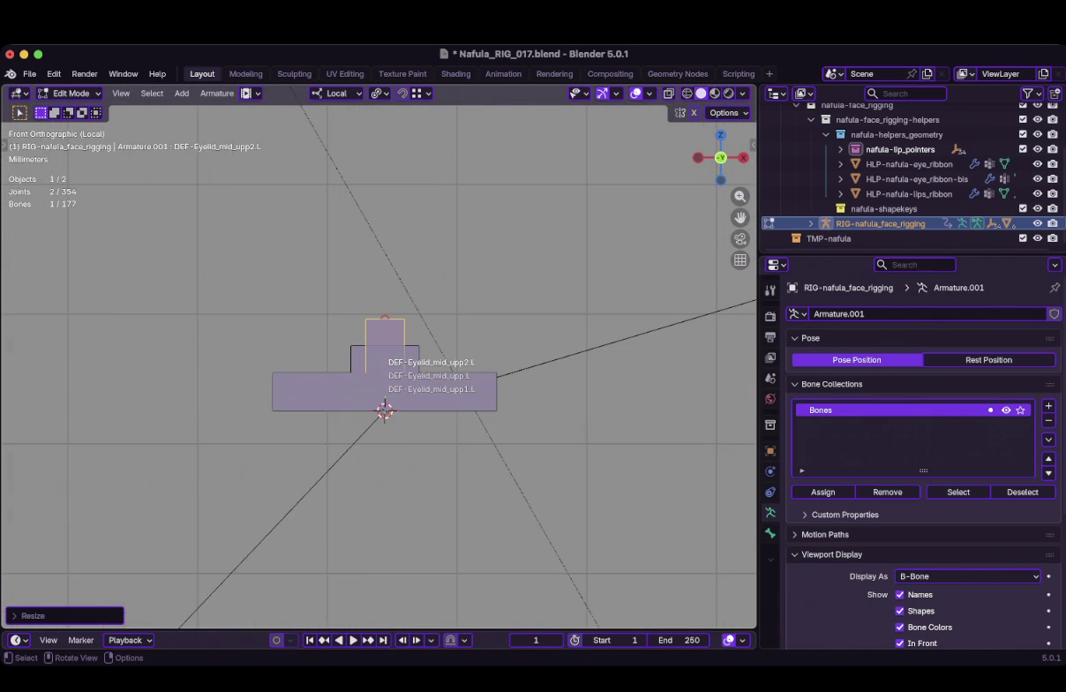
Shorten the wide bone's name from DEF-Eyelid_mid_upp1.L to DEF-Eyelid_upp.L
left_click(769, 533)
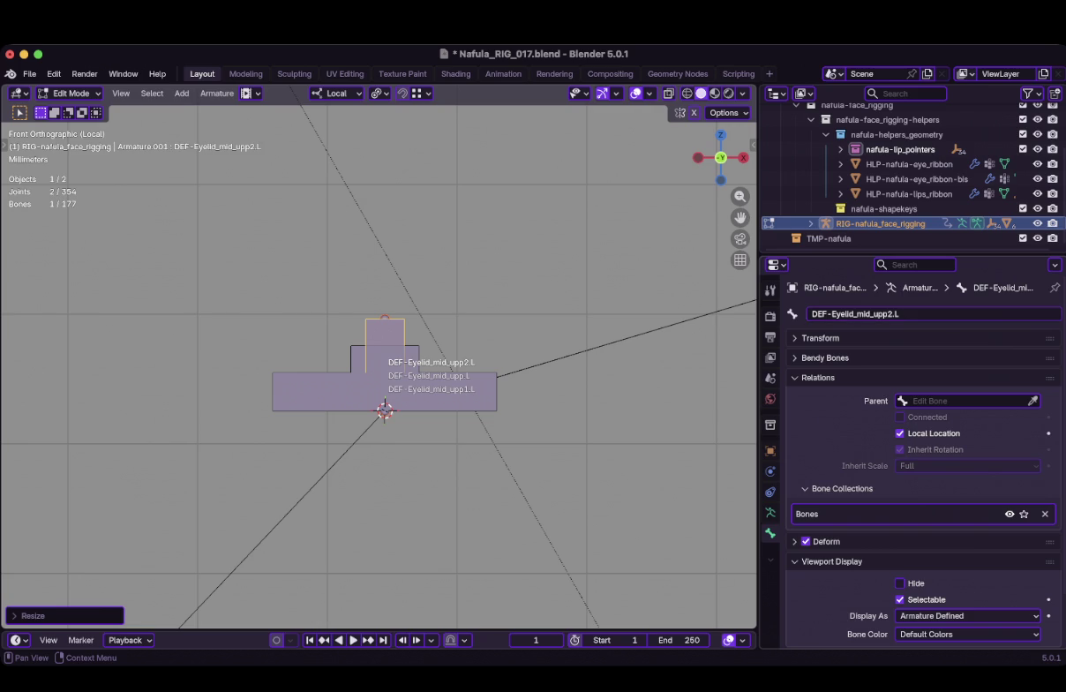
left_click(855, 314)
left_click(898, 314)
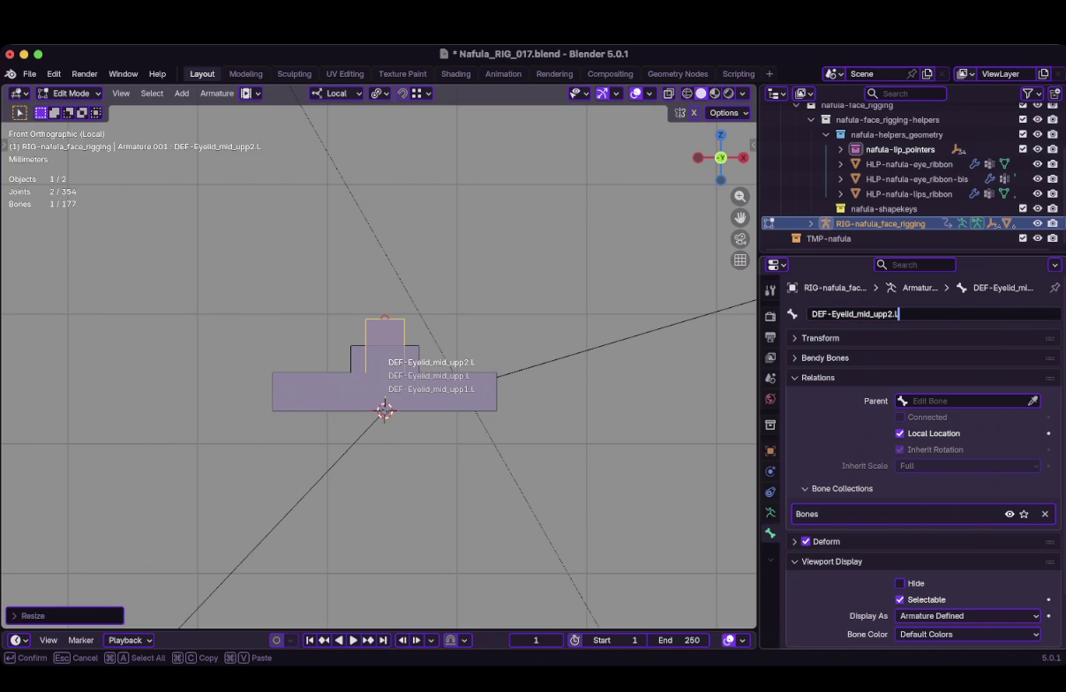
left_click(442, 397)
key("KP_Decimal")
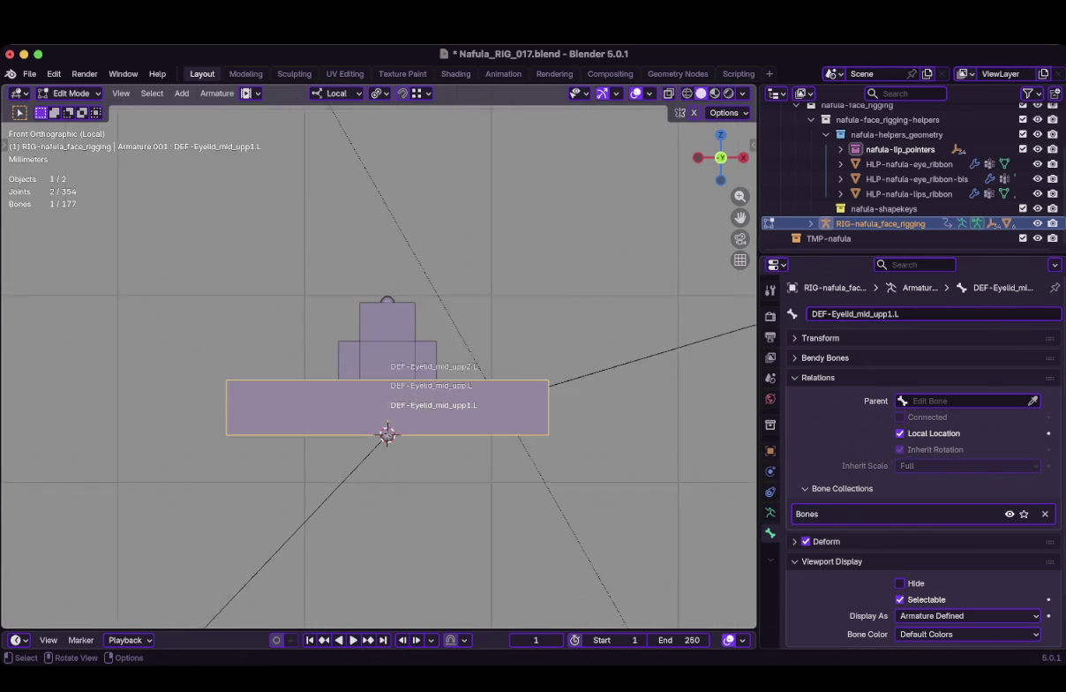
key("shift")
scroll(379, 361, "up", 1)
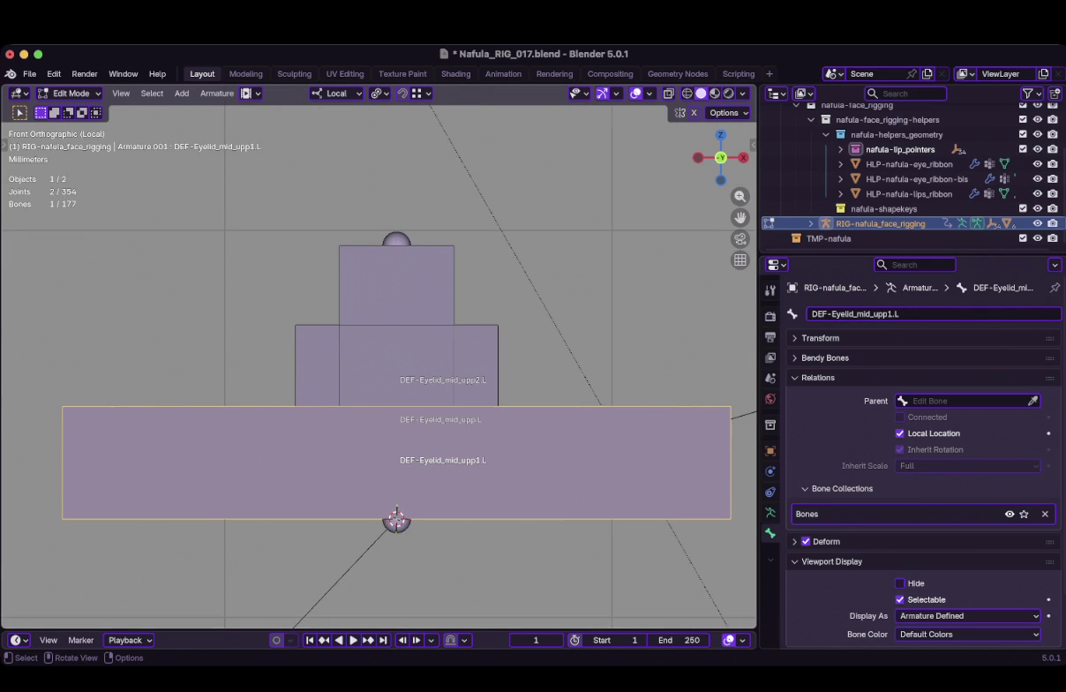
key("shift")
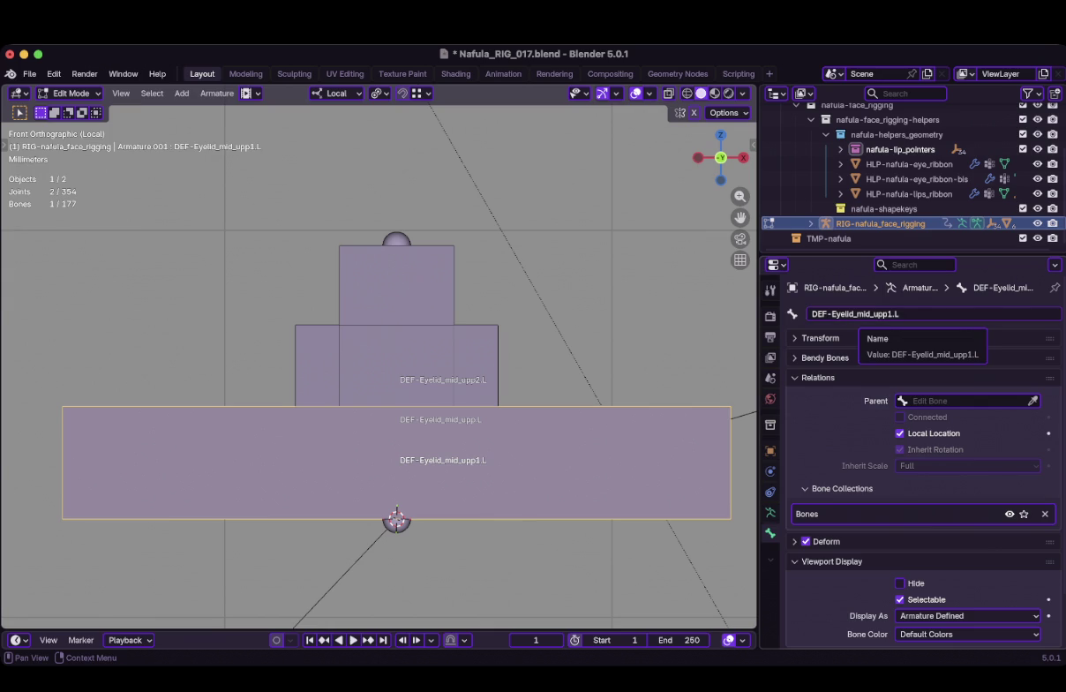
left_click(870, 314)
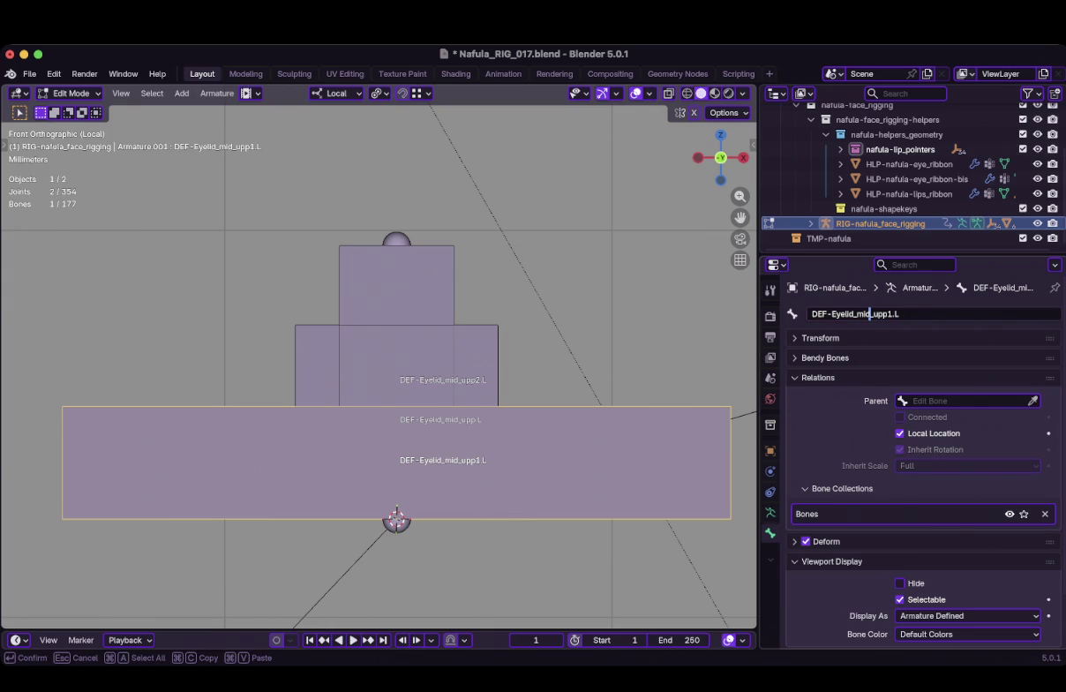
key("BackSpace")
key("BackSpace")
key("BackSpace")
key("BackSpace")
key("Right")
key("Right")
key("Right")
key("Delete")
key("Return")
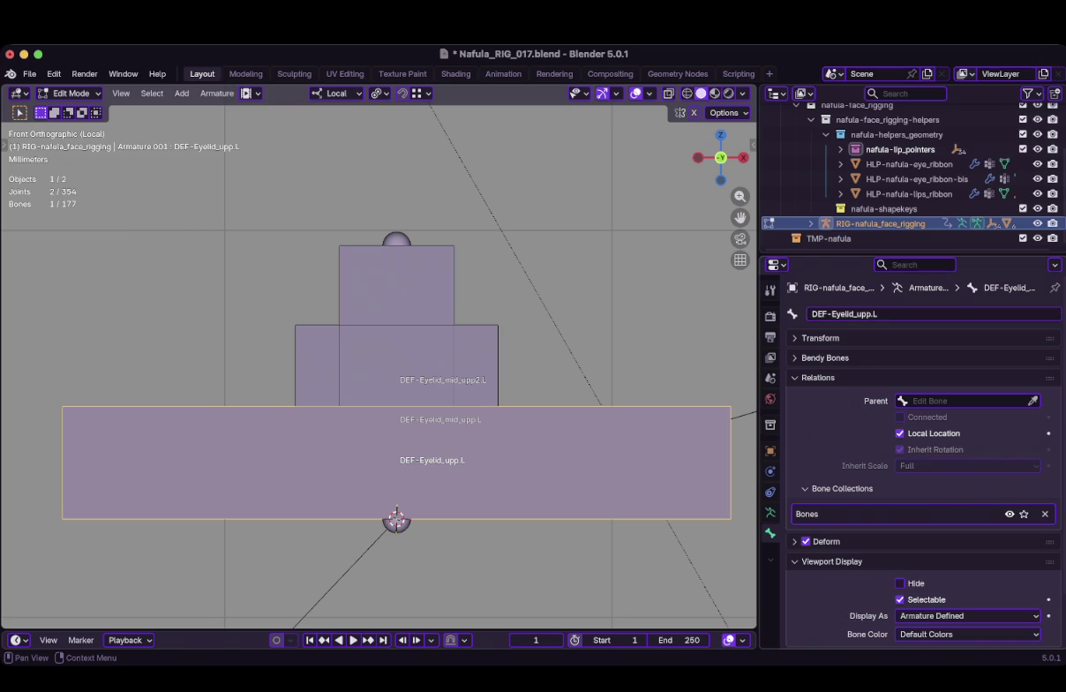
Rename that bone to P-Eyelid_upp.L, leaving DEF-Eyelid_mid_upp.L's name unchanged
left_click(846, 313)
type("P-Eyelid")
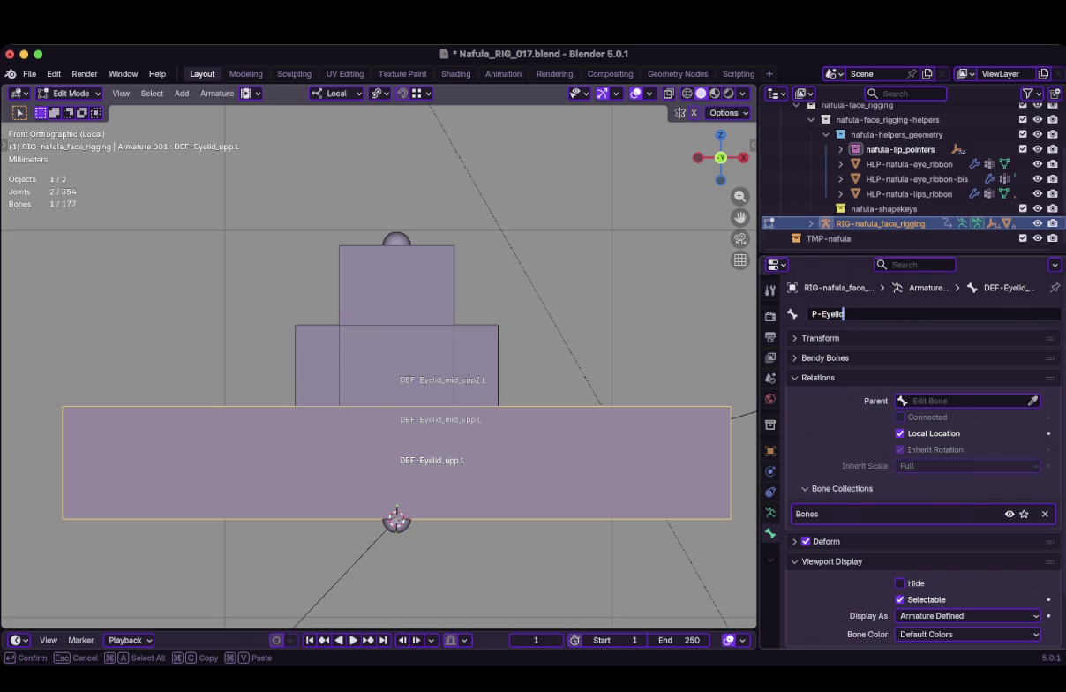
type("_upp.L")
key("Return")
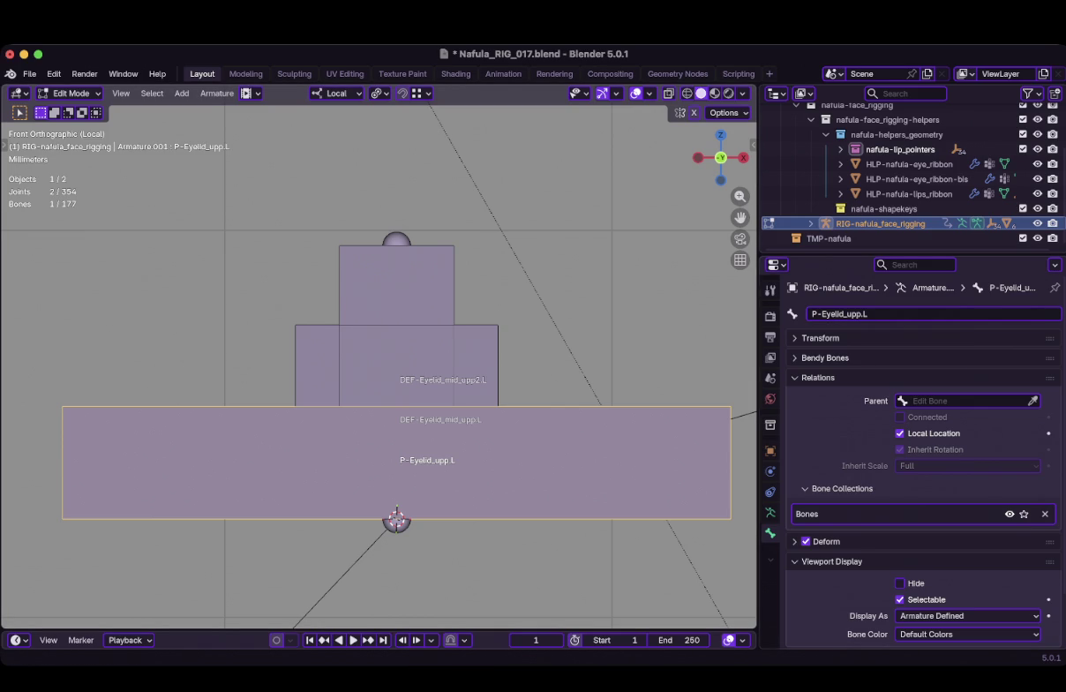
left_click(396, 371)
left_click(894, 313)
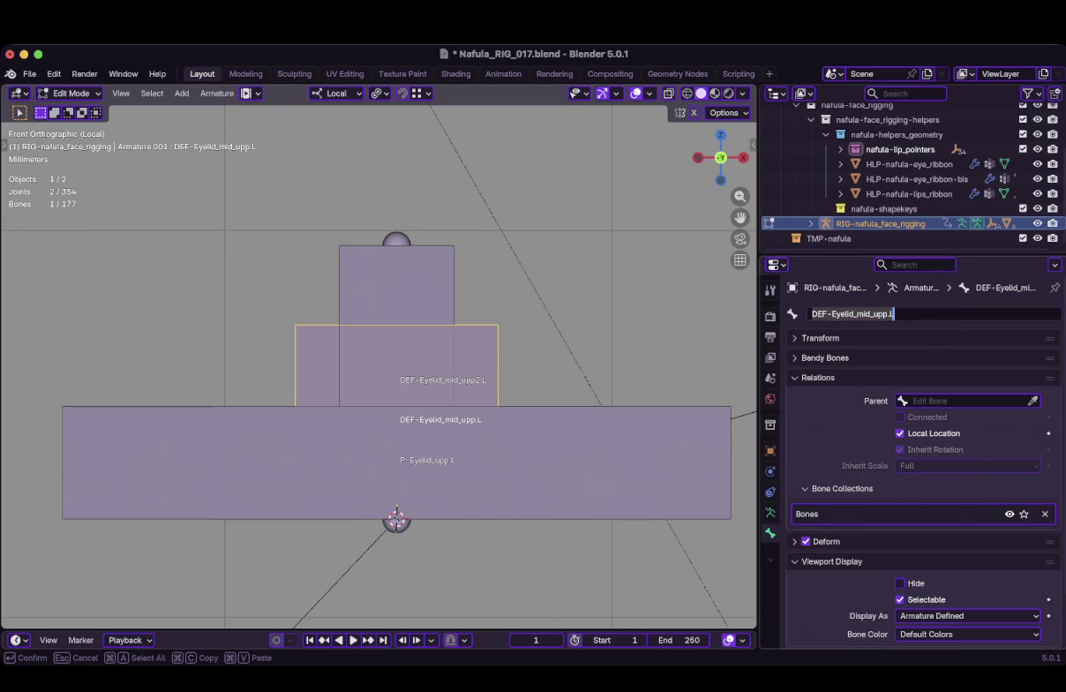
left_click(857, 313)
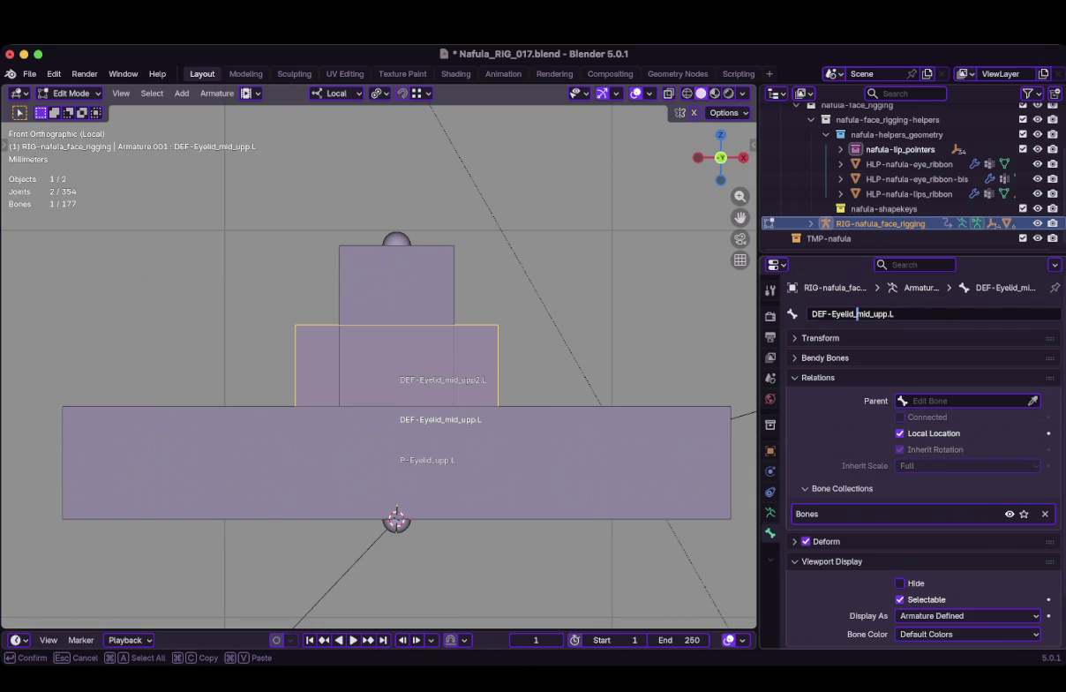
key("Escape")
Rename DEF-Eyelid_mid_upp2.L to DEF-Eyelid_upp4.L to match its vertex group
left_click(396, 282)
left_click(926, 313)
type("DEF-Eyelid_upp4.L")
key("Return")
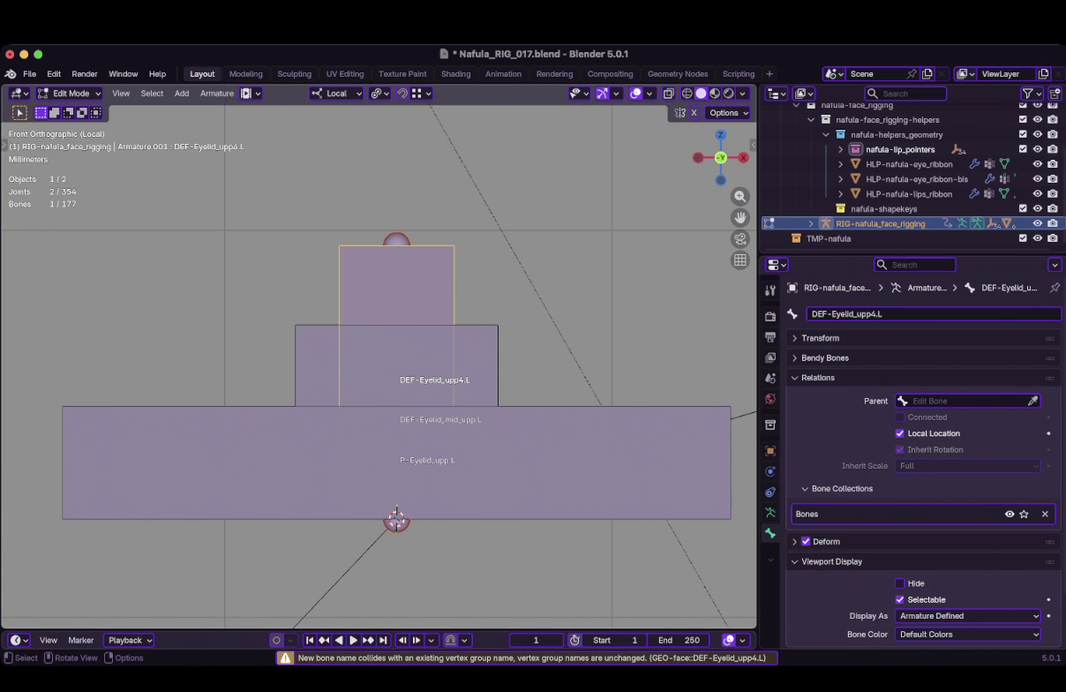
Select the P-Eyelid_upp.L control bone and switch the armature to Pose Mode
scroll(380, 362, "down", 8)
scroll(382, 394, "down", 5)
scroll(379, 362, "up", 5)
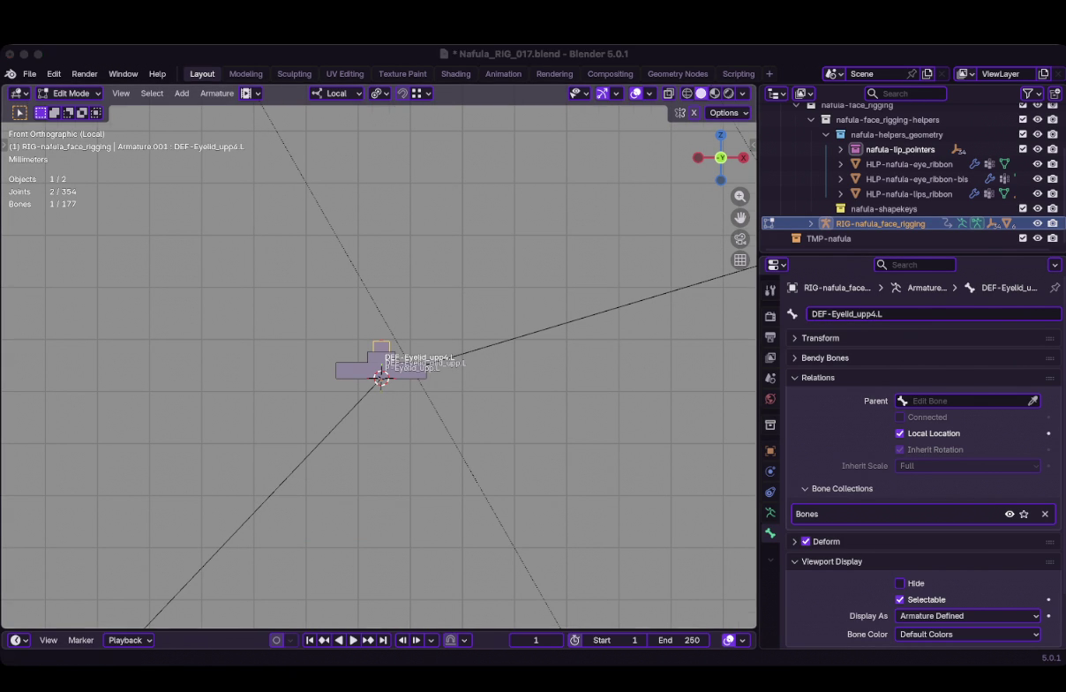
scroll(376, 380, "up", 8)
scroll(387, 452, "up", 3)
scroll(381, 362, "up", 1)
scroll(379, 362, "down", 5)
left_click(388, 408)
key("ctrl+Tab")
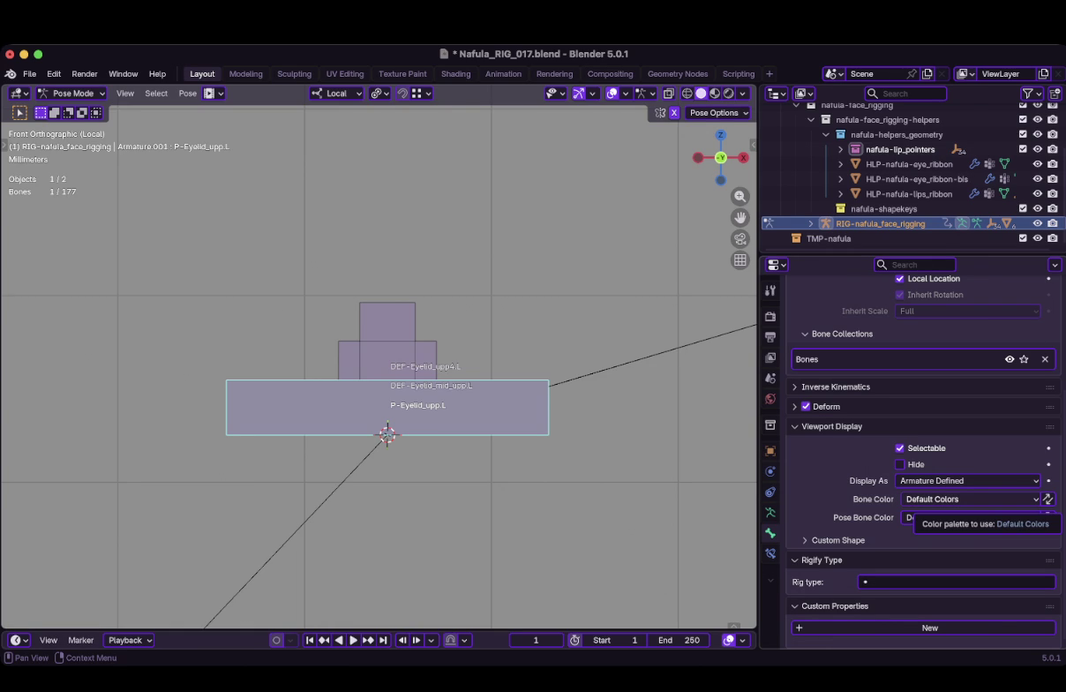
Colour P-Eyelid_upp.L yellow with 09 - Theme Color Set for bone and pose bone
scroll(380, 366, "down", 10)
scroll(380, 366, "down", 2)
scroll(379, 366, "down", 1)
scroll(380, 366, "up", 1)
scroll(380, 370, "up", 5)
scroll(380, 366, "up", 5)
scroll(380, 366, "up", 4)
left_click(970, 499)
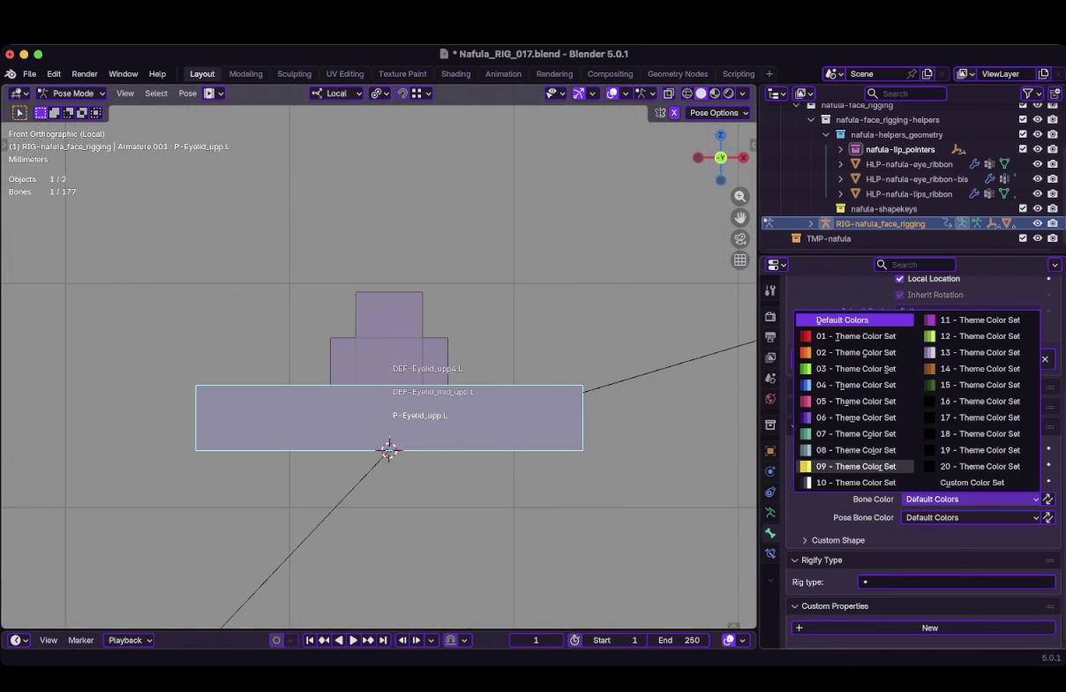
left_click(856, 466)
left_click(936, 517)
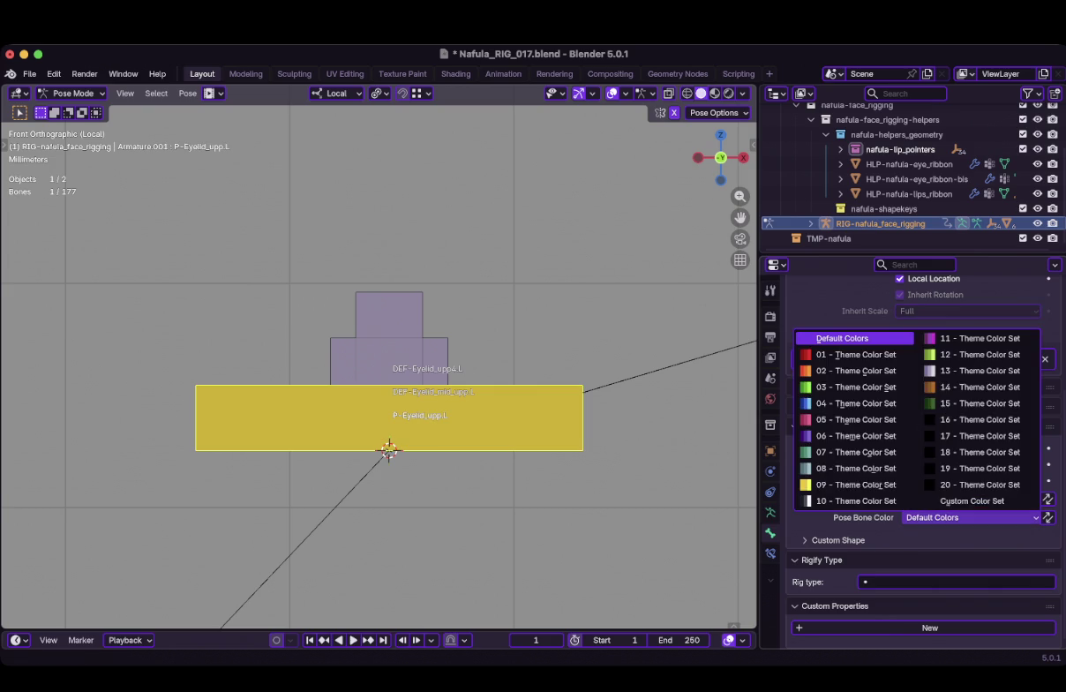
left_click(856, 484)
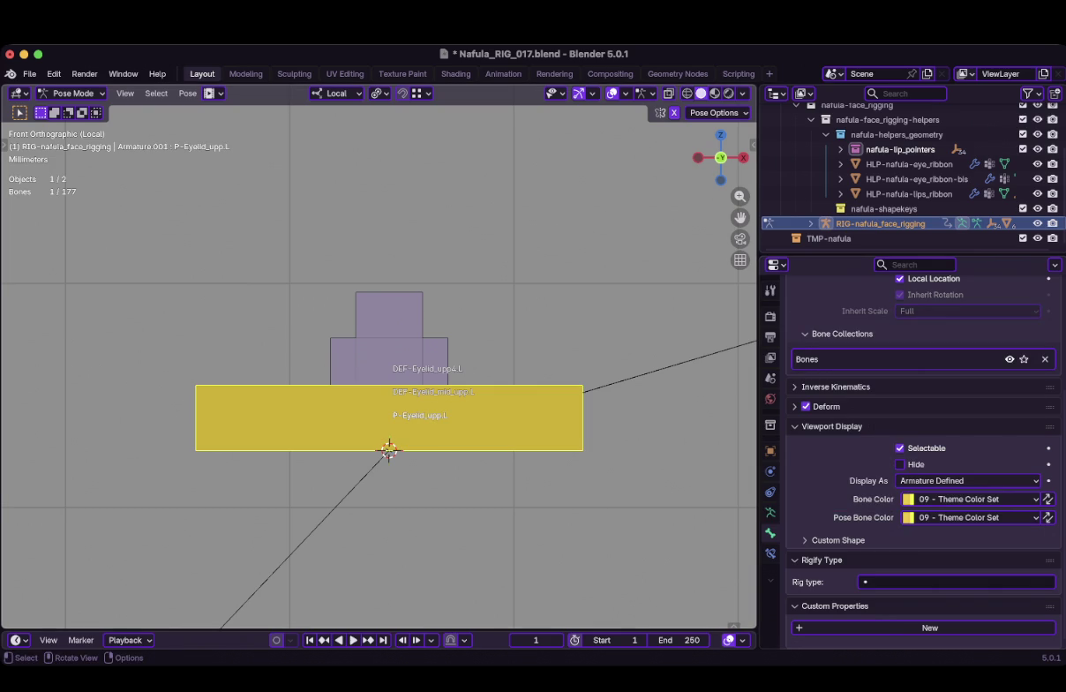
Colour DEF-Eyelid_upp4.L red with 01 - Theme Color Set for bone and pose bone
left_click(388, 318)
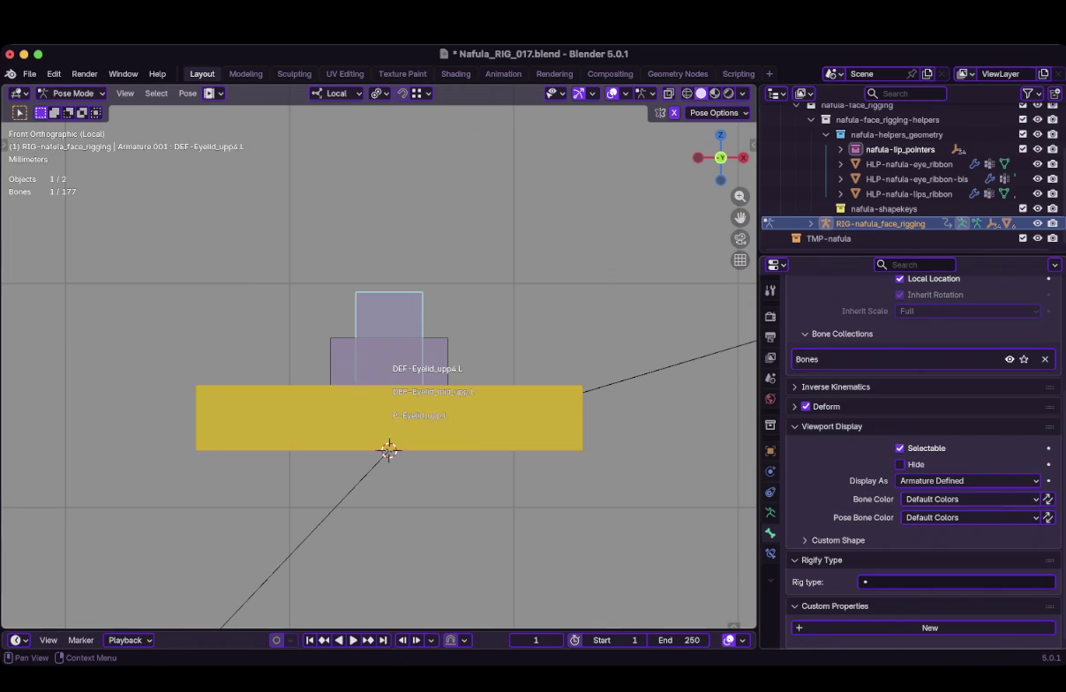
left_click(971, 499)
left_click(851, 336)
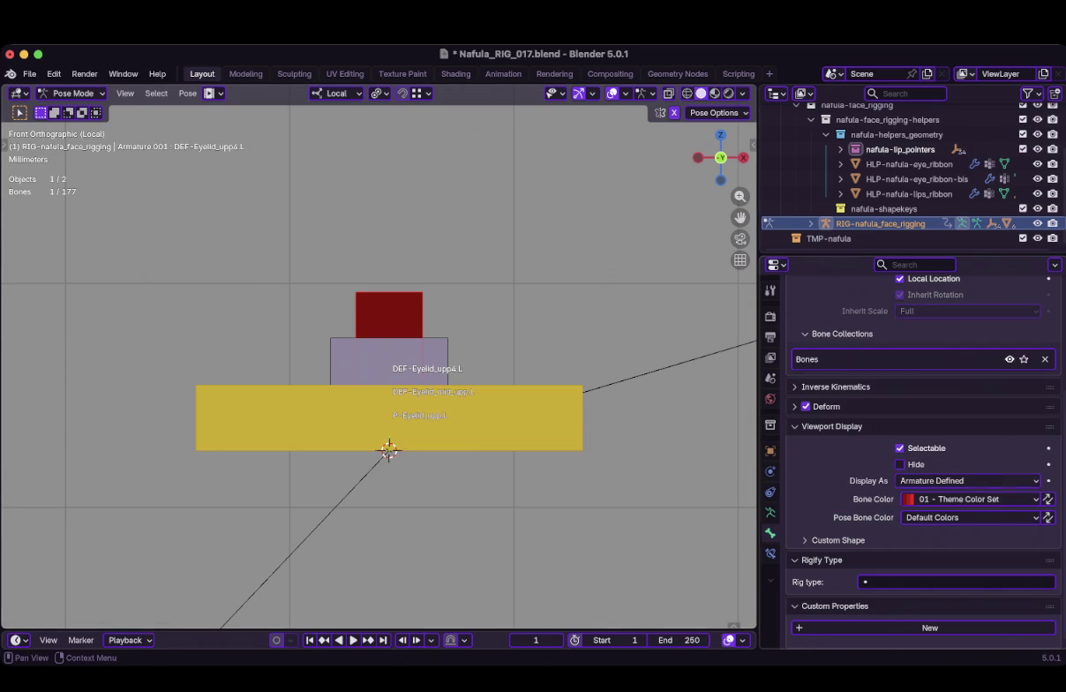
left_click(971, 517)
left_click(851, 354)
Colour DEF-Eyelid_mid_upp.L yellow with 09 - Theme Color Set, then deselect all bones
left_click(389, 361)
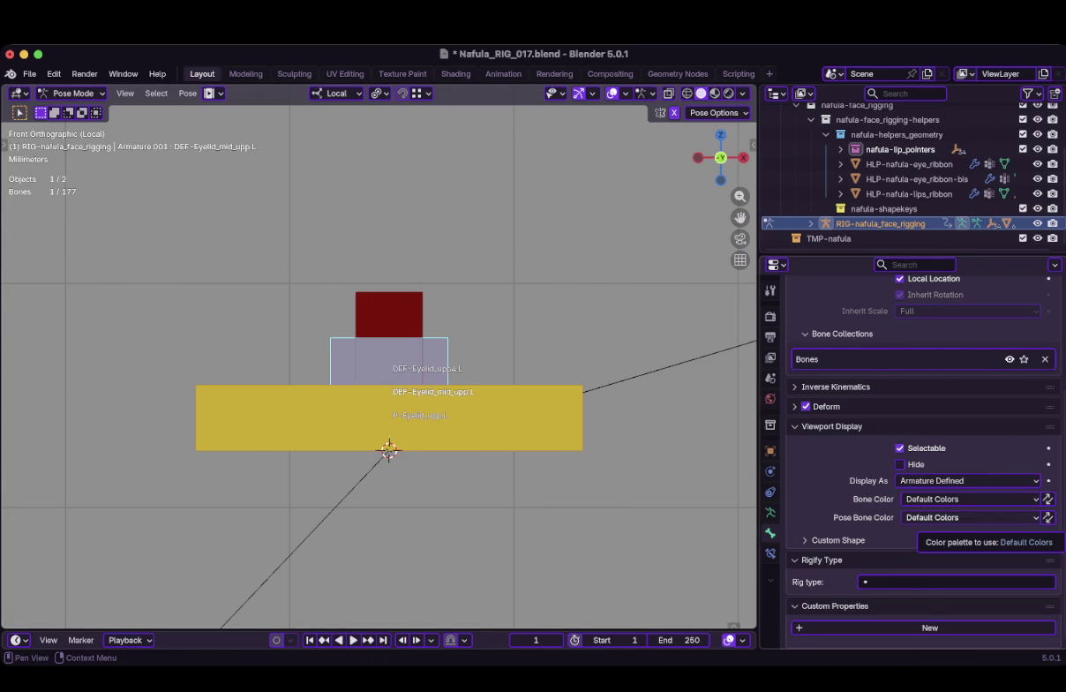
left_click(971, 499)
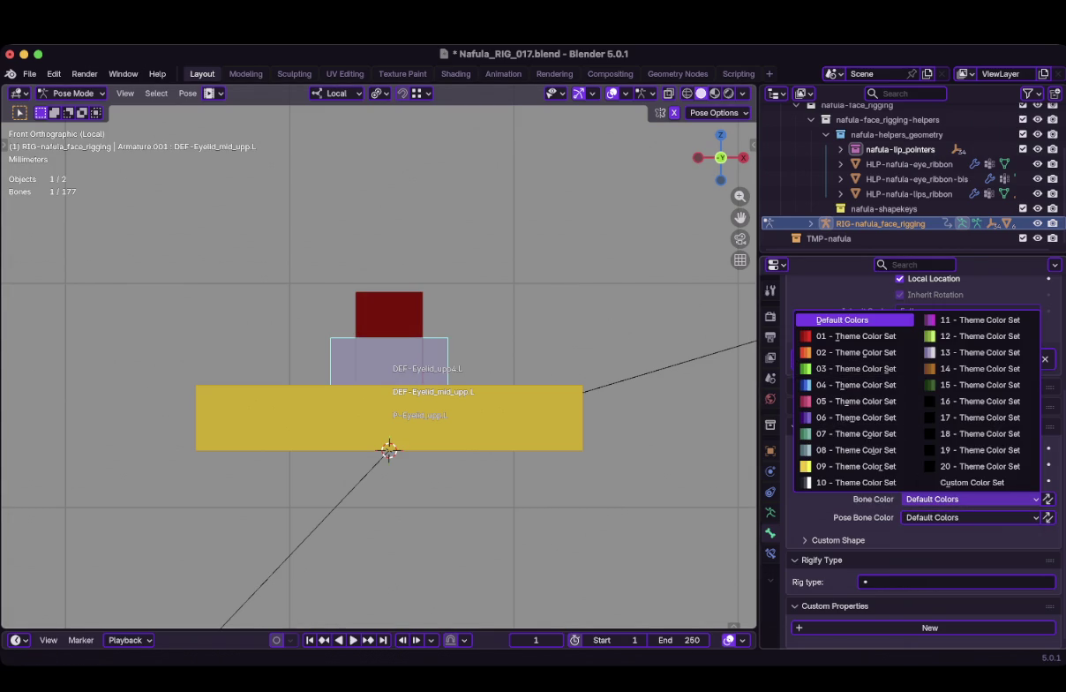
left_click(856, 466)
left_click(971, 517)
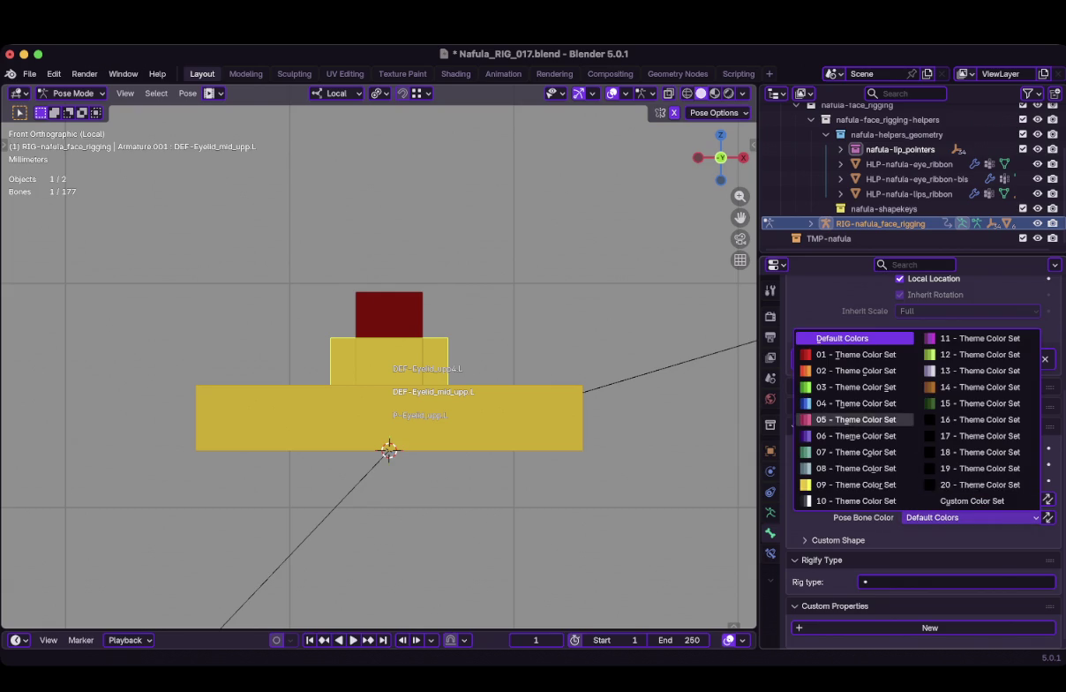
left_click(856, 485)
scroll(380, 367, "down", 5)
scroll(381, 371, "up", 6)
key("alt+a")
mouse_move(381, 369)
middle_mouse_down()
mouse_move(495, 335)
mouse_move(582, 327)
mouse_move(459, 336)
mouse_move(530, 265)
middle_mouse_up()
scroll(380, 362, "up", 3)
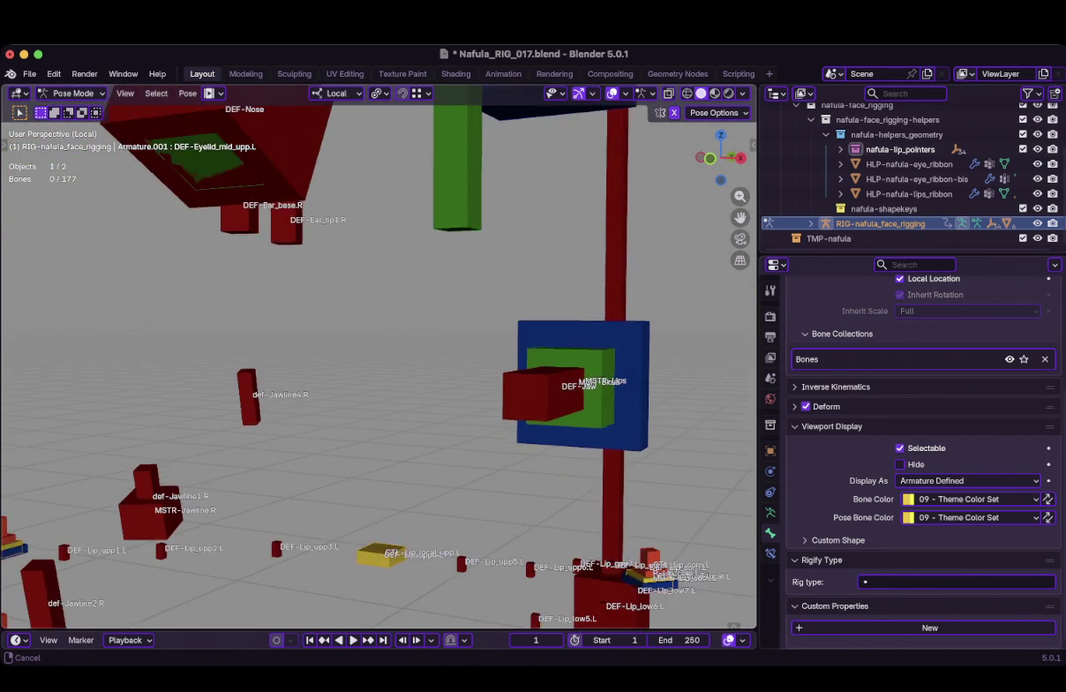
left_click(196, 494)
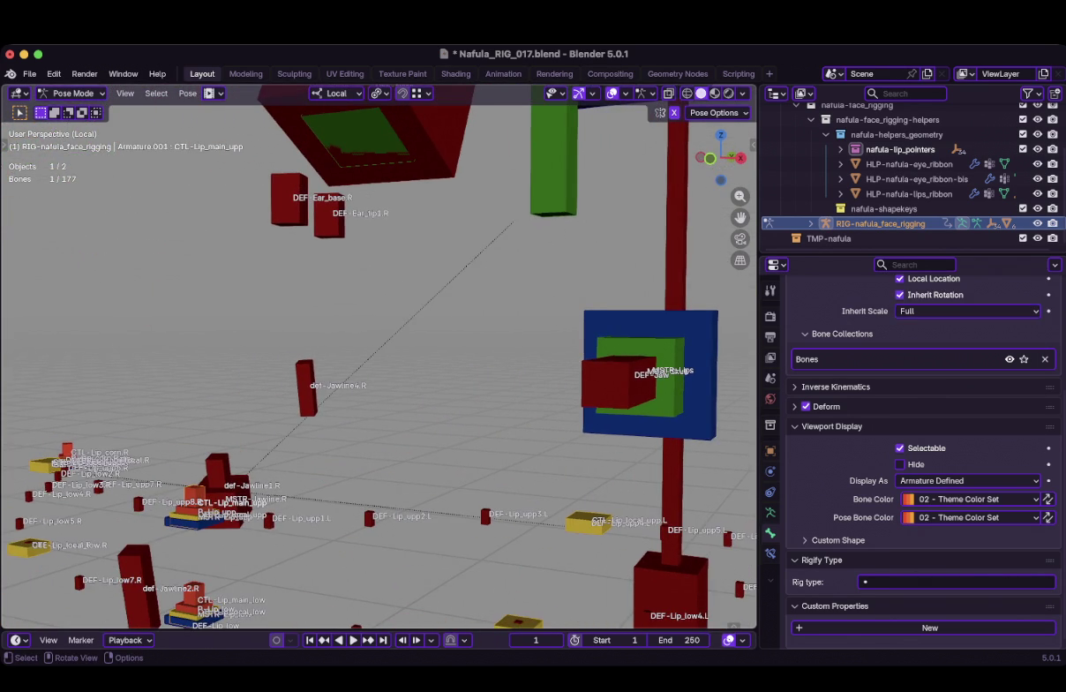
middle_click_drag(380, 353, 176, 366)
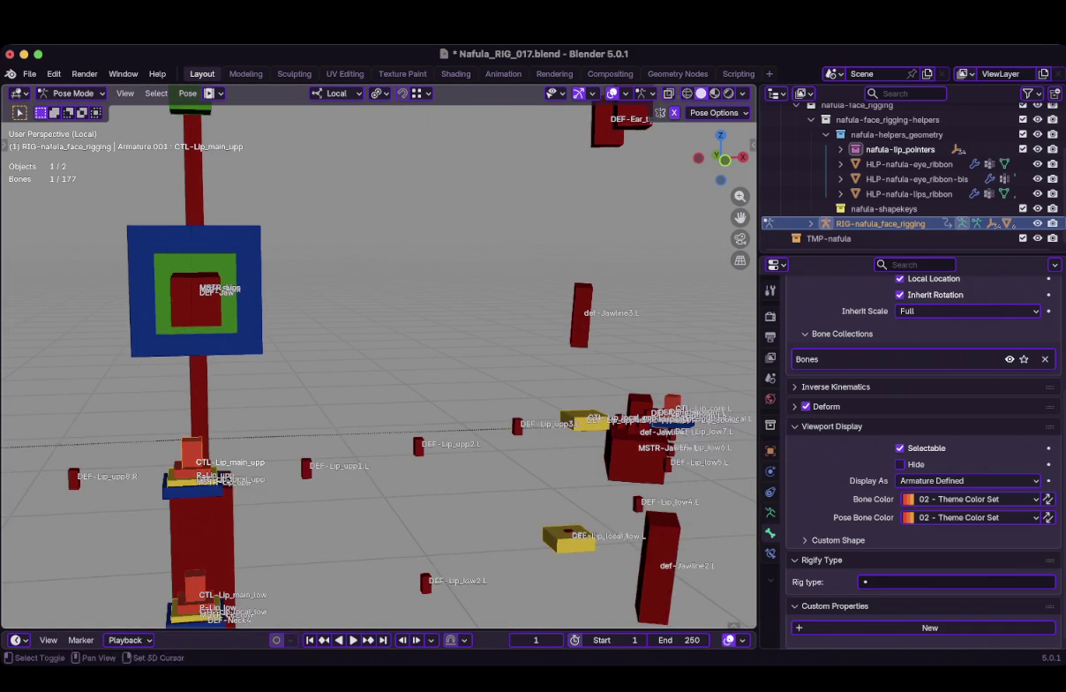
left_click(115, 545)
middle_click_drag(115, 546, 186, 512)
left_click(132, 543)
key("KP_Decimal")
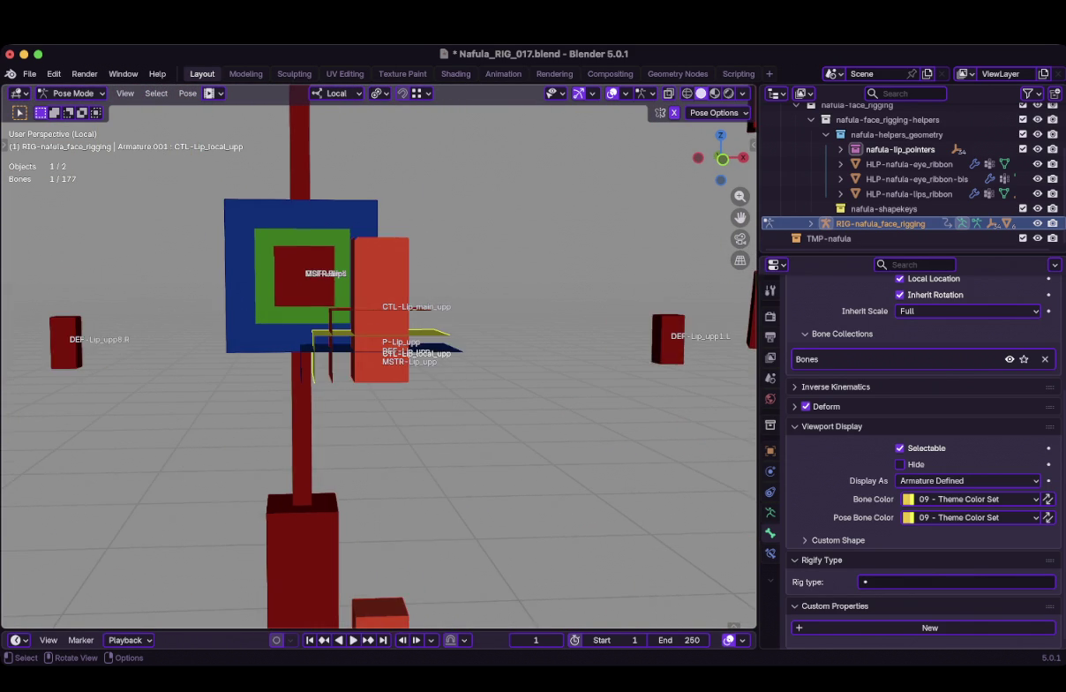
mouse_move(380, 353)
middle_mouse_down()
mouse_move(437, 349)
mouse_move(415, 344)
middle_mouse_up()
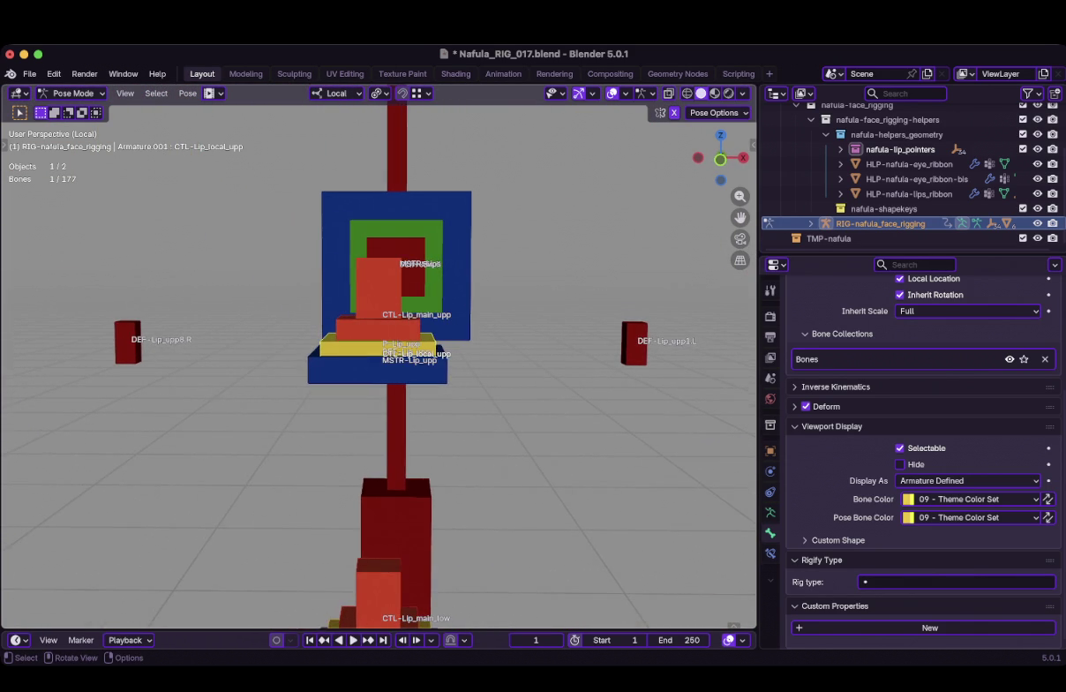
left_click(380, 344)
scroll(380, 345, "down", 2)
scroll(379, 344, "down", 1)
scroll(379, 345, "down", 1)
scroll(380, 353, "down", 1)
scroll(380, 353, "up", 1)
scroll(380, 353, "up", 2)
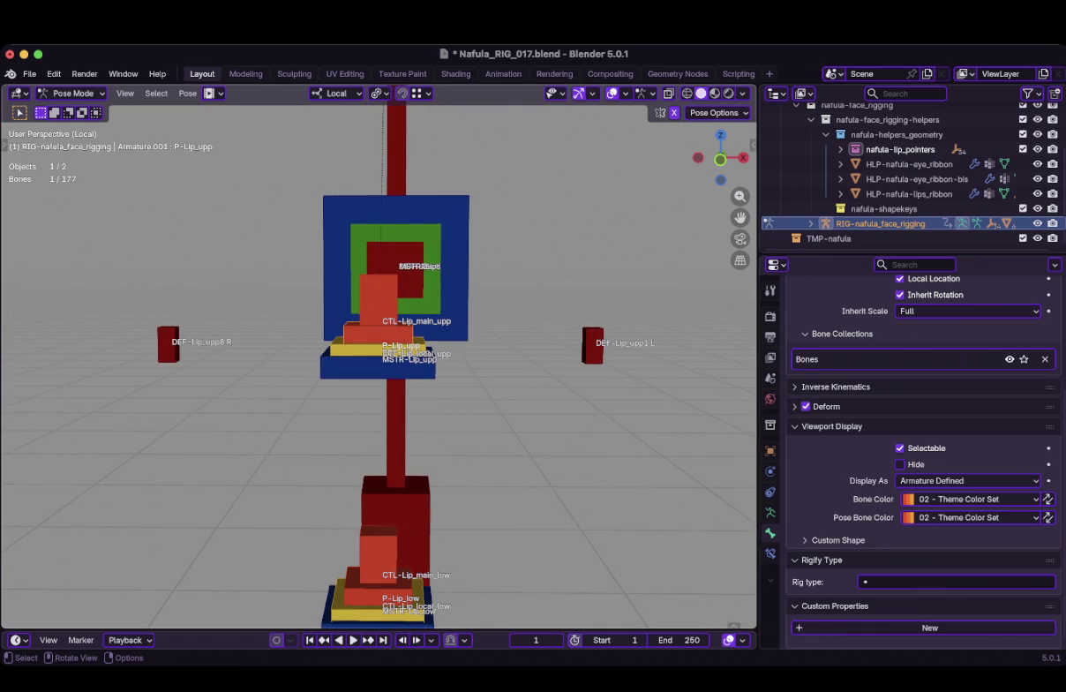
key("g")
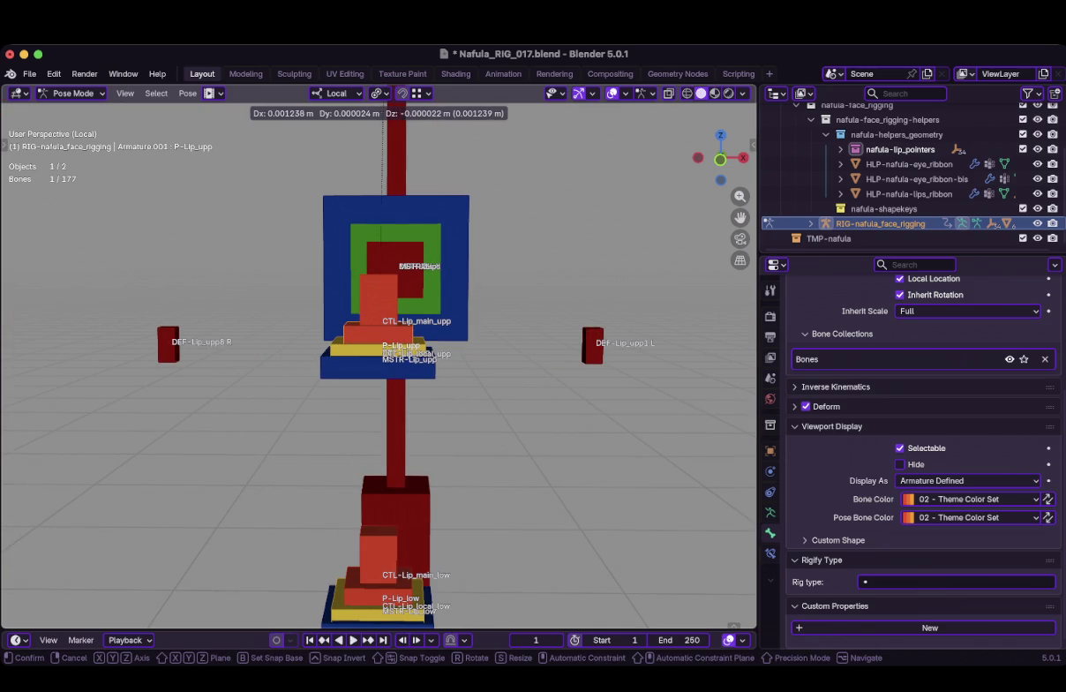
key("Escape")
scroll(380, 353, "down", 1)
scroll(380, 353, "down", 1)
scroll(380, 353, "up", 2)
scroll(379, 353, "up", 1)
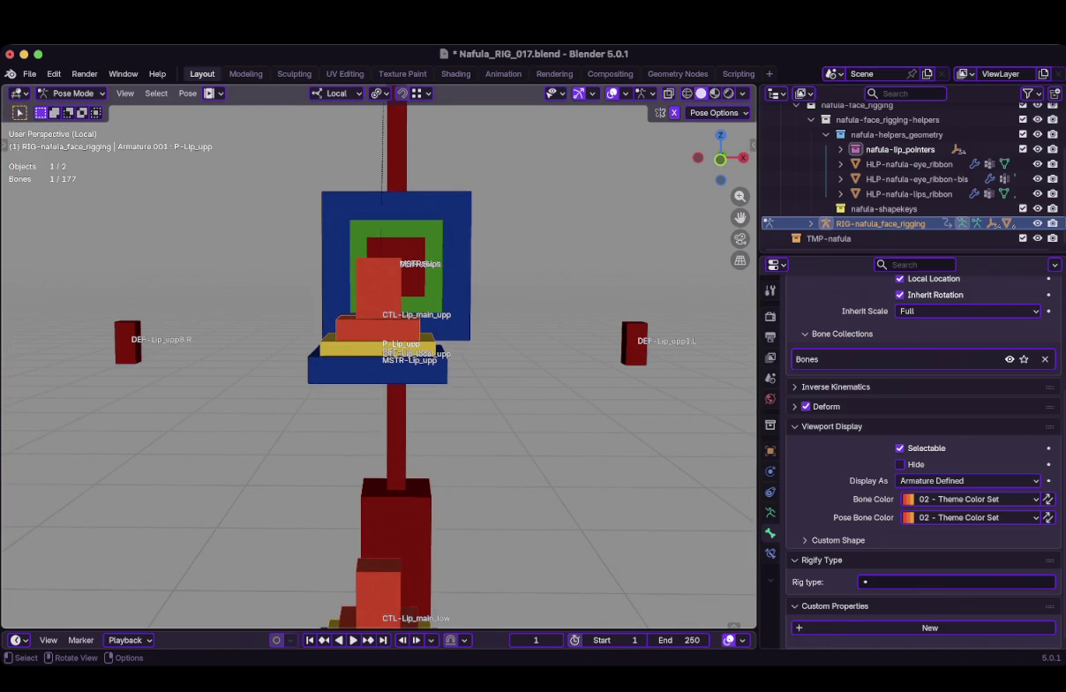
scroll(379, 354, "down", 1)
scroll(380, 353, "down", 1)
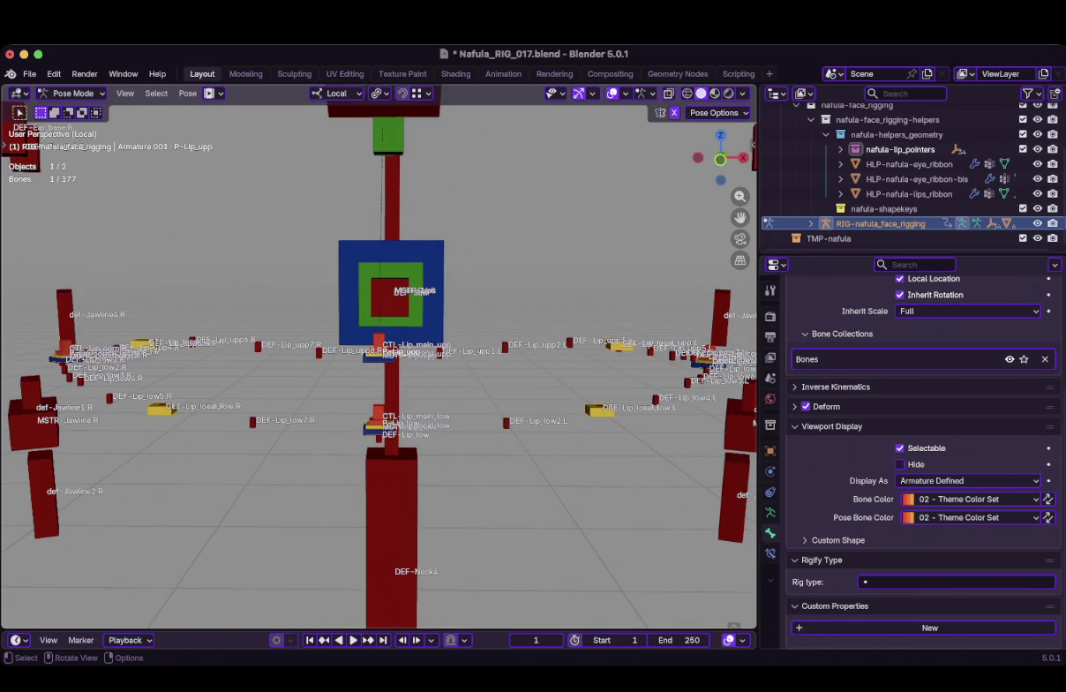
scroll(379, 353, "up", 1)
scroll(379, 353, "up", 1)
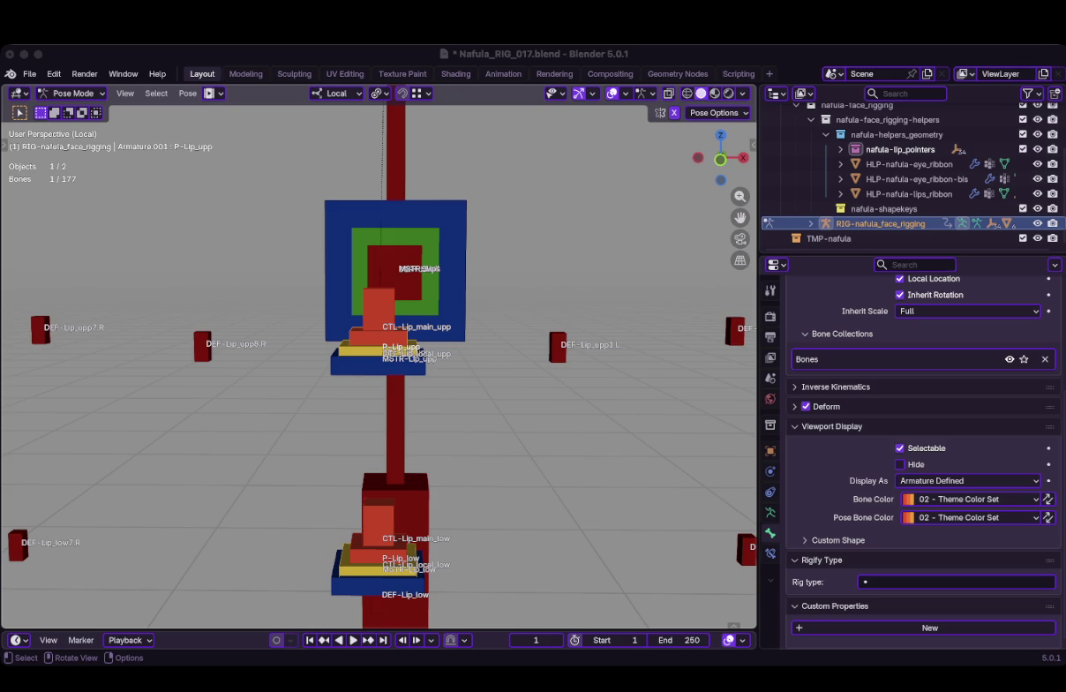
middle_click_drag(379, 370, 257, 361)
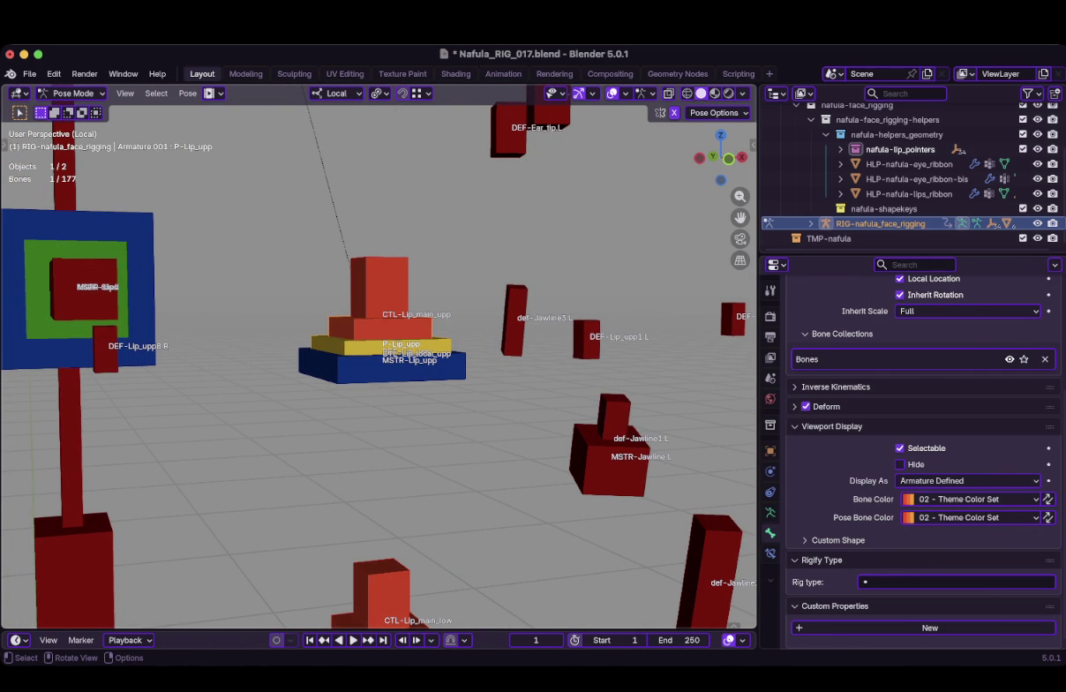
Zoom out and orbit to the right eye, framing the DEF-Eye.R bone
left_click(379, 287)
scroll(380, 362, "down", 6)
scroll(380, 362, "down", 2)
mouse_move(379, 361)
middle_mouse_down()
mouse_move(450, 357)
mouse_move(462, 182)
middle_mouse_up()
middle_click_drag(379, 353, 415, 353)
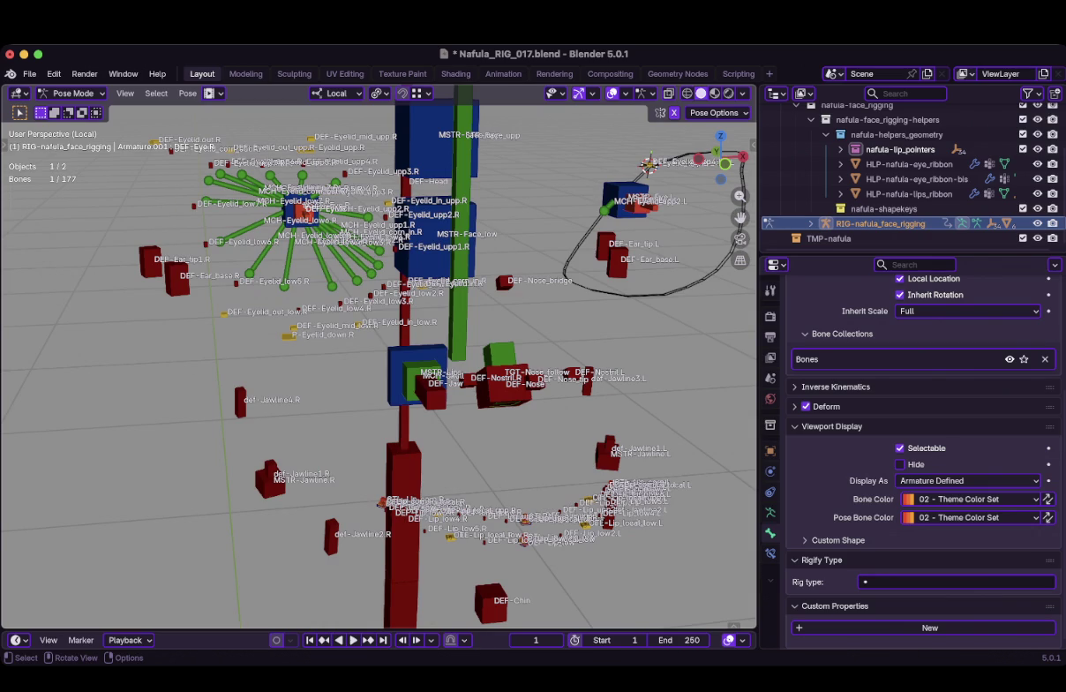
key("KP_Decimal")
middle_click_drag(380, 353, 433, 353)
Select the P-Eye.R and DEF-Eye.R bones, then fit the whole rig in view
left_click(375, 371)
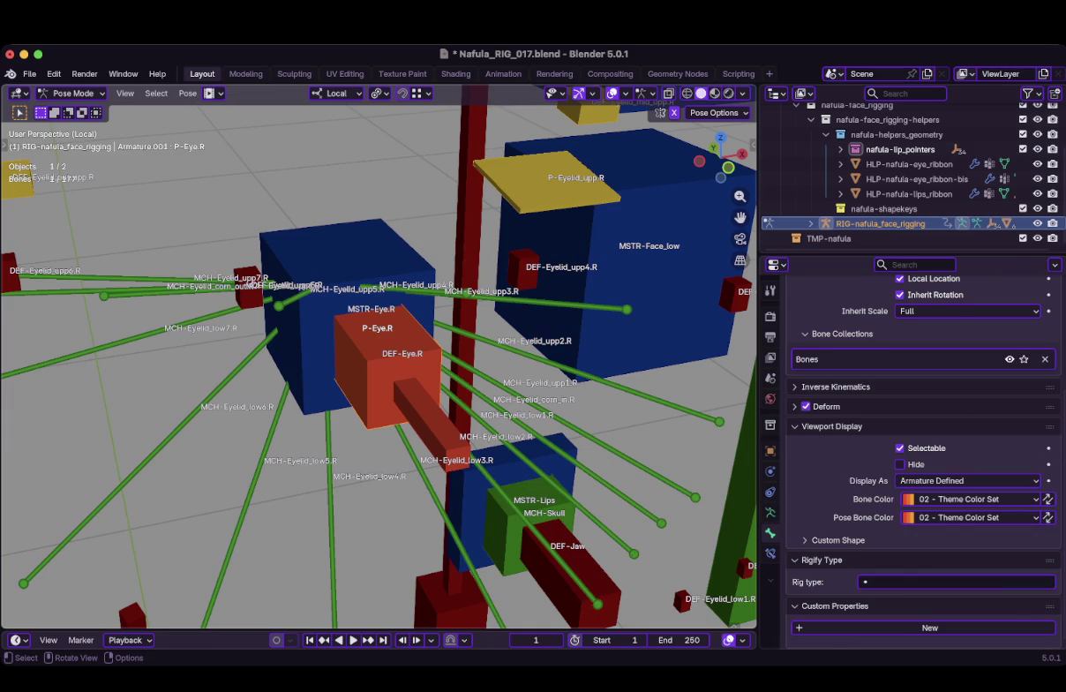
left_click(424, 415)
left_click(397, 380)
left_click(397, 380)
left_click(397, 379)
key("shift+c")
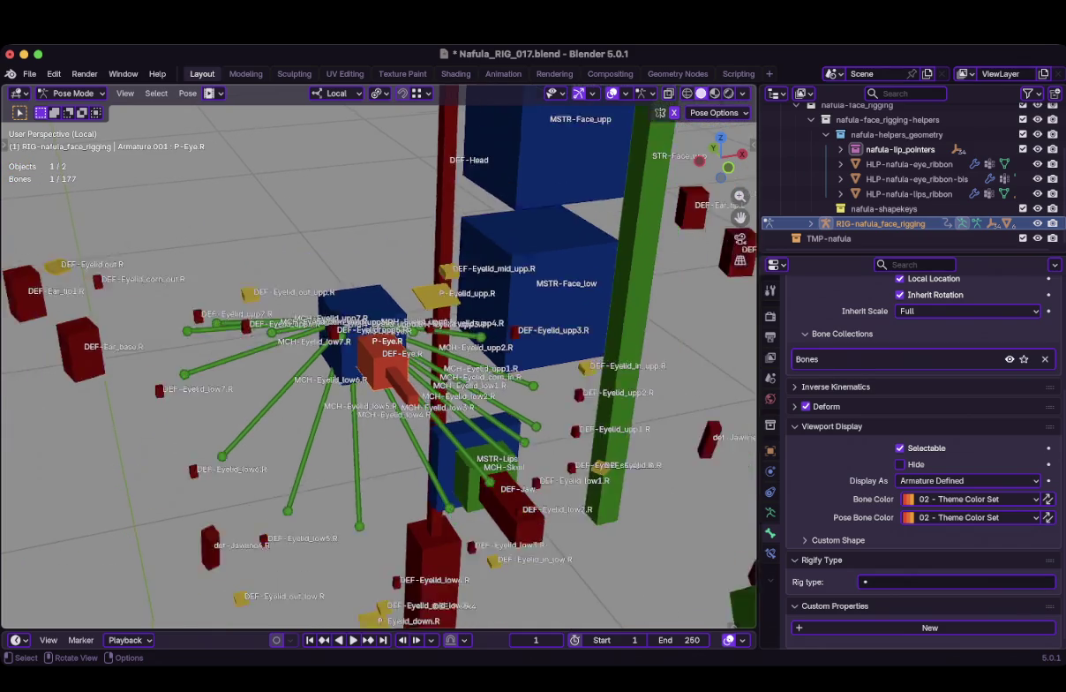
Zoom in and frame the DEF-Eyelid_mid_upp.L bone
scroll(414, 353, "up", 5)
scroll(415, 353, "up", 2)
scroll(415, 353, "up", 2)
left_click(382, 272)
key("KP_Decimal")
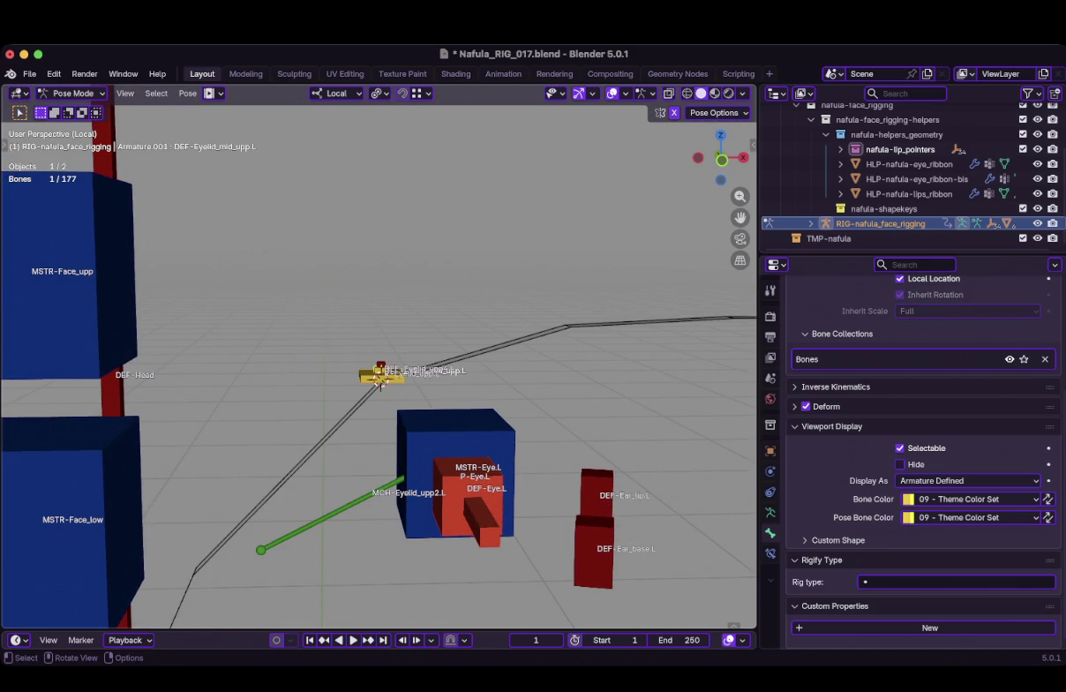
Select the P-Eyelid_upp.L control and return the viewport to solid shading
scroll(380, 370, "up", 2)
scroll(380, 371, "up", 1)
scroll(380, 371, "up", 1)
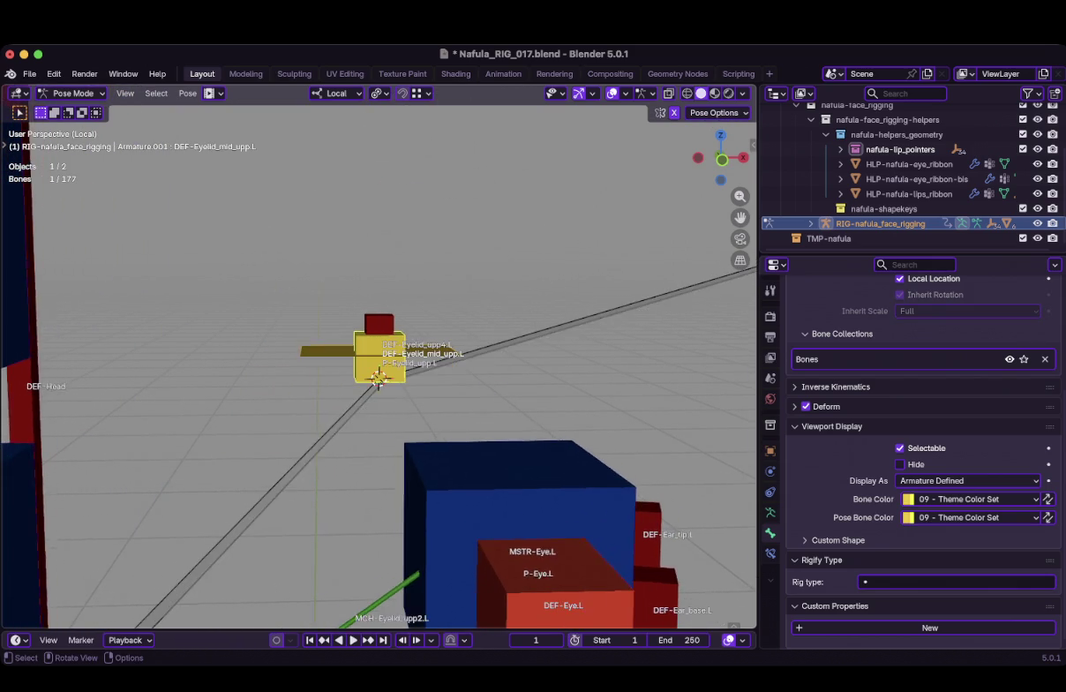
left_click(379, 377)
key("z")
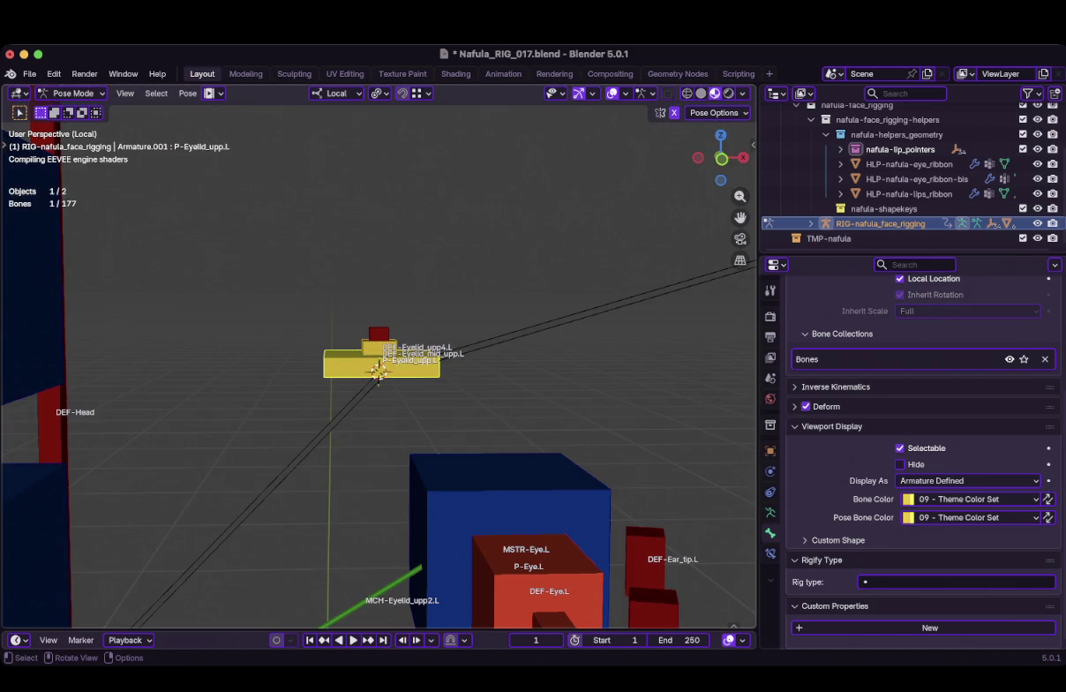
key("z")
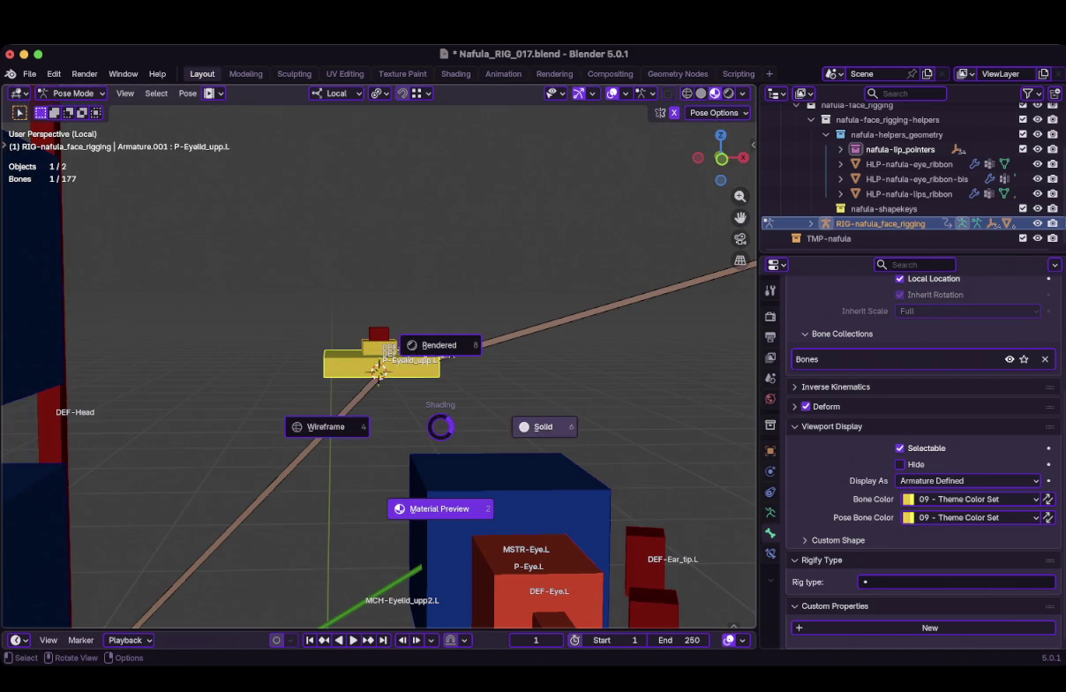
key("6")
middle_click_drag(378, 376, 397, 375)
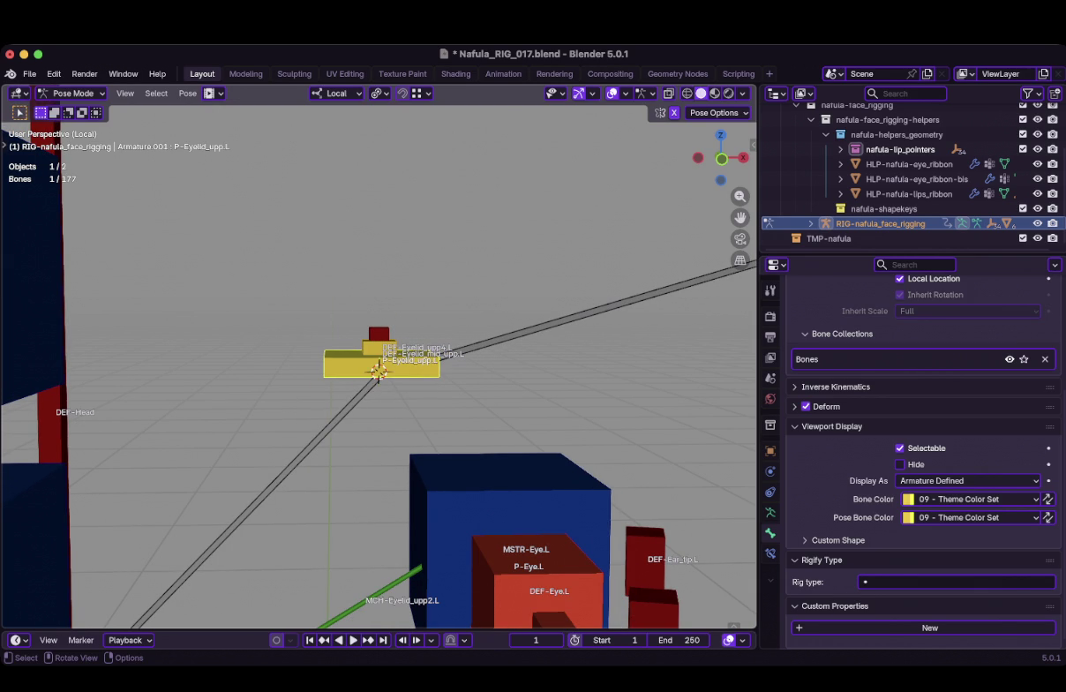
key("g")
key("Escape")
Give P-Eyelid_upp.L the 02 - Theme Color Set and put the armature in Edit Mode
left_click(969, 499)
left_click(969, 375)
mouse_move(380, 370)
middle_mouse_down()
mouse_move(415, 379)
mouse_move(378, 372)
middle_mouse_up()
key("Tab")
middle_click_drag(421, 333, 468, 305)
Scale the DEF-Eyelid_mid_upp.L B-Bone display by 1.5451
left_click(470, 306)
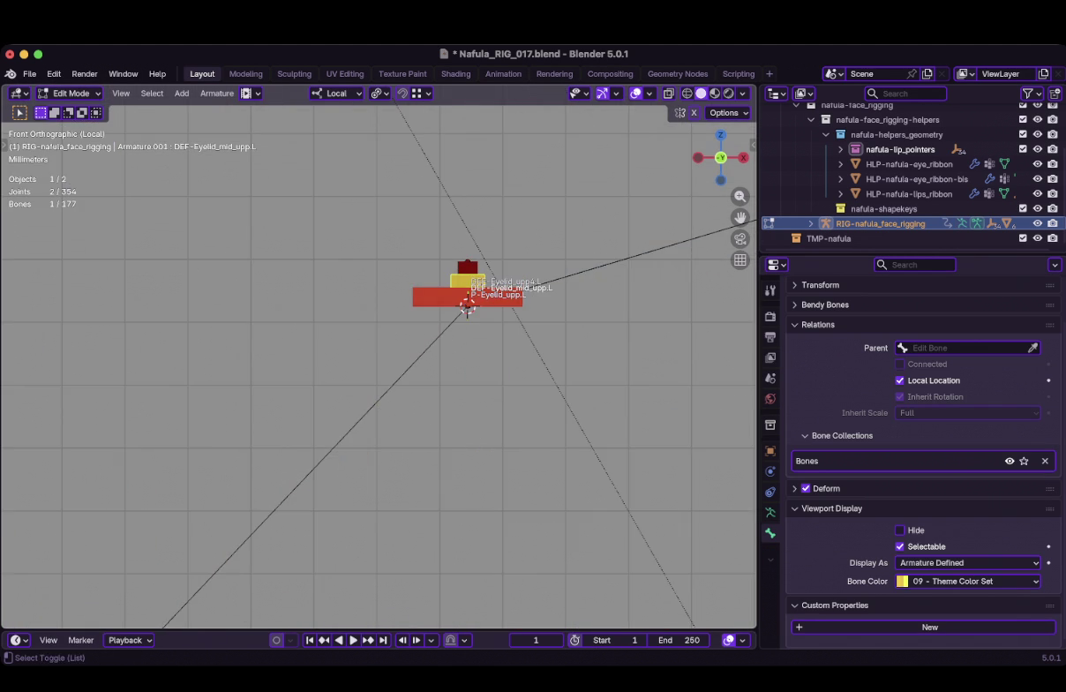
key("s")
key("Escape")
key("ctrl+alt+s")
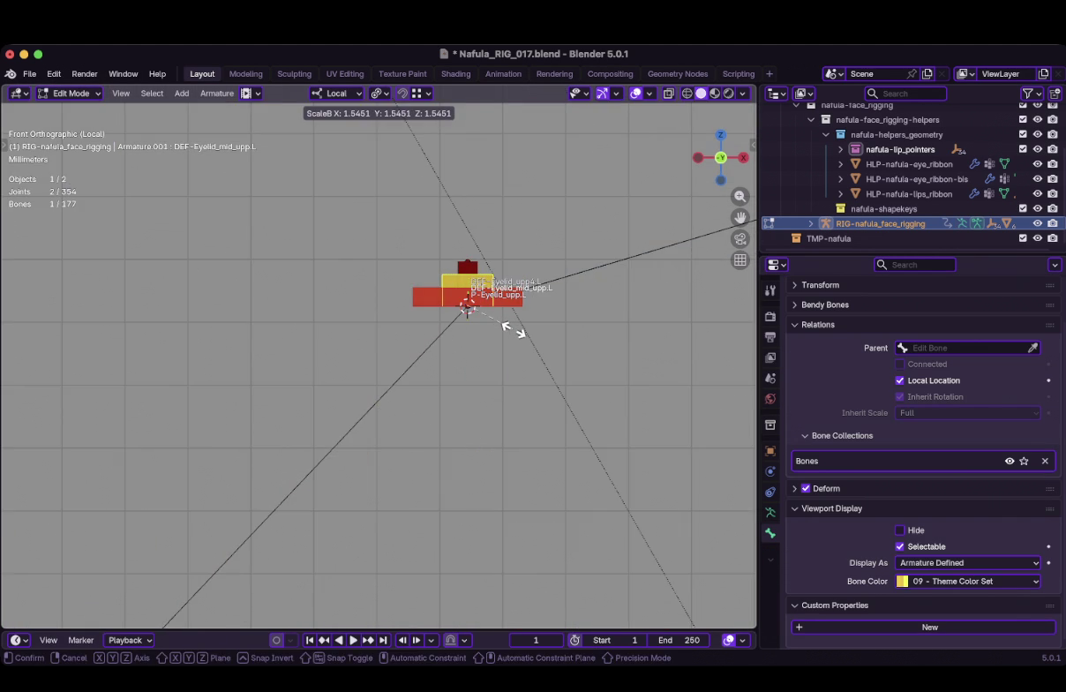
left_click(519, 332)
middle_click_drag(467, 309, 530, 371)
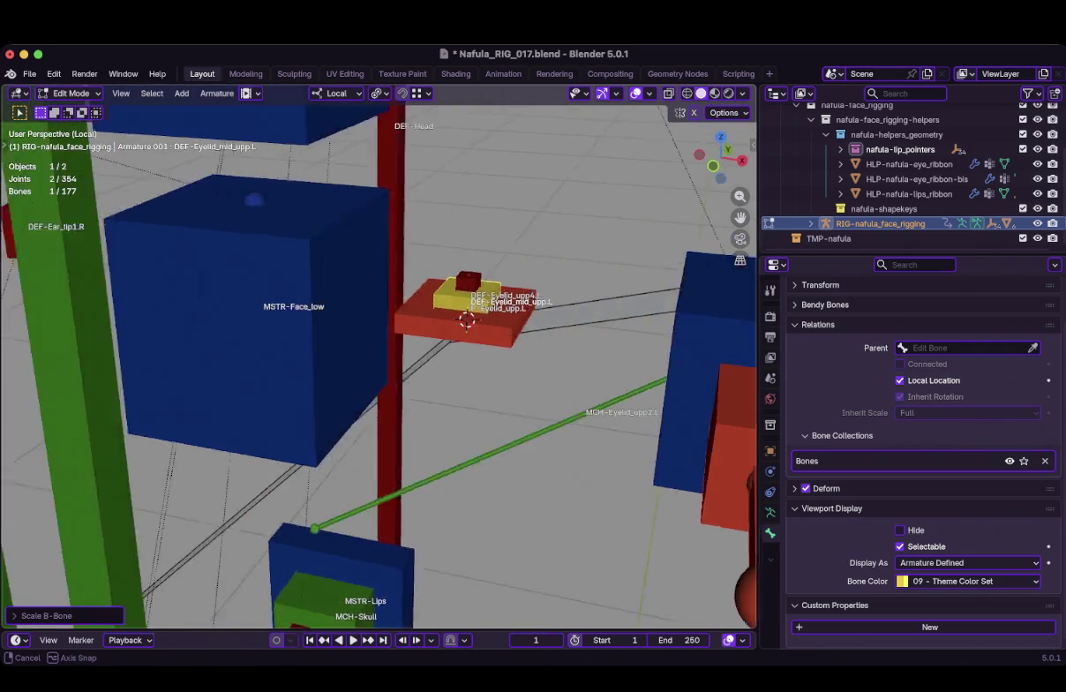
Return to a front view, then orbit to see the eye bones and ribbon loop
middle_click_drag(530, 370, 439, 265, "alt")
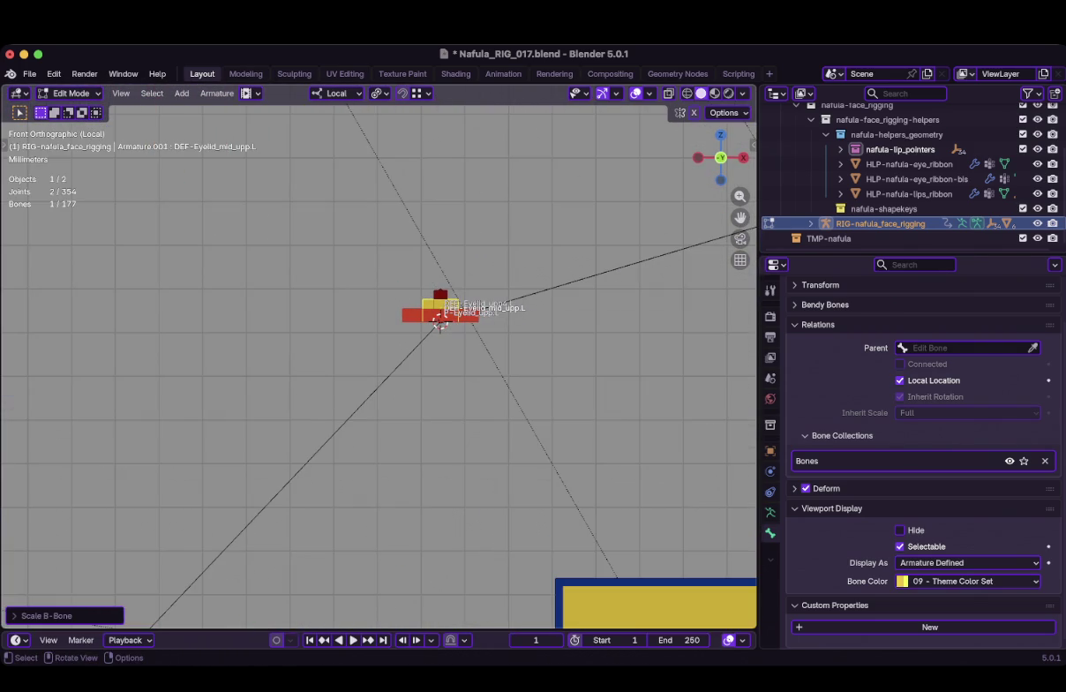
scroll(379, 367, "down", 2)
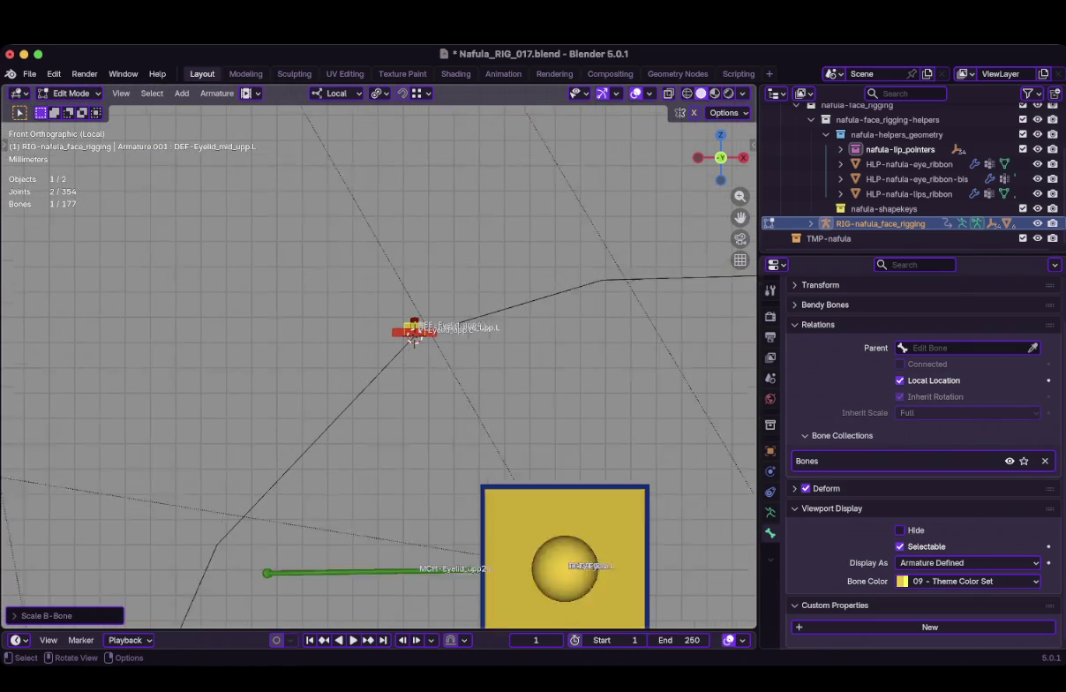
scroll(415, 331, "down", 3)
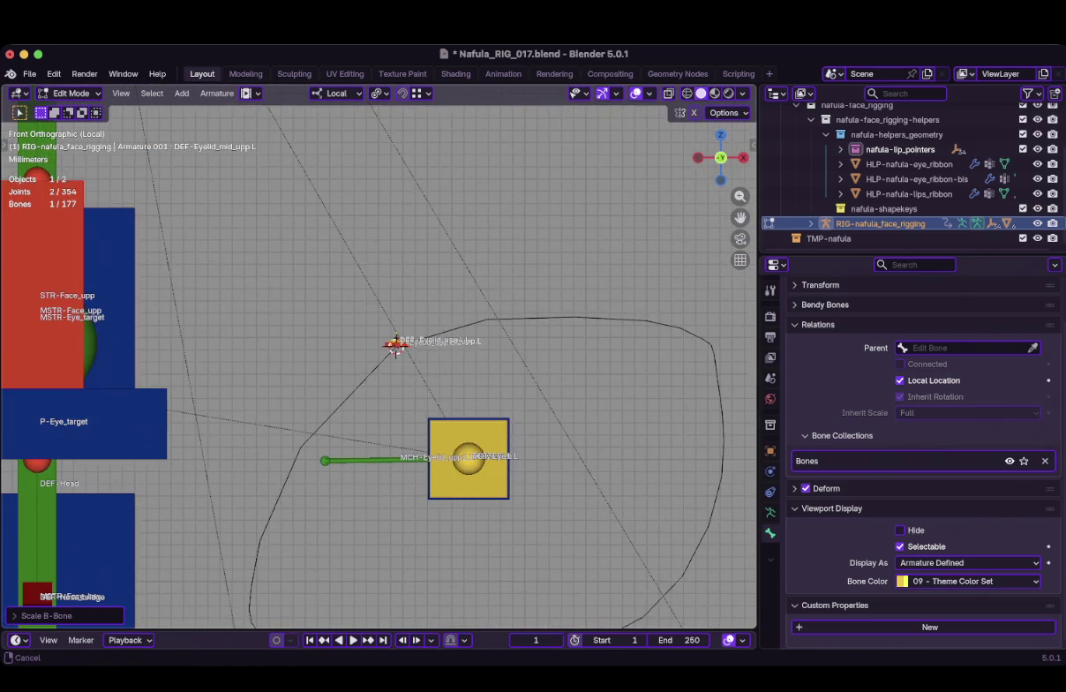
scroll(353, 295, "up", 1)
scroll(335, 274, "up", 1)
scroll(325, 247, "up", 1)
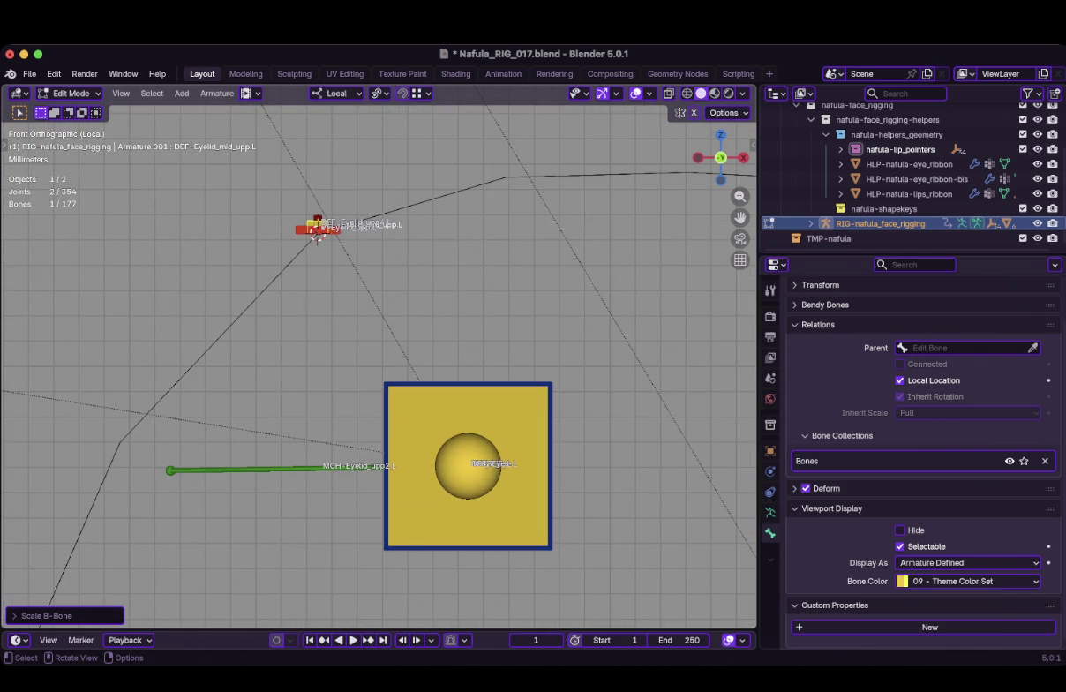
middle_click_drag(380, 353, 441, 318)
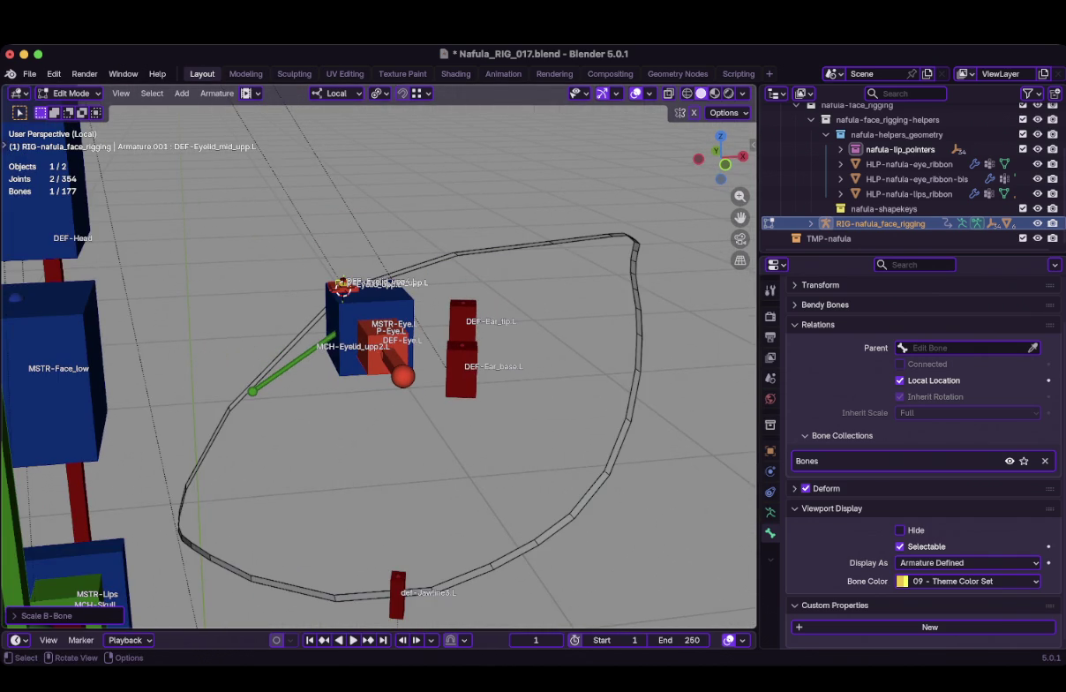
left_click(71, 93)
Select the HLP-nafula-eye_ribbon-bis ribbon and rename its vertex group to MASK-edgeloop
left_click(75, 103)
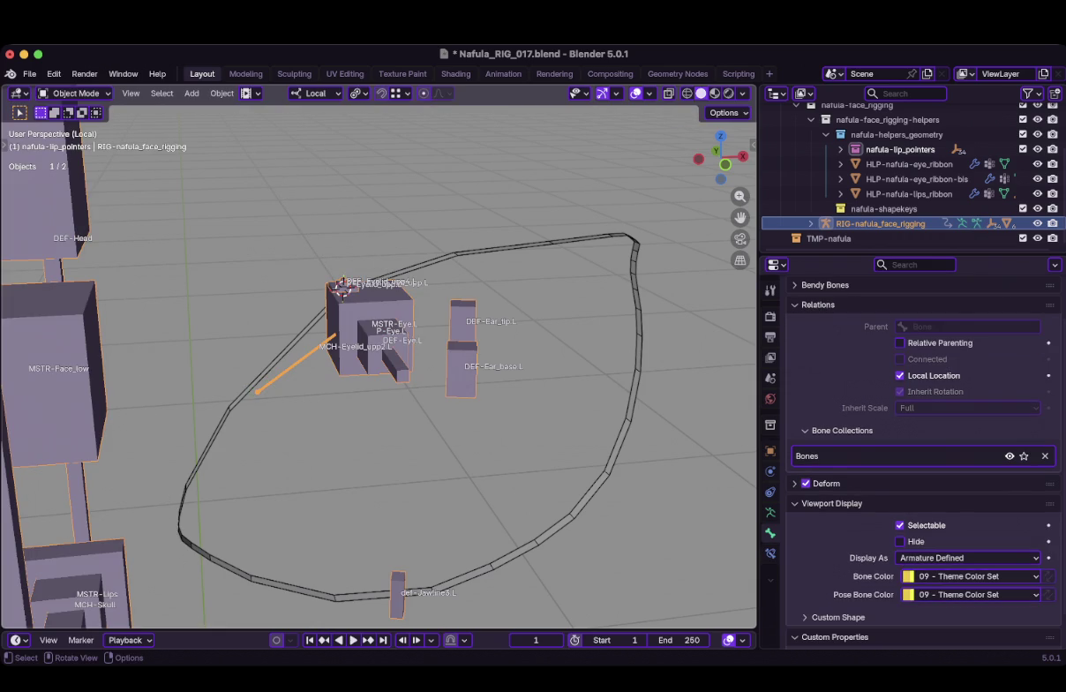
left_click(459, 254)
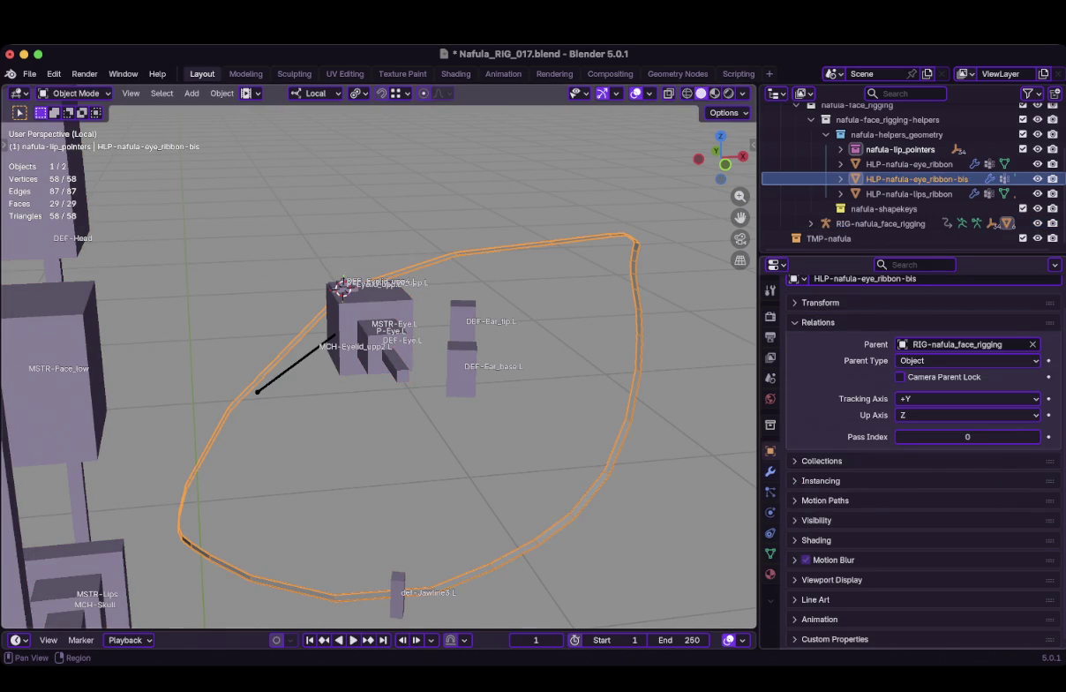
left_click(770, 471)
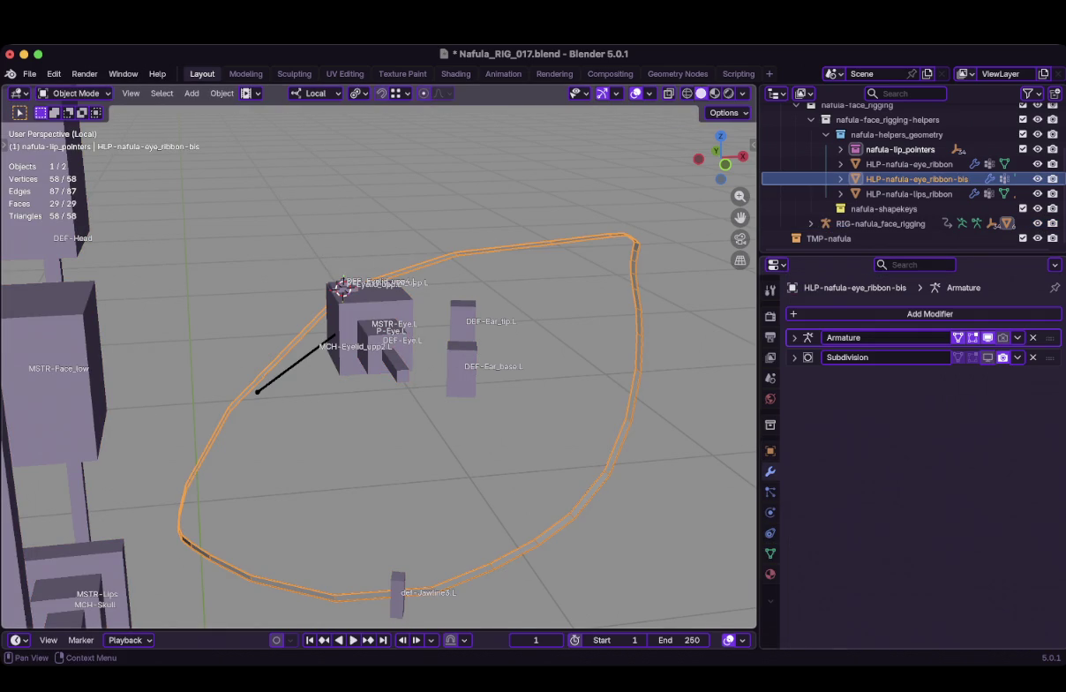
key("Tab")
key("Tab")
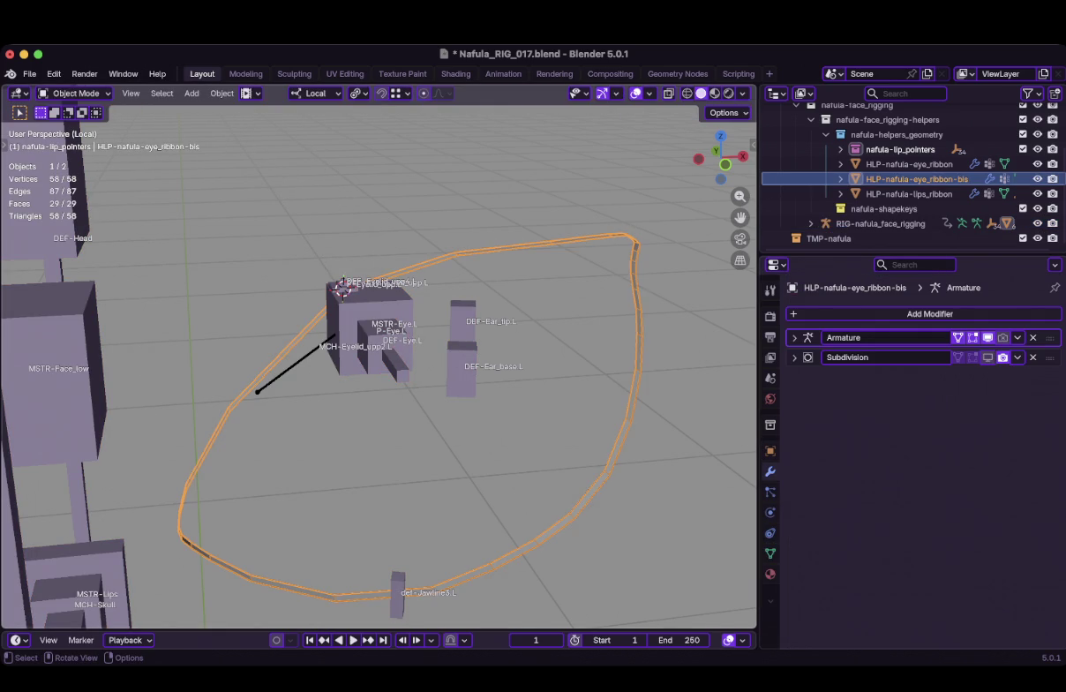
left_click(771, 554)
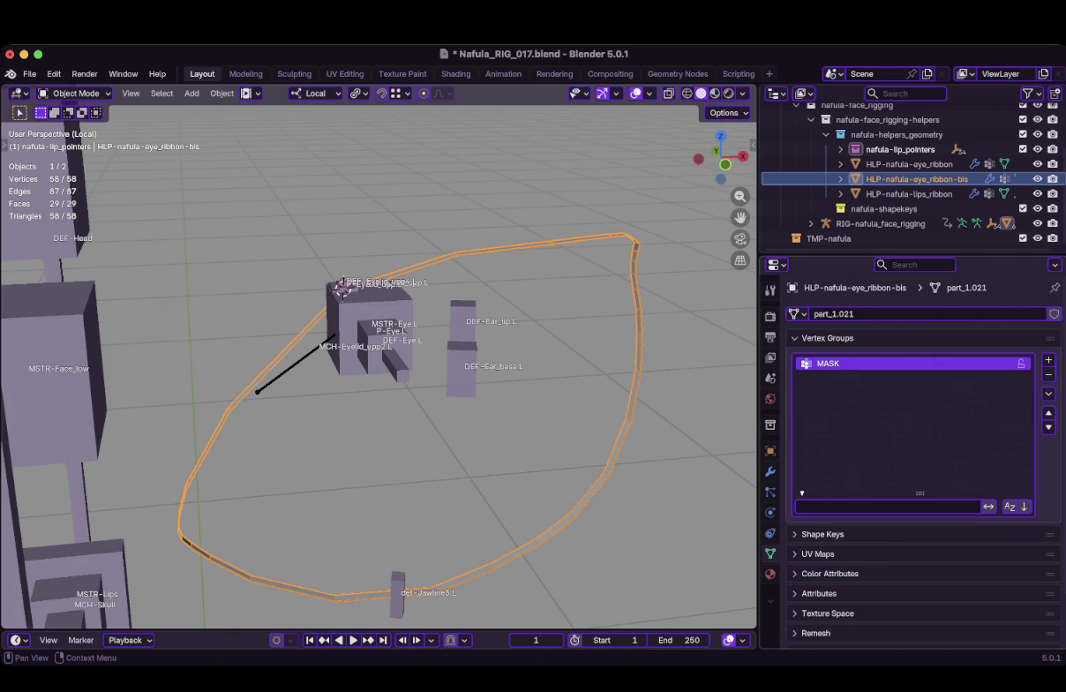
double_click(834, 363)
type("-edgeloop")
key("Return")
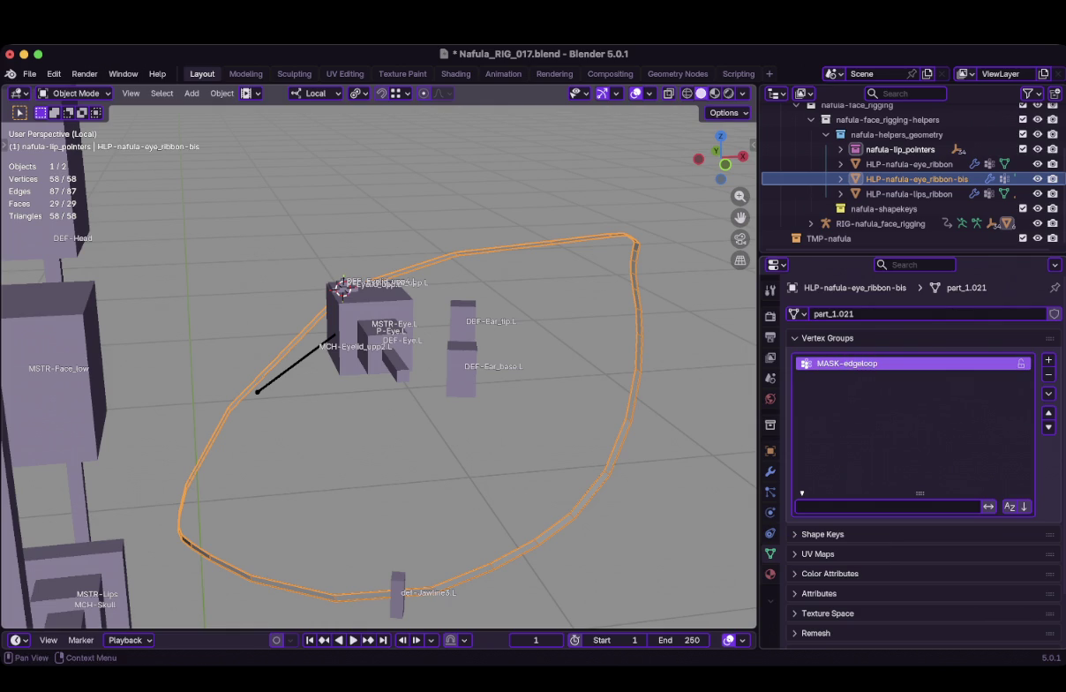
Select the ribbon's 29-vertex edge loop and vertices, then return to Object Mode
key("Tab")
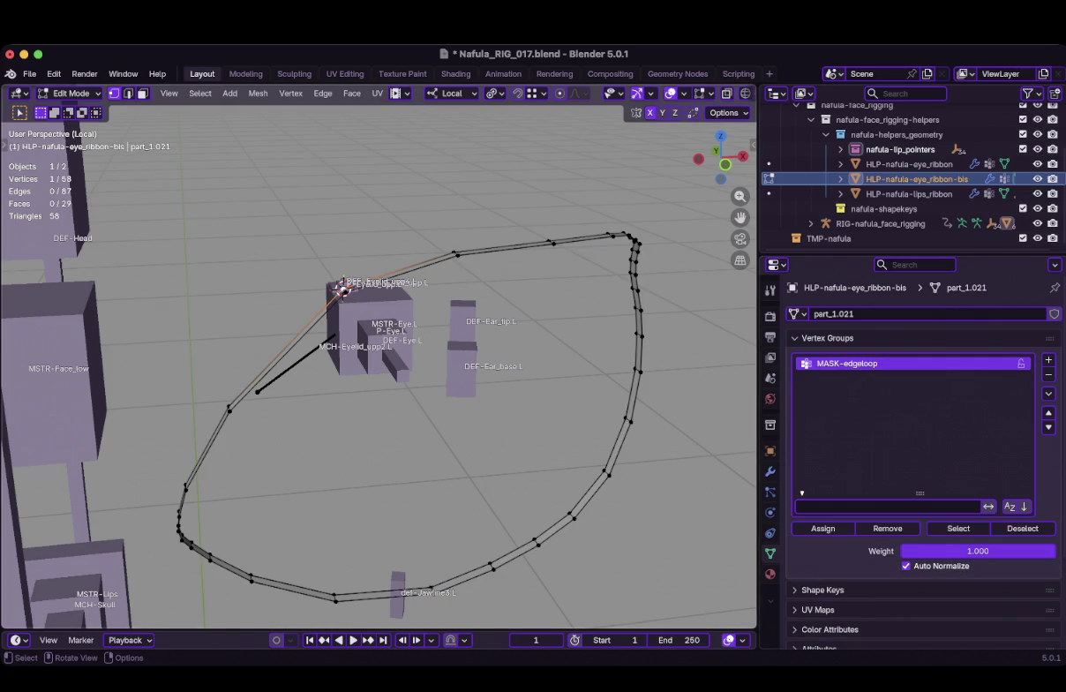
key("alt+a")
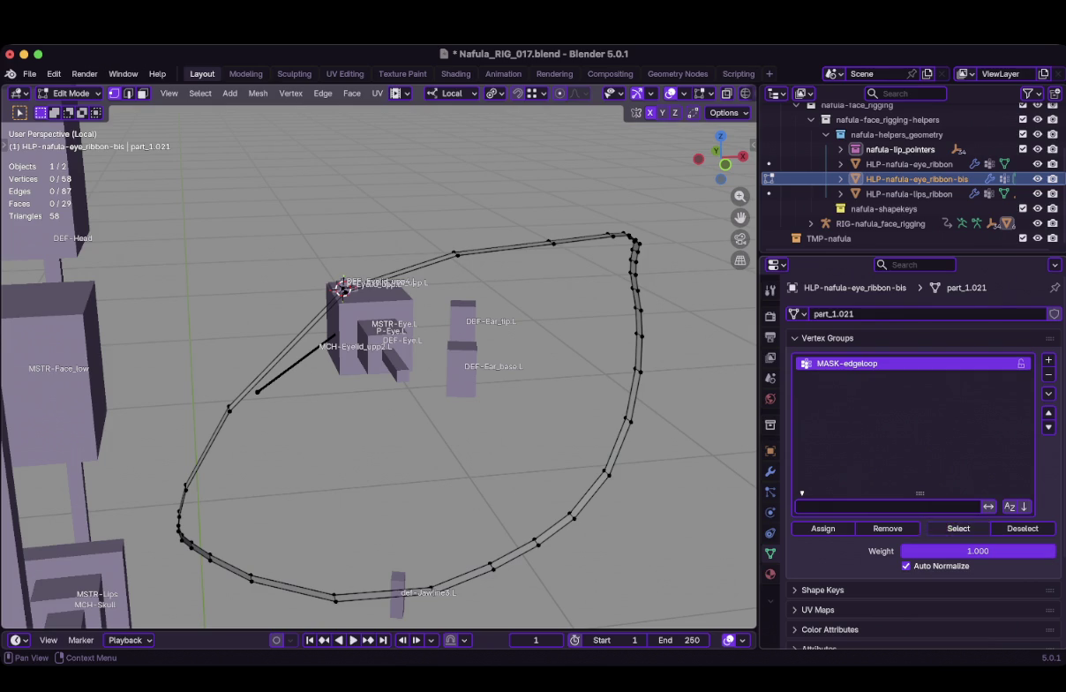
middle_click_drag(494, 397, 459, 371)
left_click(456, 264, "alt")
middle_click_drag(456, 264, 622, 472)
left_click(623, 472)
left_click(647, 420)
key("Tab")
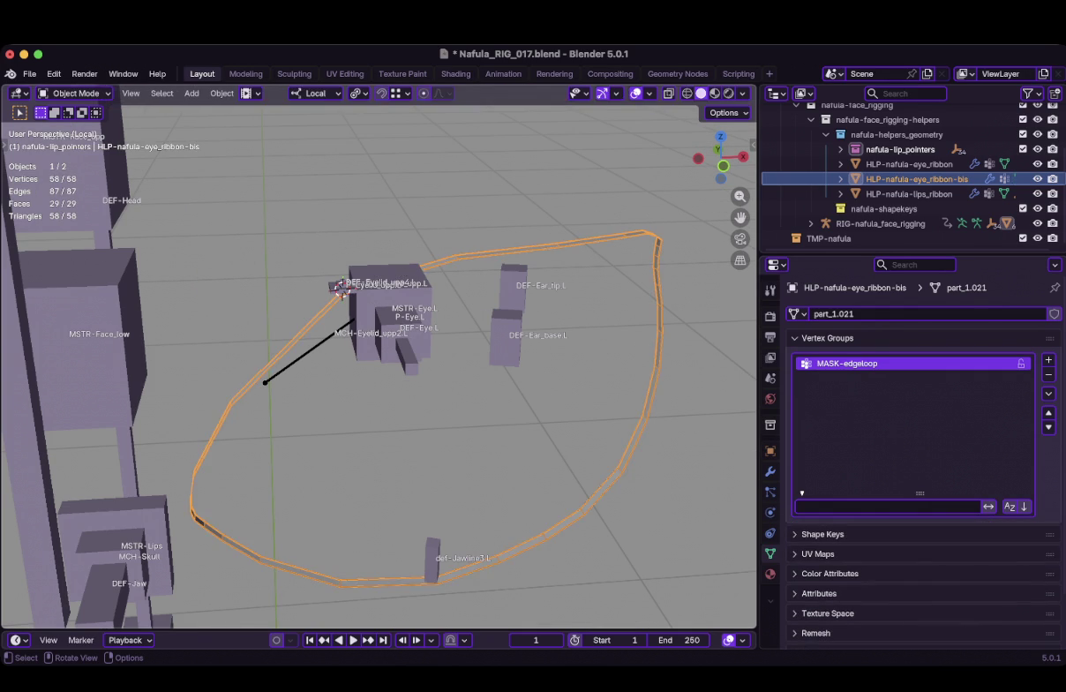
Add a Mask modifier to the ribbon using the MASK-edgeloop vertex group
middle_click_drag(647, 420, 618, 415)
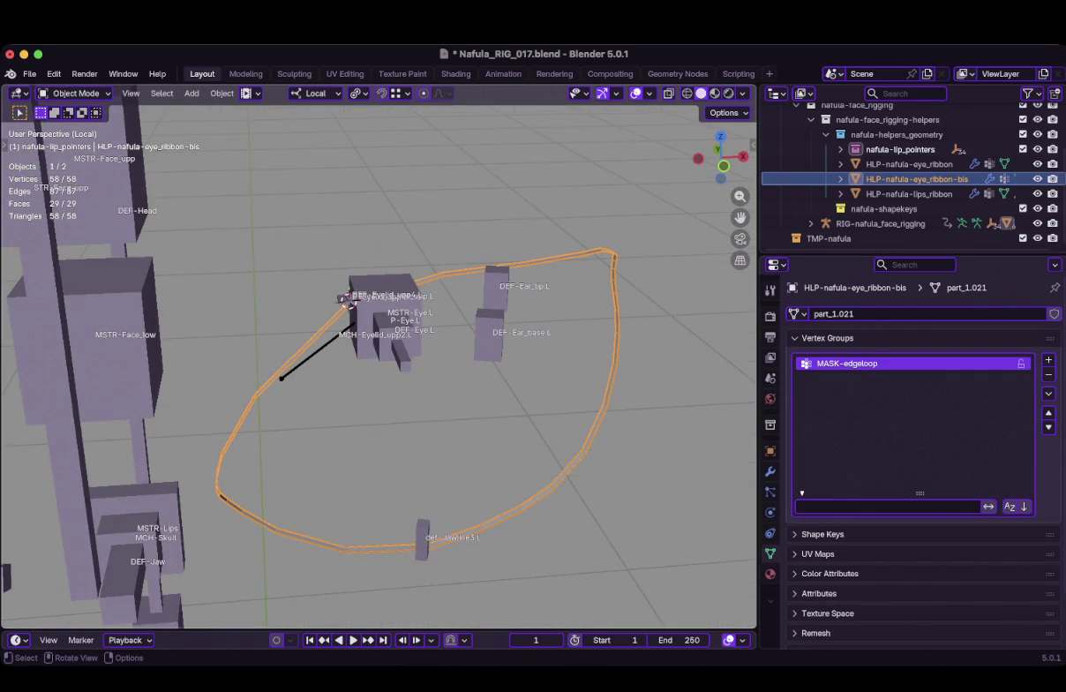
left_click(769, 471)
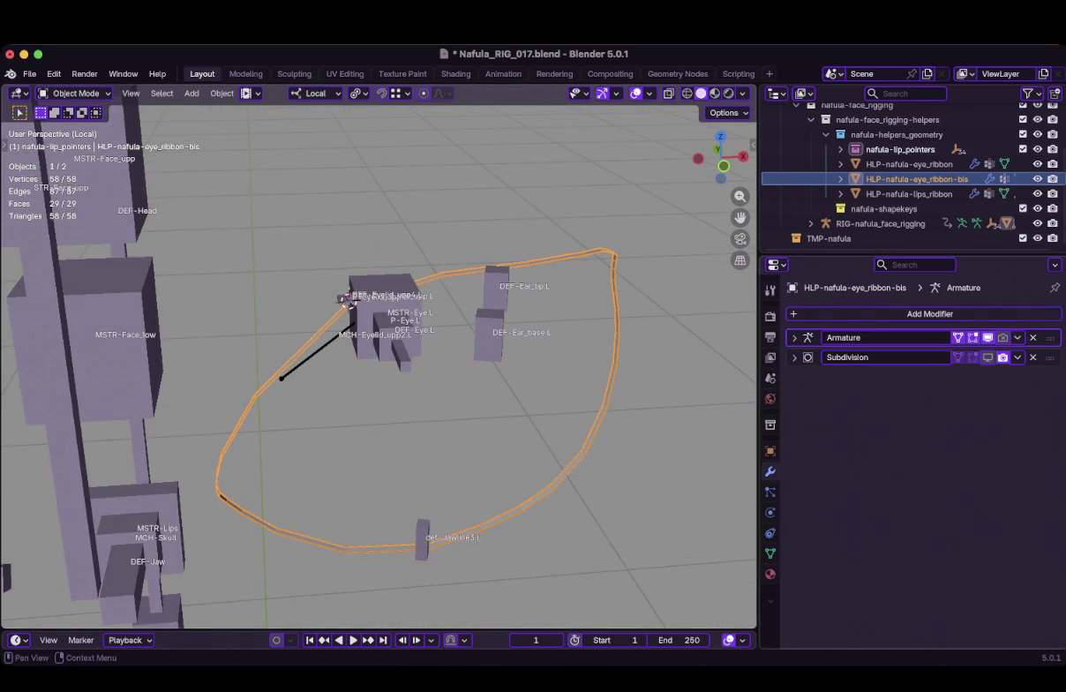
left_click(795, 313)
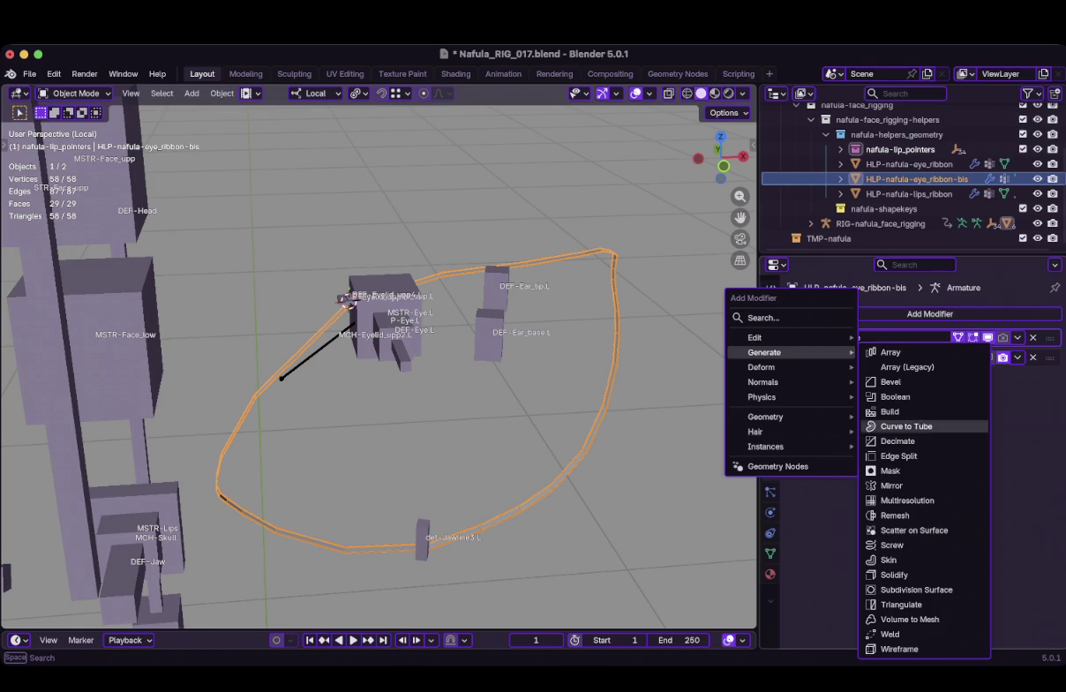
left_click(891, 470)
left_click(966, 417)
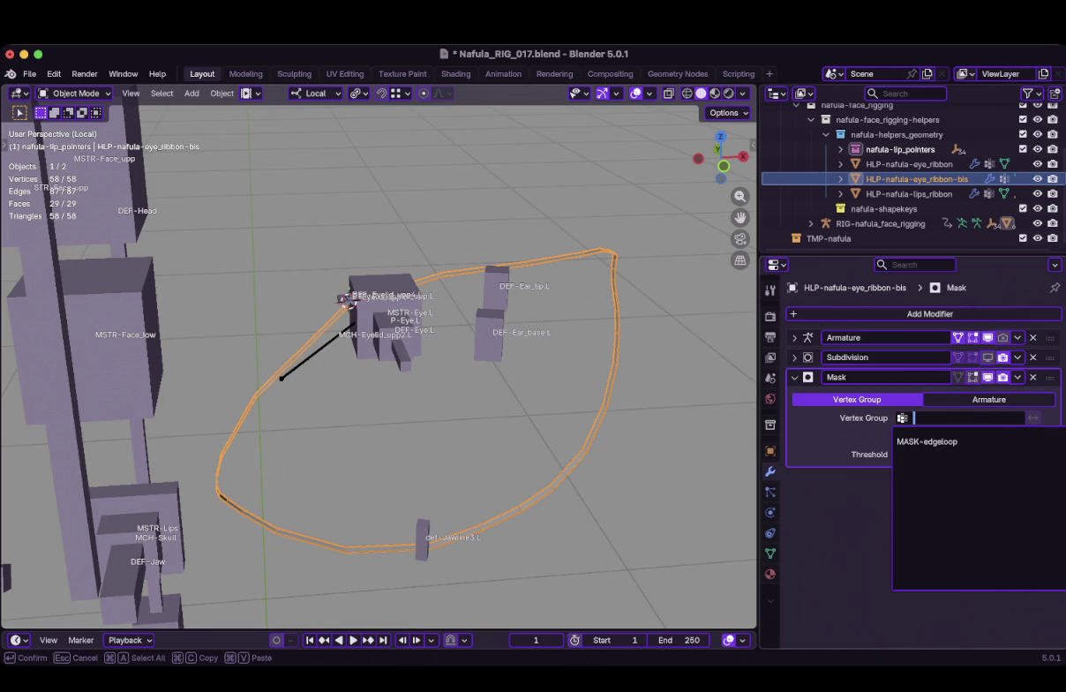
left_click(927, 441)
View the eye from the front and select DEF-Eyelid_mid_upp.L in the face rig's Edit Mode
middle_click_drag(442, 397, 495, 397)
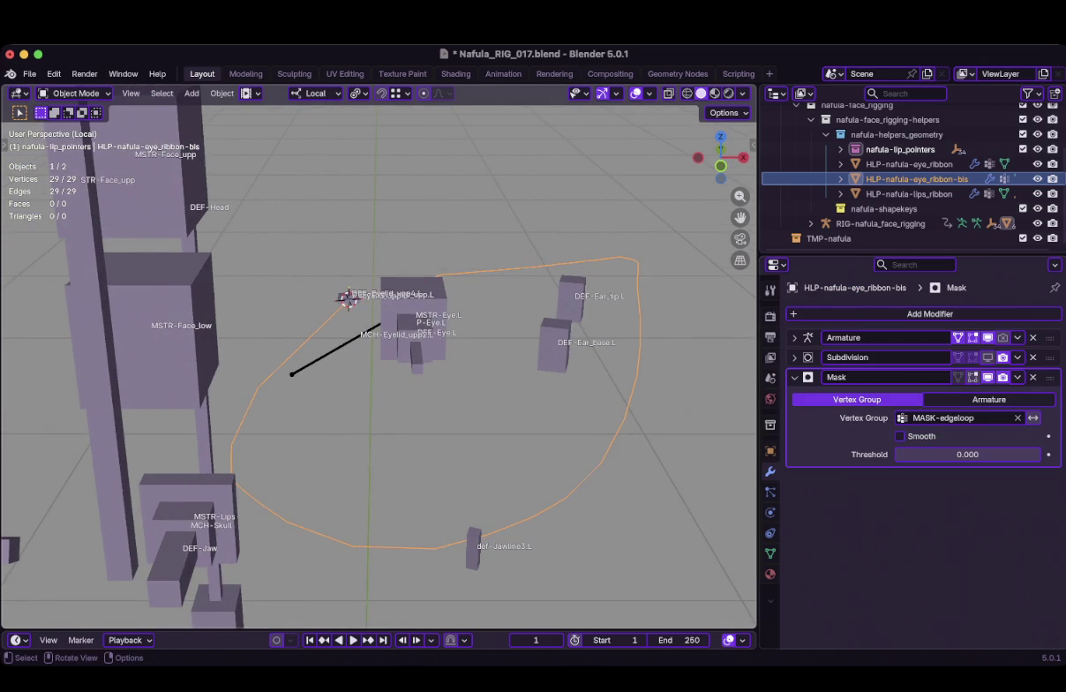
key("alt+a")
key("KP_1")
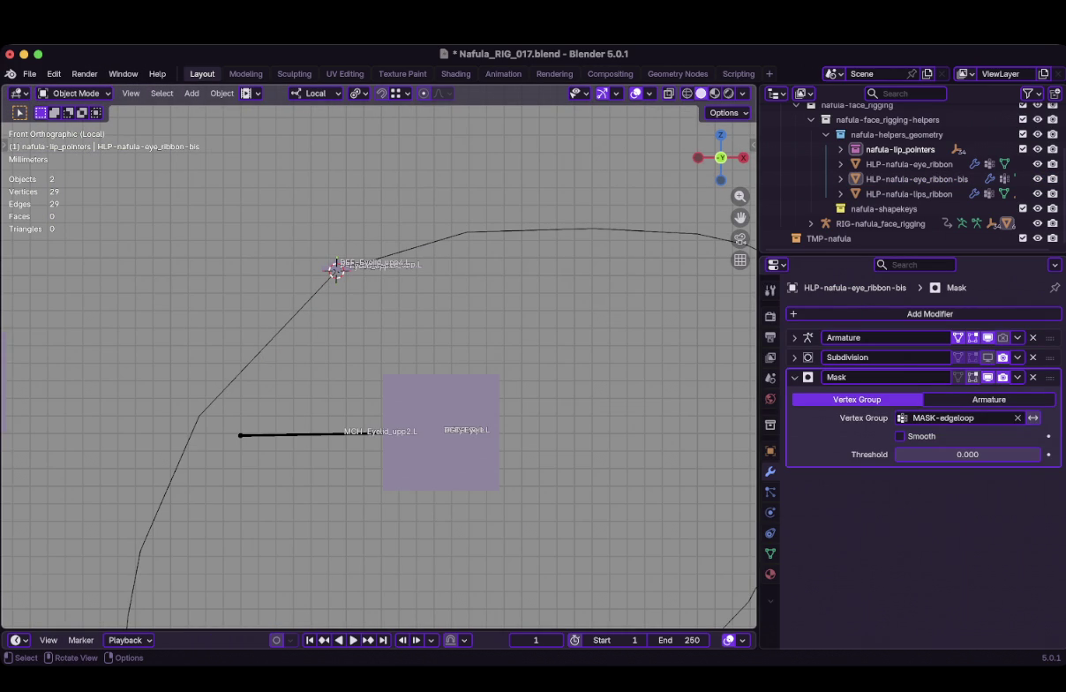
scroll(336, 269, "up", 3)
left_click(339, 269)
key("Tab")
left_click(352, 322)
scroll(399, 309, "down", 3)
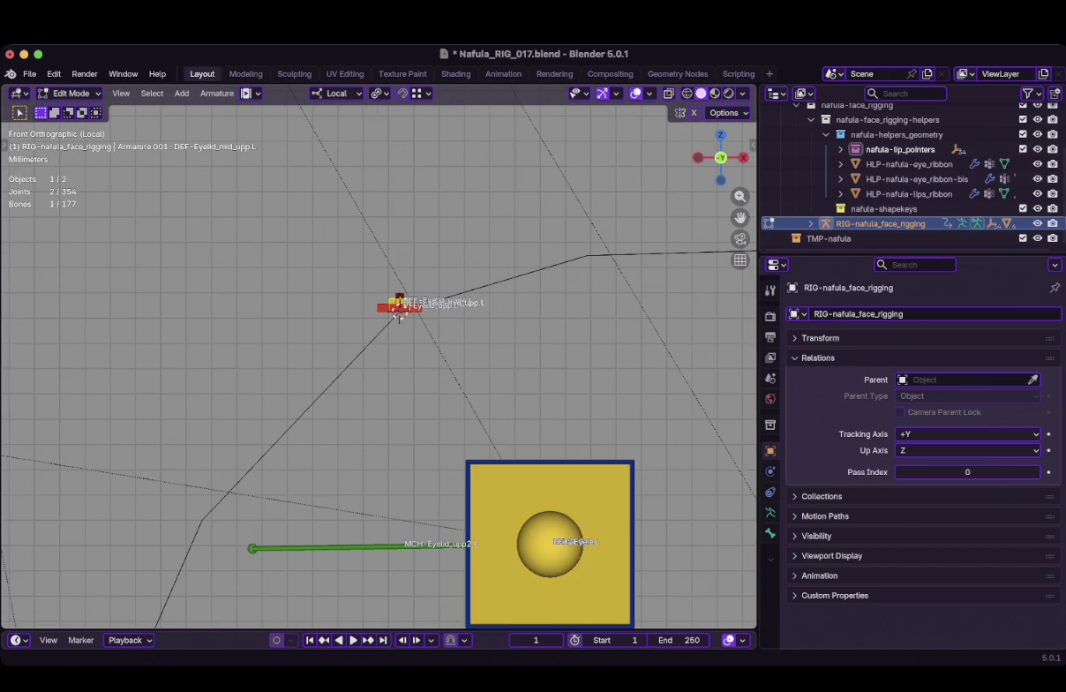
Reposition the DEF-Eyelid_mid_upp.L bone and frame the eyelid bones
scroll(379, 351, "up", 4)
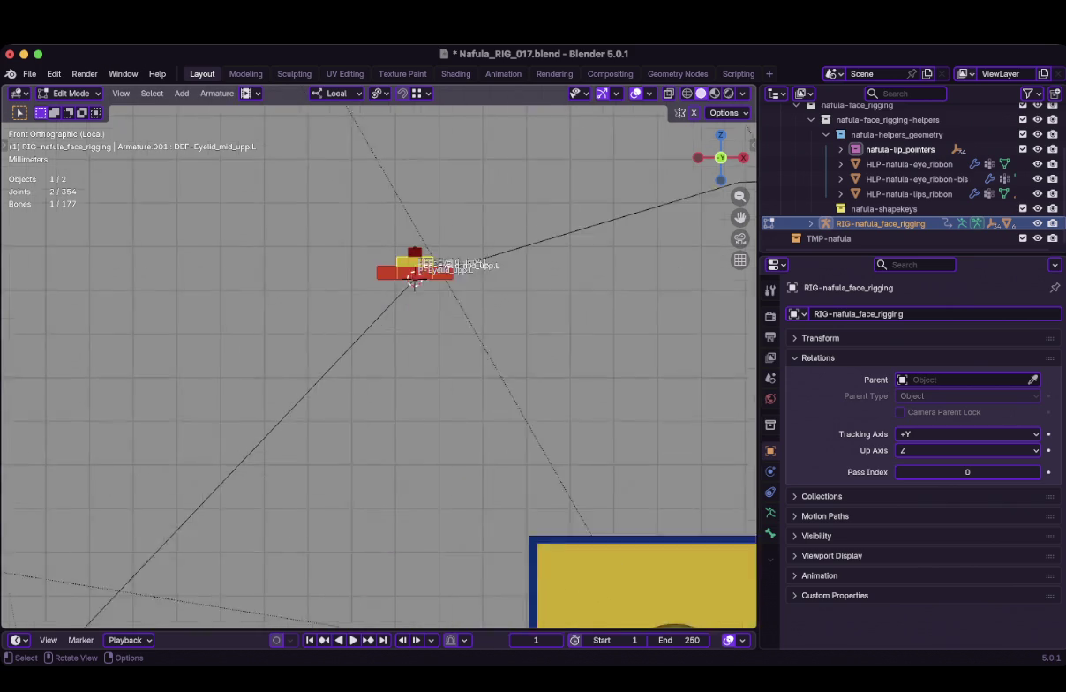
scroll(378, 367, "down", 1)
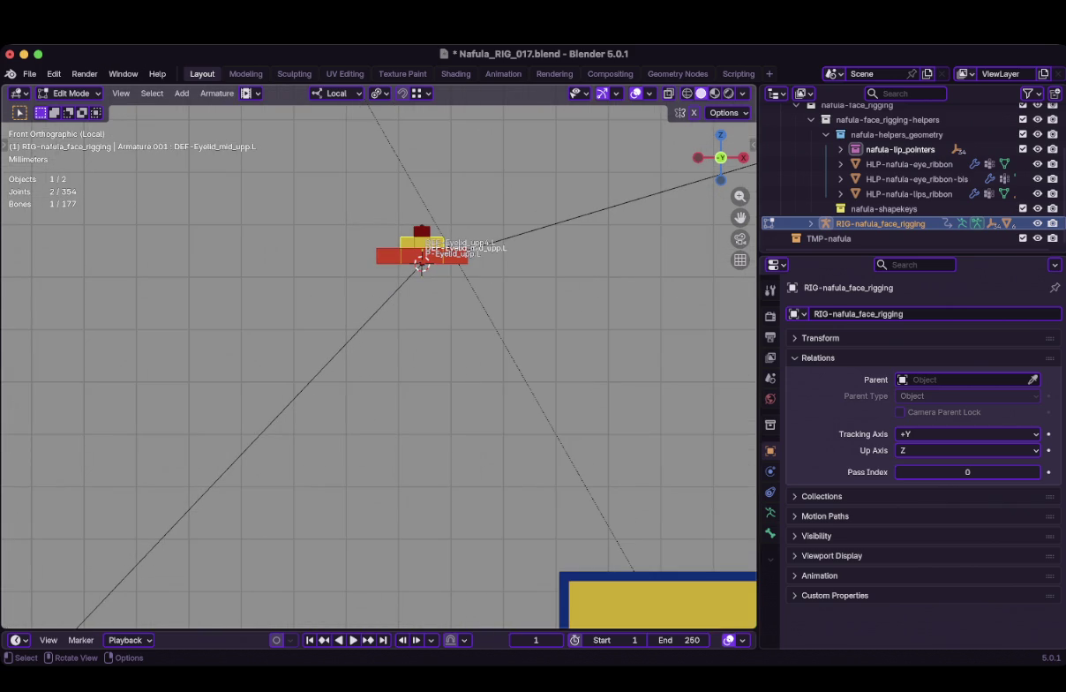
key("g")
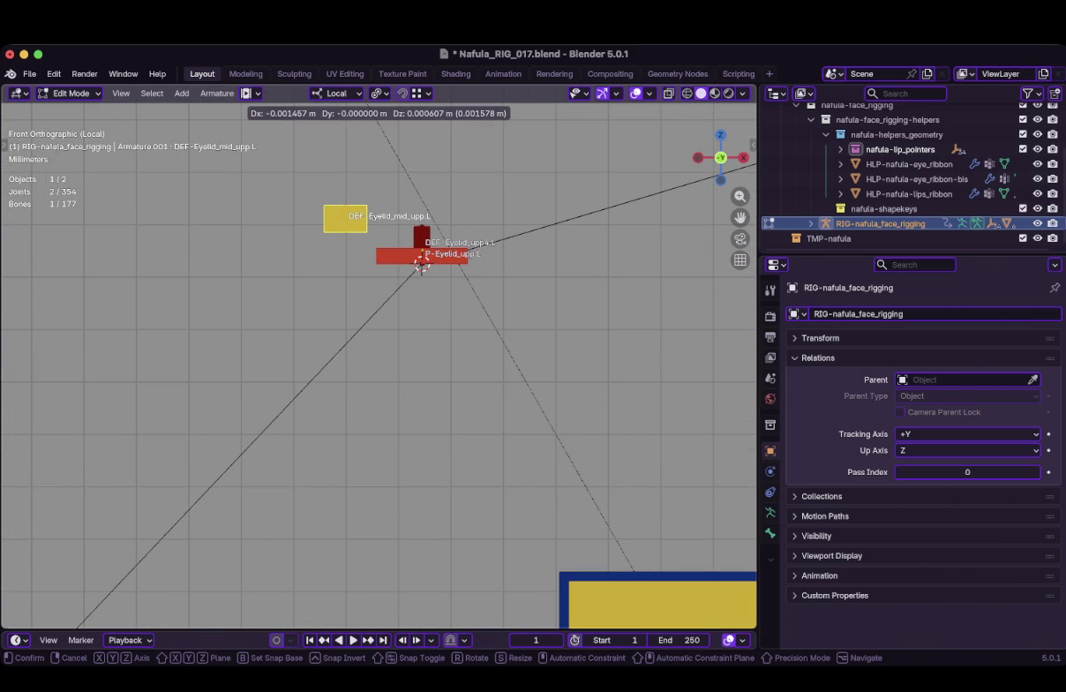
left_click(422, 265)
scroll(359, 280, "down", 2)
scroll(360, 281, "down", 1)
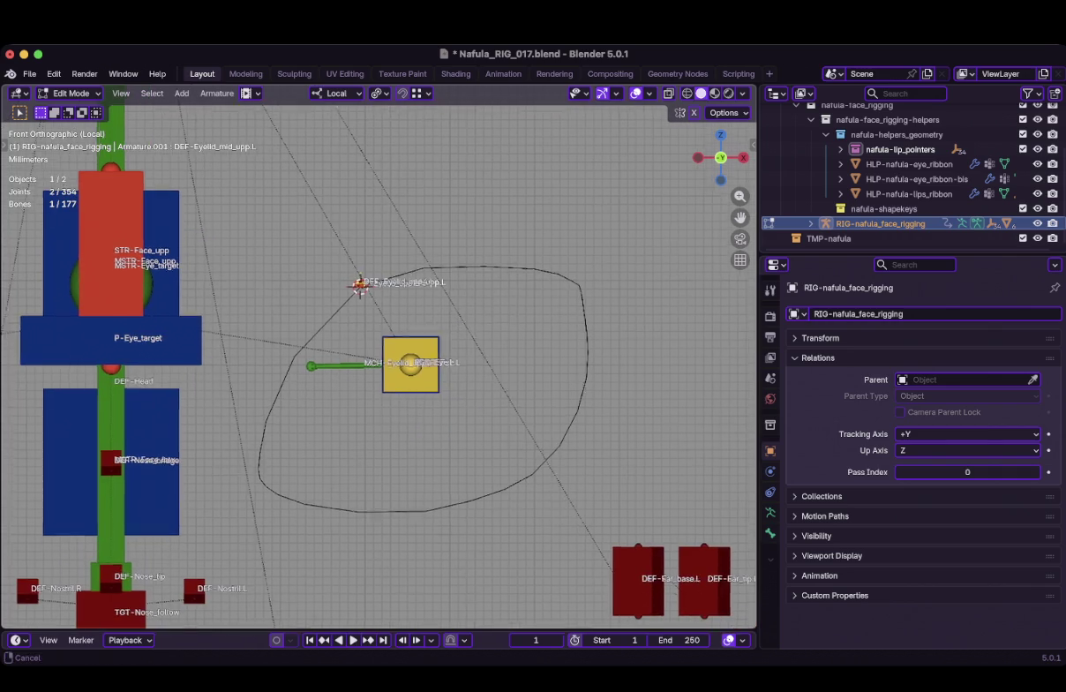
scroll(378, 367, "up", 2)
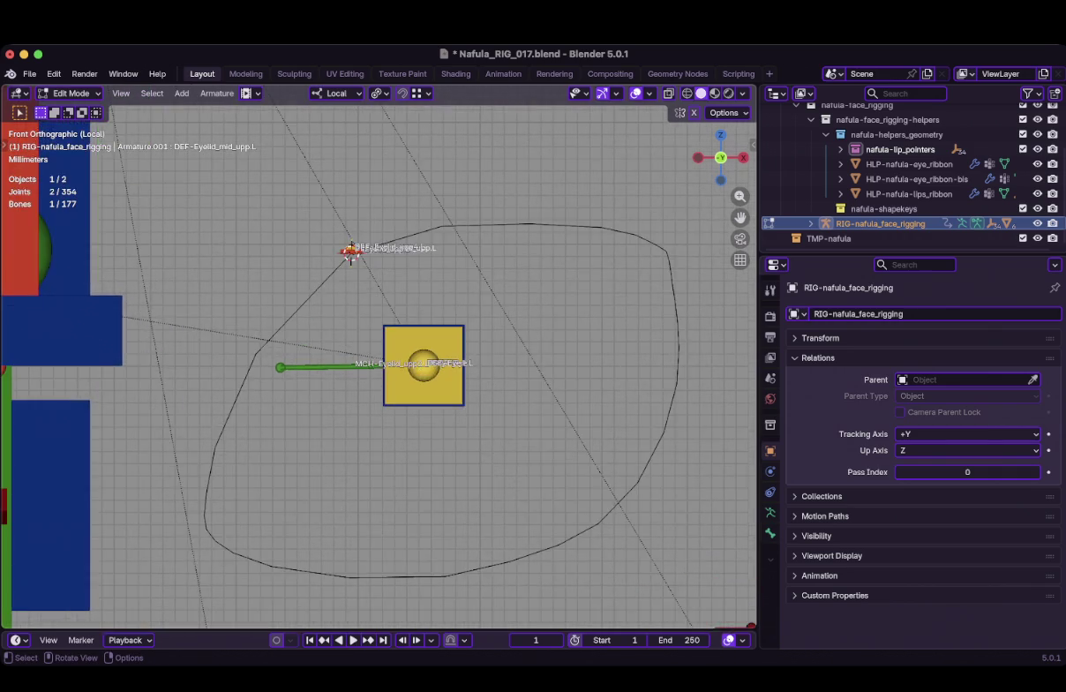
middle_click_drag(379, 367, 284, 456, "shift")
Duplicate DEF-Eyelid_mid_upp.L as DEF-Eyelid_mid_upp1.L at the top of the eye loop
key("shift+d")
key("Return")
middle_click_drag(380, 367, 415, 335)
middle_click_drag(196, 335, 203, 335)
Inspect the eye ribbon loop from the front, then put the face rig back in Edit Mode
key("alt+q")
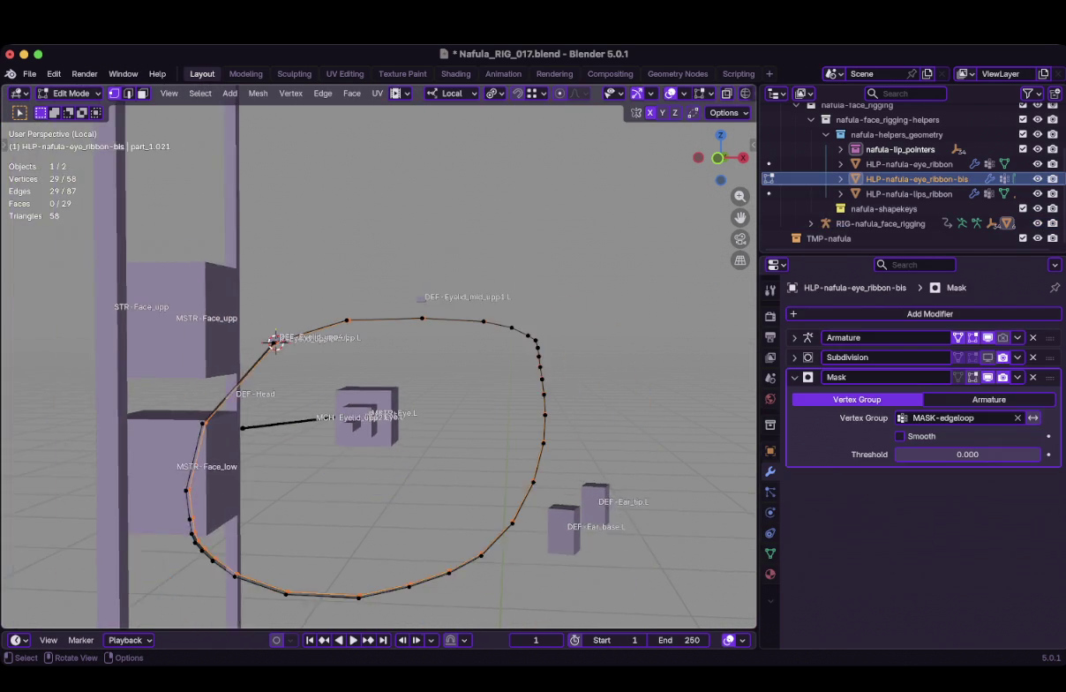
key("KP_1")
scroll(379, 353, "up", 2)
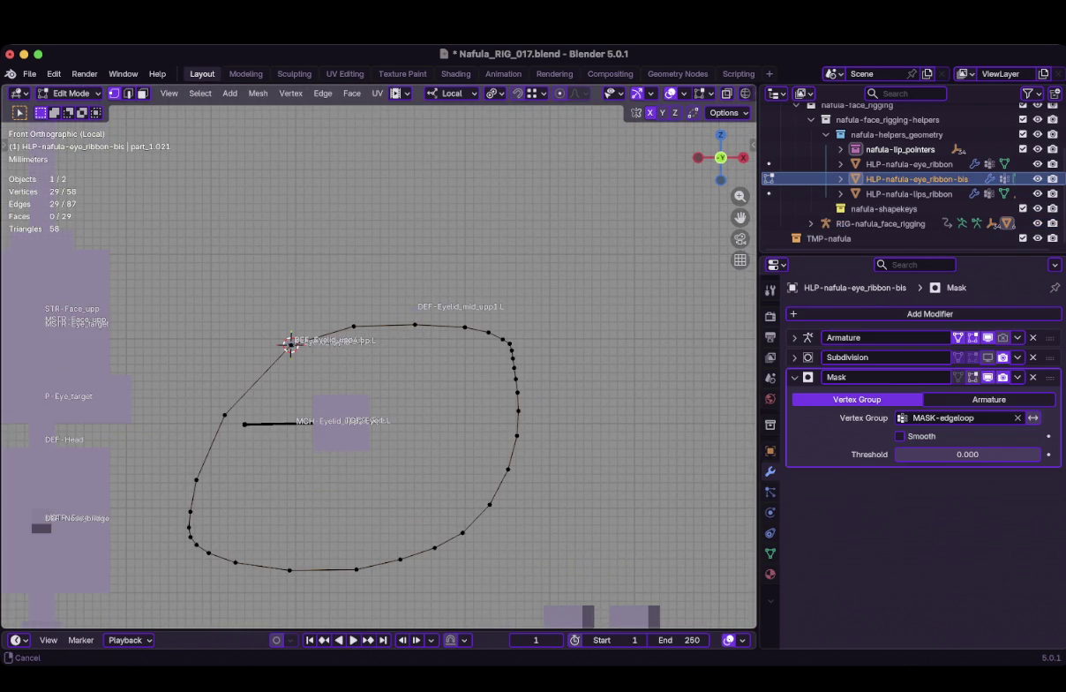
middle_click_drag(379, 371, 403, 319, "shift")
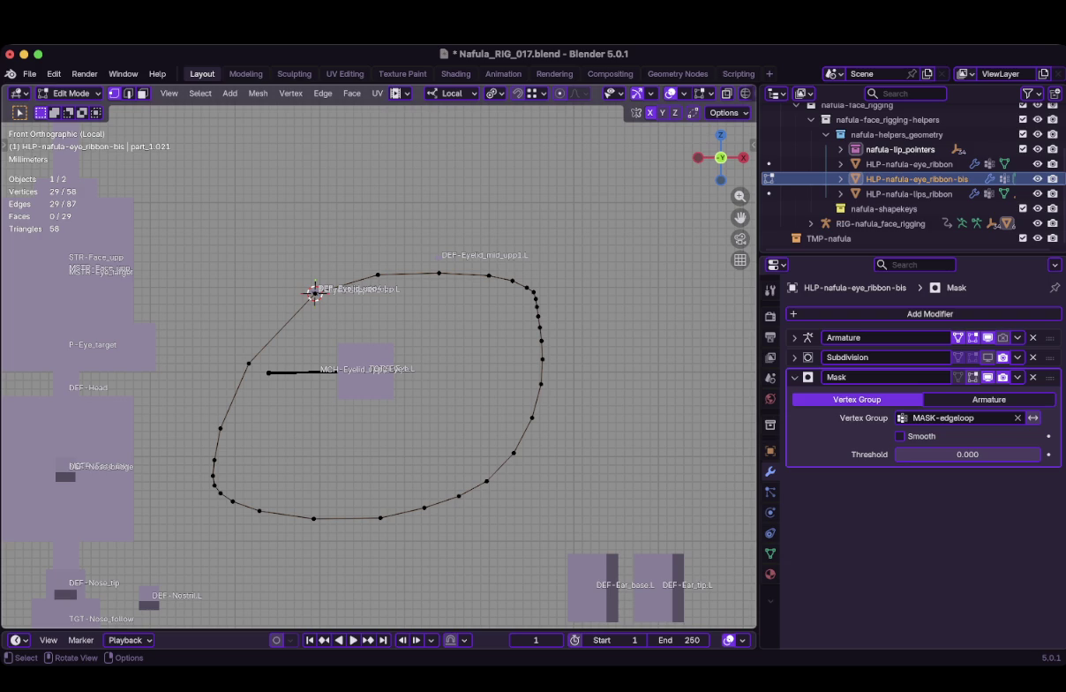
middle_click_drag(379, 370, 459, 336)
key("Tab")
left_click(280, 274)
key("Tab")
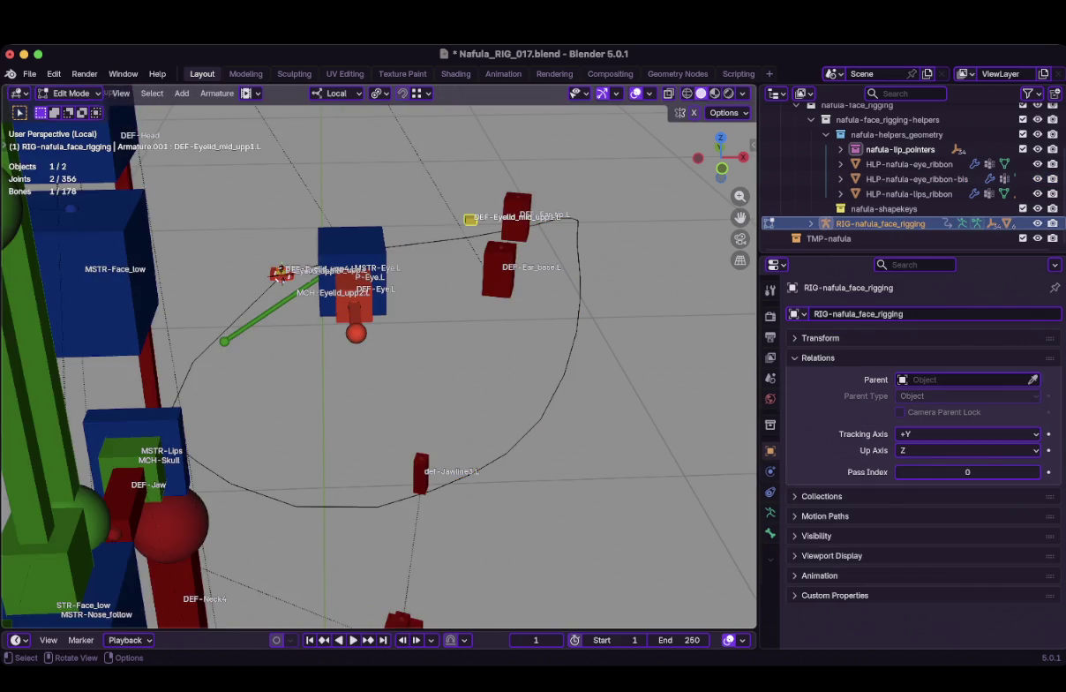
Move DEF-Eyelid_mid_upp1.L down so it sits on the eye loop's upper edge
middle_click_drag(281, 274, 238, 281)
key("g")
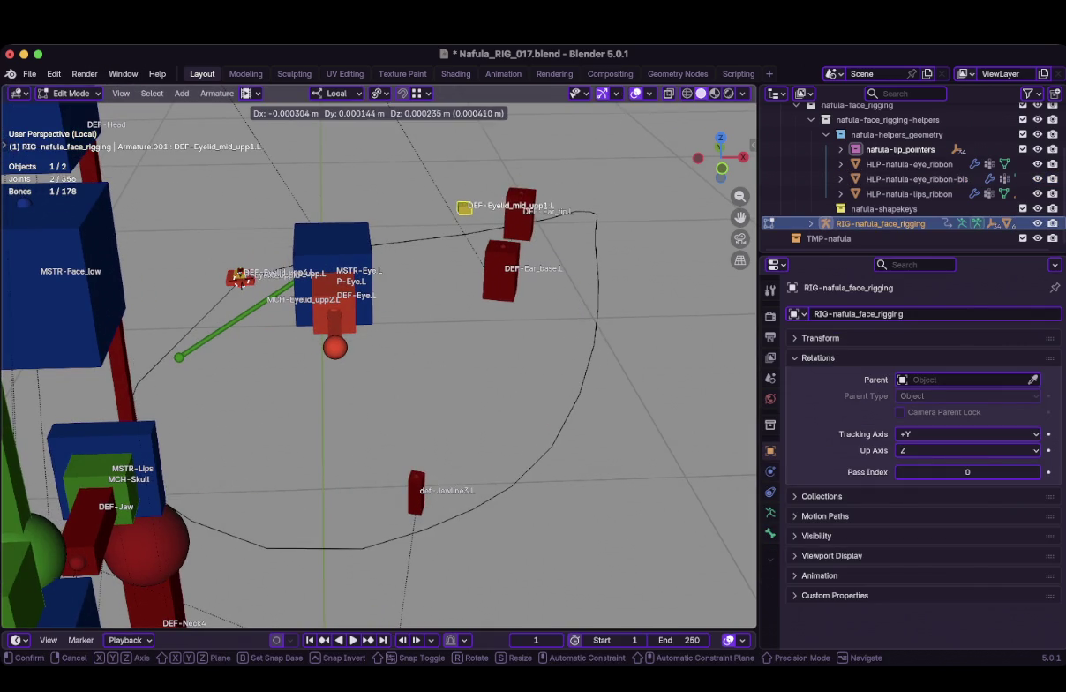
key("Return")
key("KP_1")
Duplicate it as DEF-Eyelid_mid_upp2.L and place the copy on the loop's left side
key("shift+d")
left_click(248, 265)
middle_click_drag(248, 264, 431, 215)
key("g")
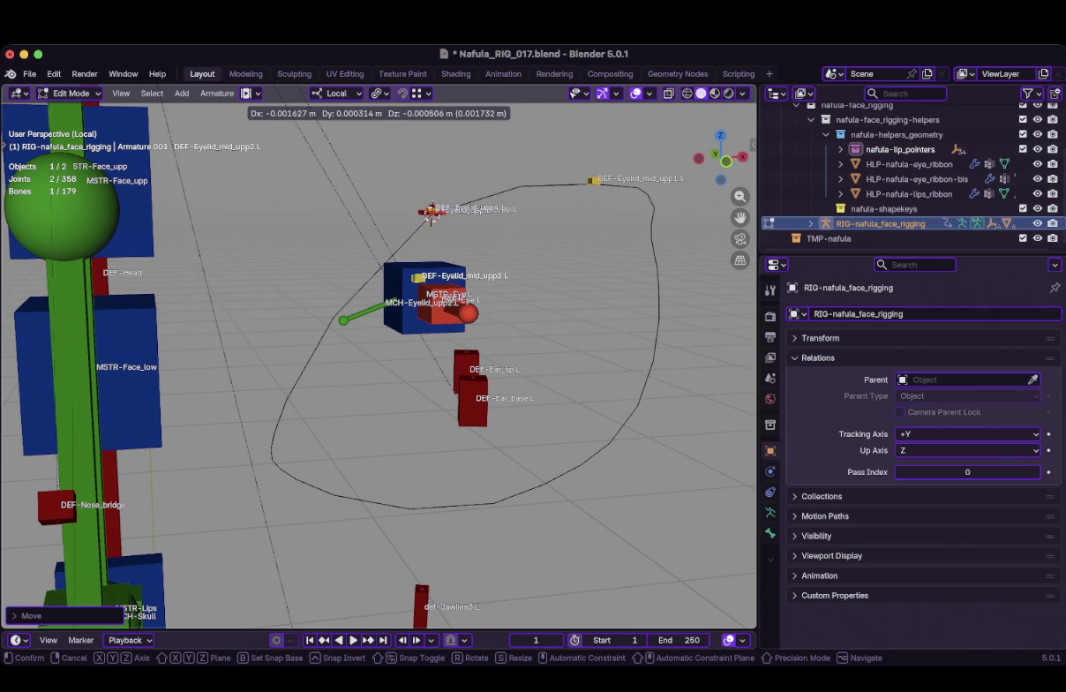
key("Return")
key("KP_1")
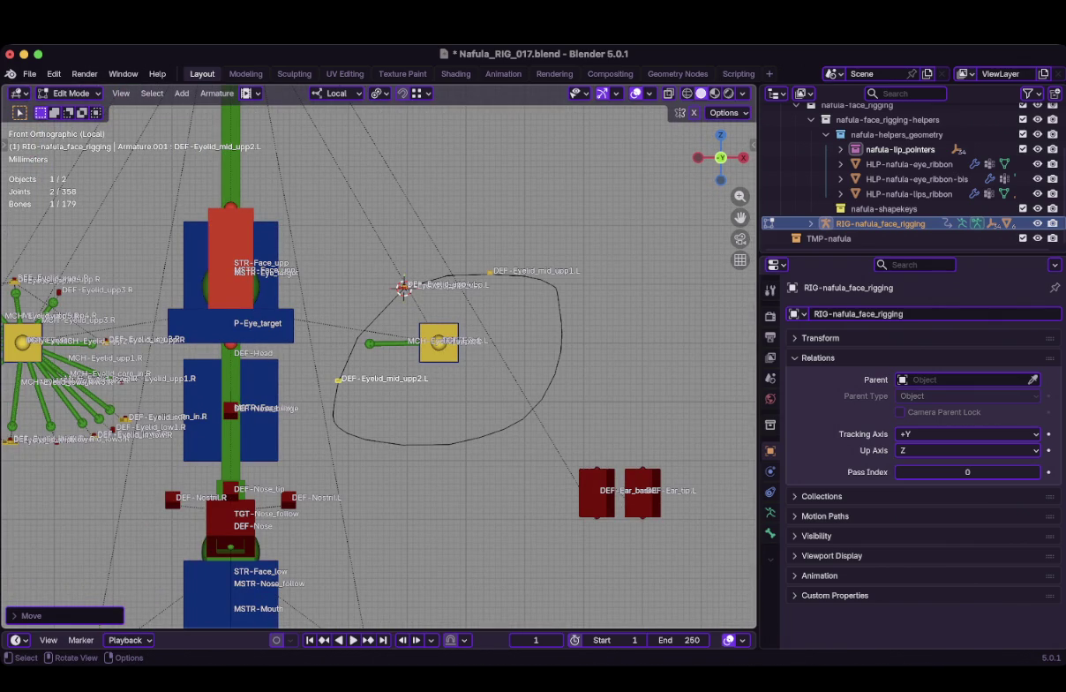
scroll(539, 357, "up", 3)
scroll(380, 362, "right", 2)
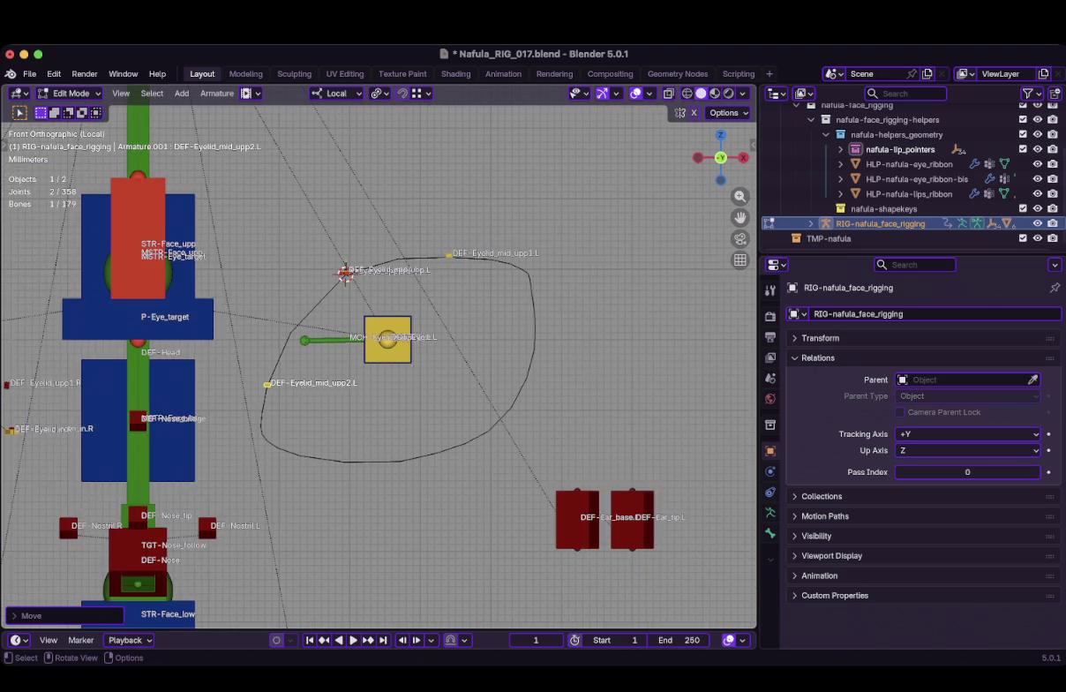
Inspect the eye ribbon mesh's vertices in Edit Mode, then return it to Object Mode
key("Tab")
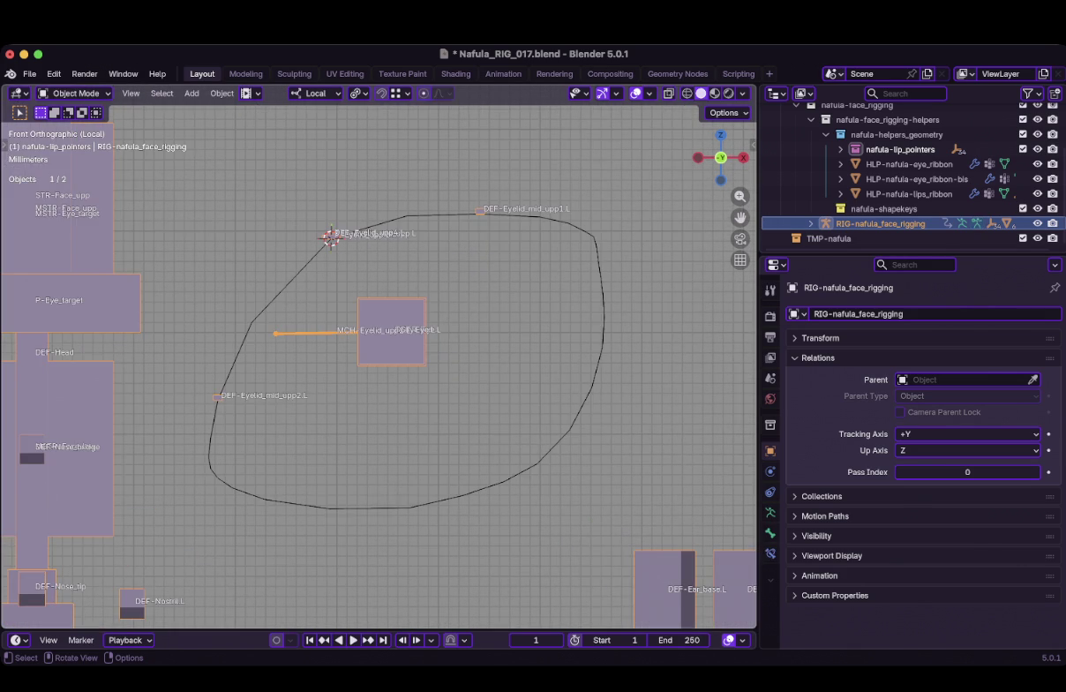
left_click(910, 179)
key("Tab")
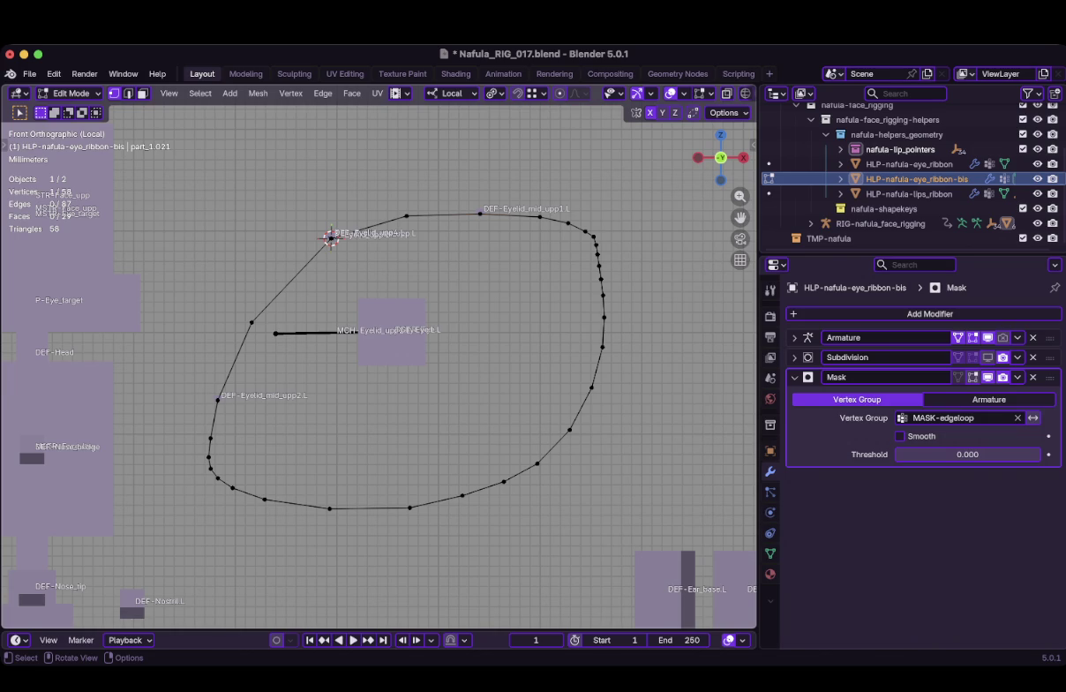
key("Tab")
scroll(379, 366, "up", 3)
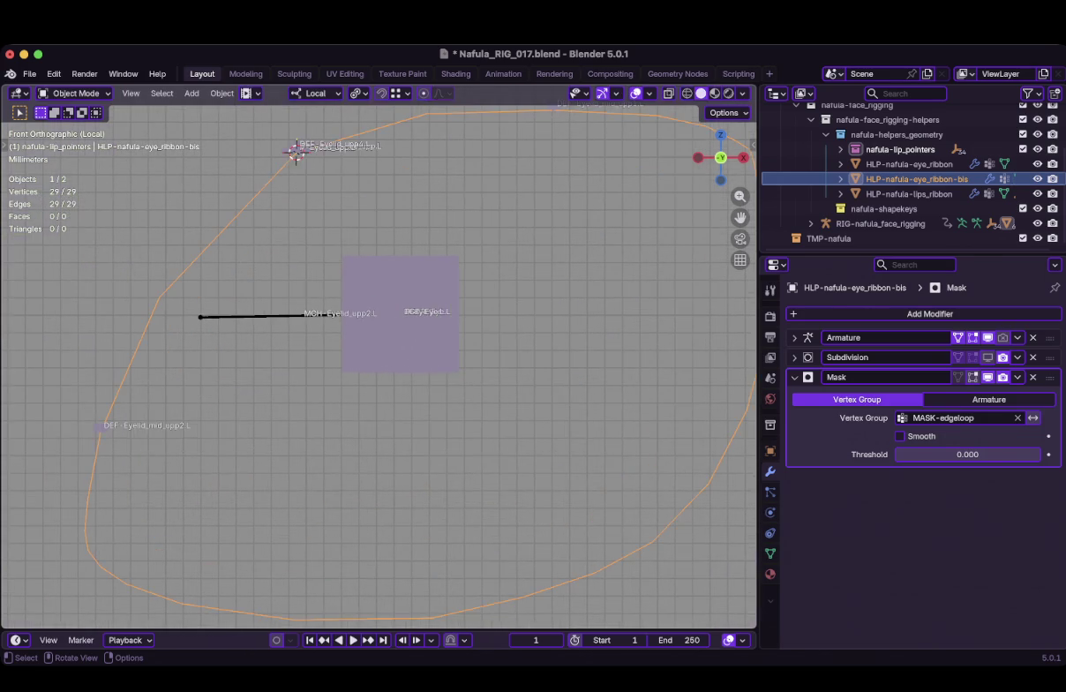
scroll(379, 362, "down", 2)
scroll(379, 366, "down", 1)
scroll(379, 366, "down", 1)
scroll(380, 366, "up", 3)
key("Tab")
scroll(379, 366, "up", 2)
middle_click_drag(380, 366, 225, 589, "shift")
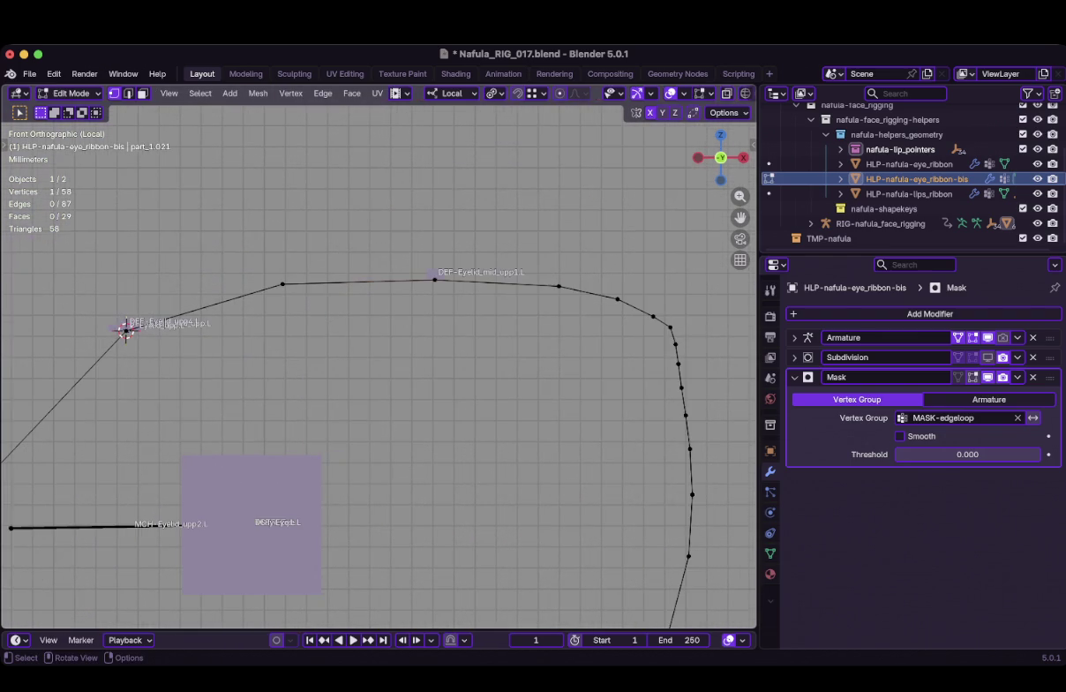
key("Tab")
Rename bone DEF-Eyelid_mid_upp1.L to DEF-Eyelid_out_upp.L in Bone properties
left_click(126, 332)
key("Tab")
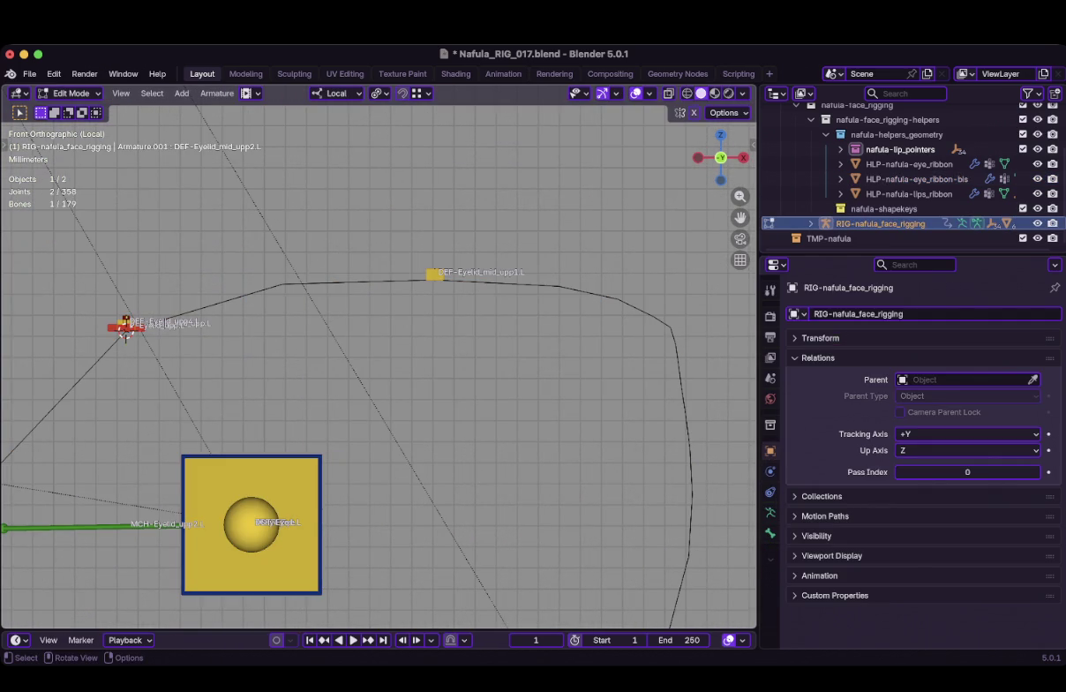
scroll(126, 332, "up", 2)
mouse_move(127, 332)
middle_mouse_down("shift")
mouse_move(14, 323)
mouse_move(14, 438)
middle_mouse_up("shift")
scroll(14, 323, "up", 2)
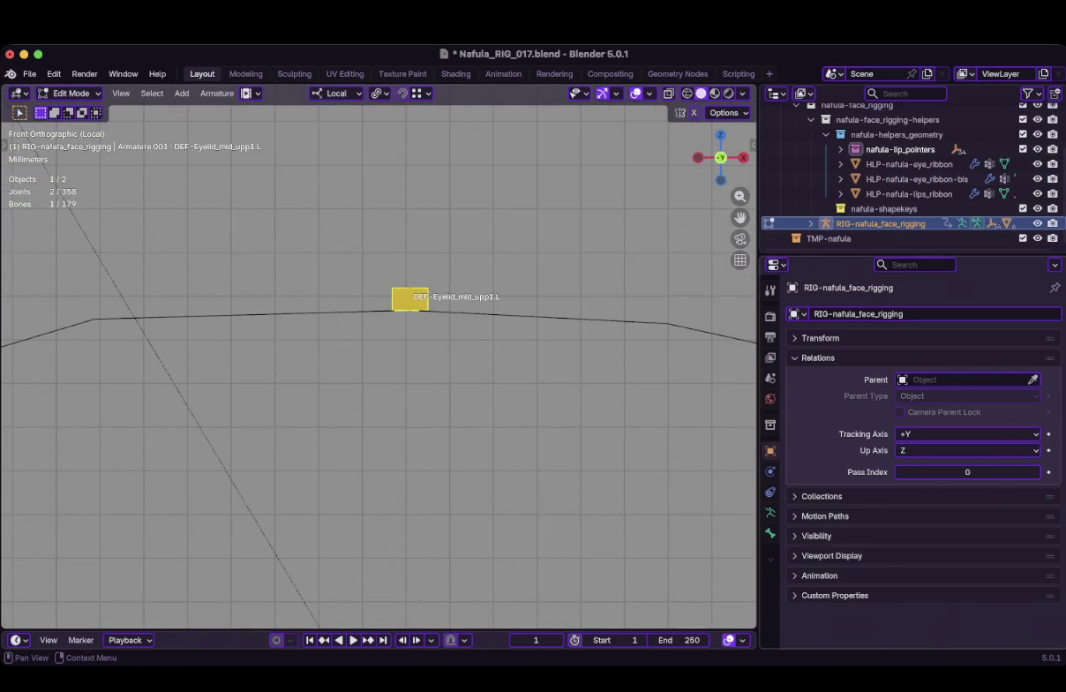
left_click(770, 533)
left_click(854, 313)
mouse_move(900, 313)
left_mouse_down()
mouse_move(832, 313)
mouse_move(894, 314)
mouse_move(853, 313)
left_mouse_up()
key("BackSpace")
type("out")
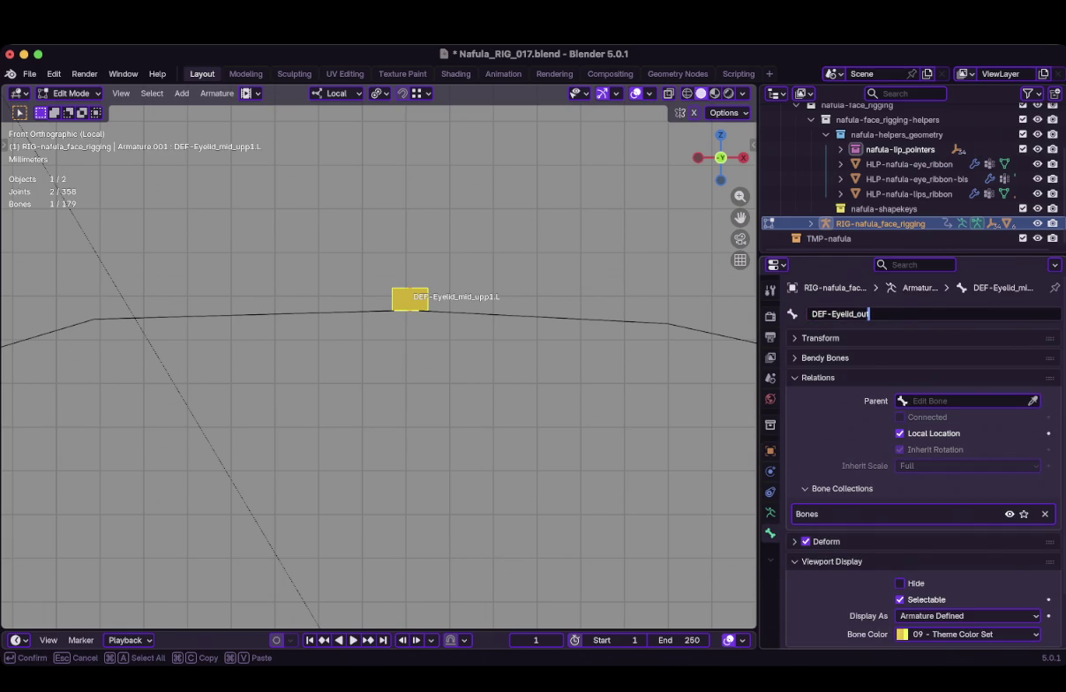
type("_upp.L")
key("Return")
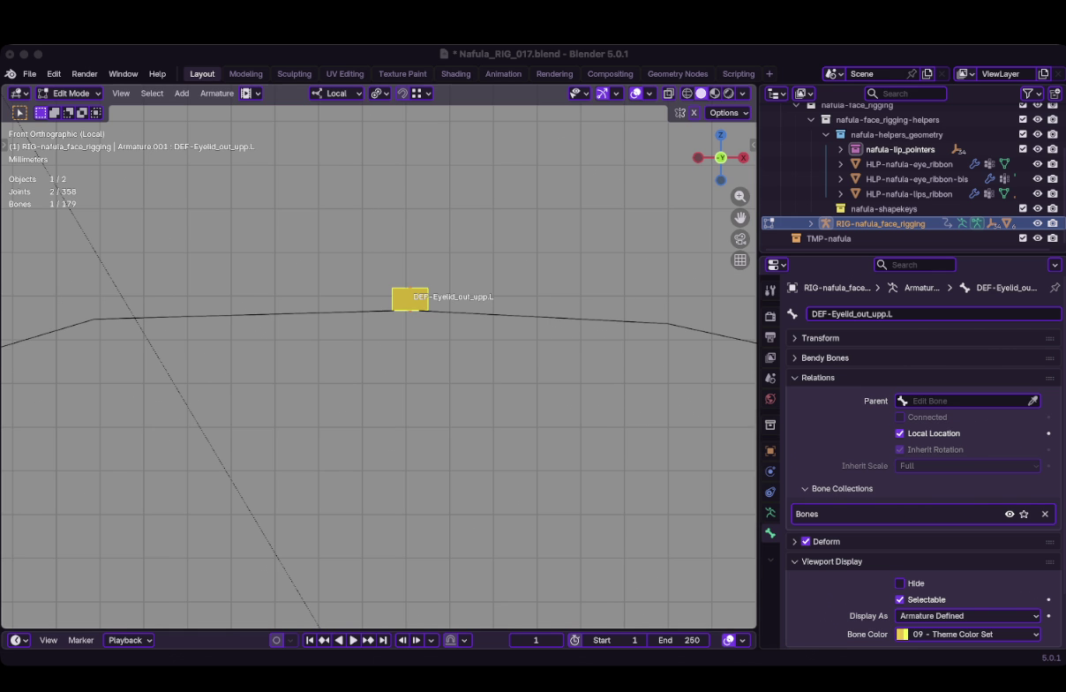
Briefly switch to the Texture Paint workspace and back, returning to bone Edit Mode
scroll(379, 362, "down", 1)
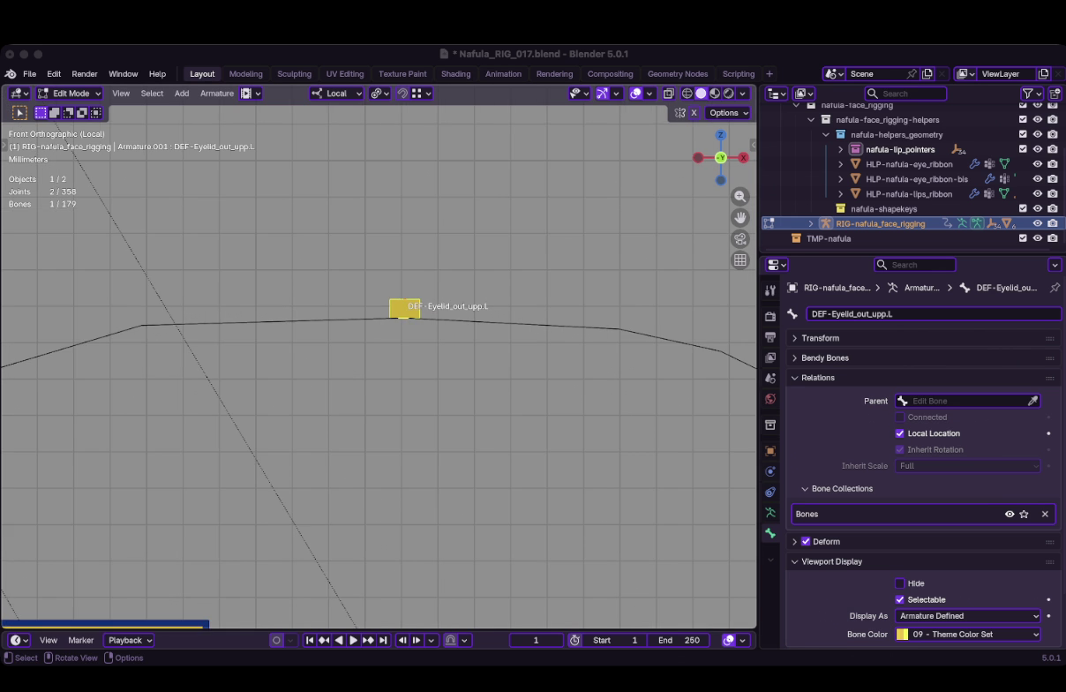
middle_click_drag(379, 353, 424, 318)
key("ctrl+Page_Down")
key("ctrl+Page_Down")
key("ctrl+Page_Down")
key("ctrl+Page_Up")
key("ctrl+Page_Up")
key("ctrl+Page_Up")
key("Tab")
scroll(40, 539, "up", 4)
Select DEF-Eyelid_mid_upp2.L and DEF-Eyelid_out_upp.L in turn to locate the bone to rename
left_click(311, 536)
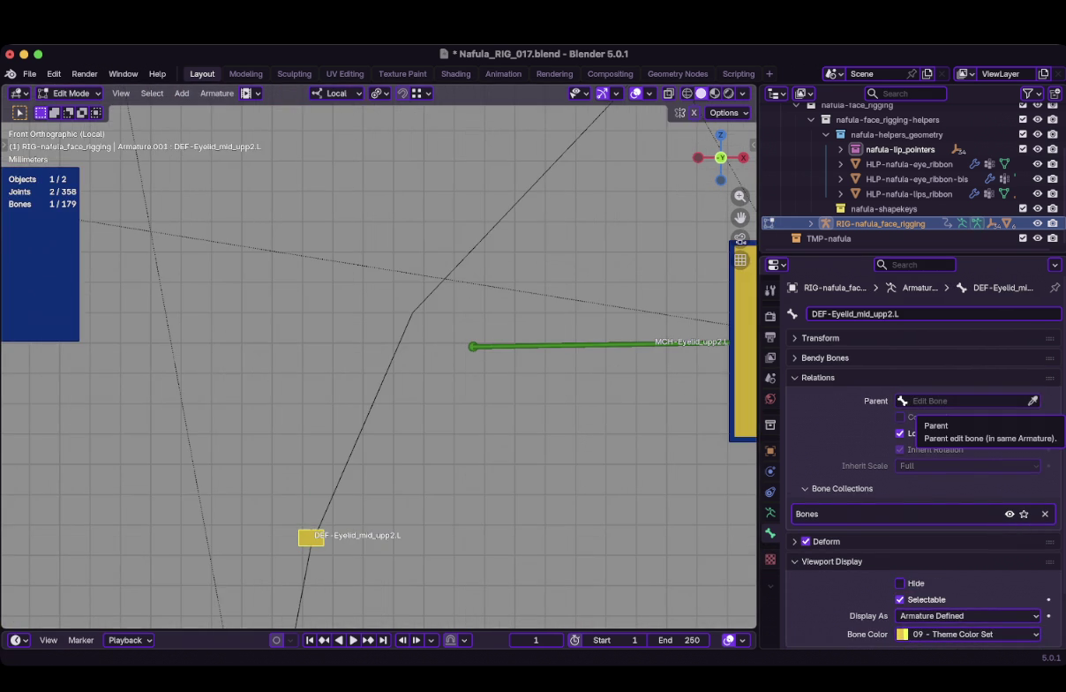
scroll(109, 618, "down", 2)
scroll(108, 618, "down", 1)
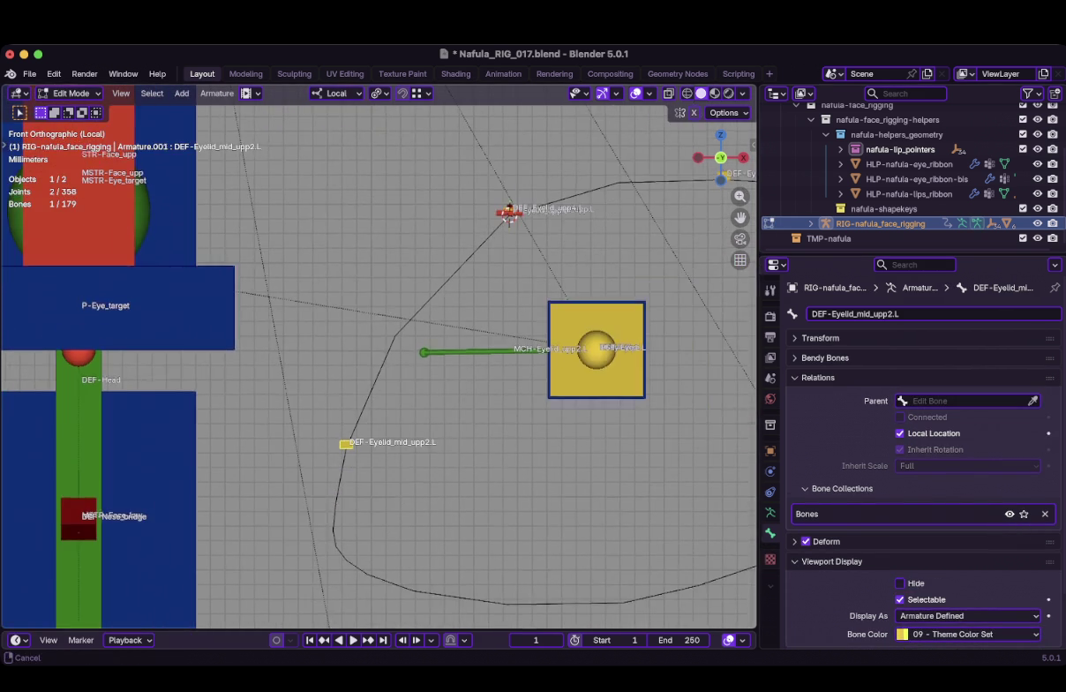
scroll(109, 618, "down", 1)
left_click(586, 315)
double_click(852, 314)
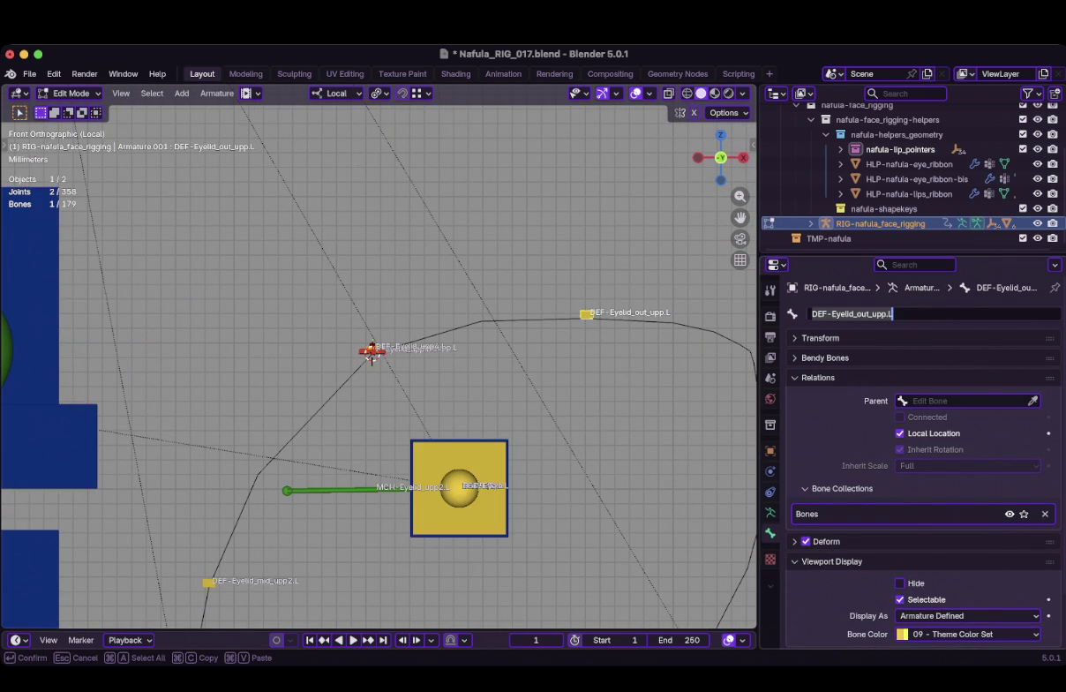
middle_click_drag(379, 397, 450, 364, "shift")
Rename DEF-Eyelid_mid_upp2.L to DEF-Eyelid_in_upp.L
left_click(279, 549)
scroll(279, 549, "up", 3)
middle_click_drag(279, 549, 466, 467, "shift")
double_click(847, 313)
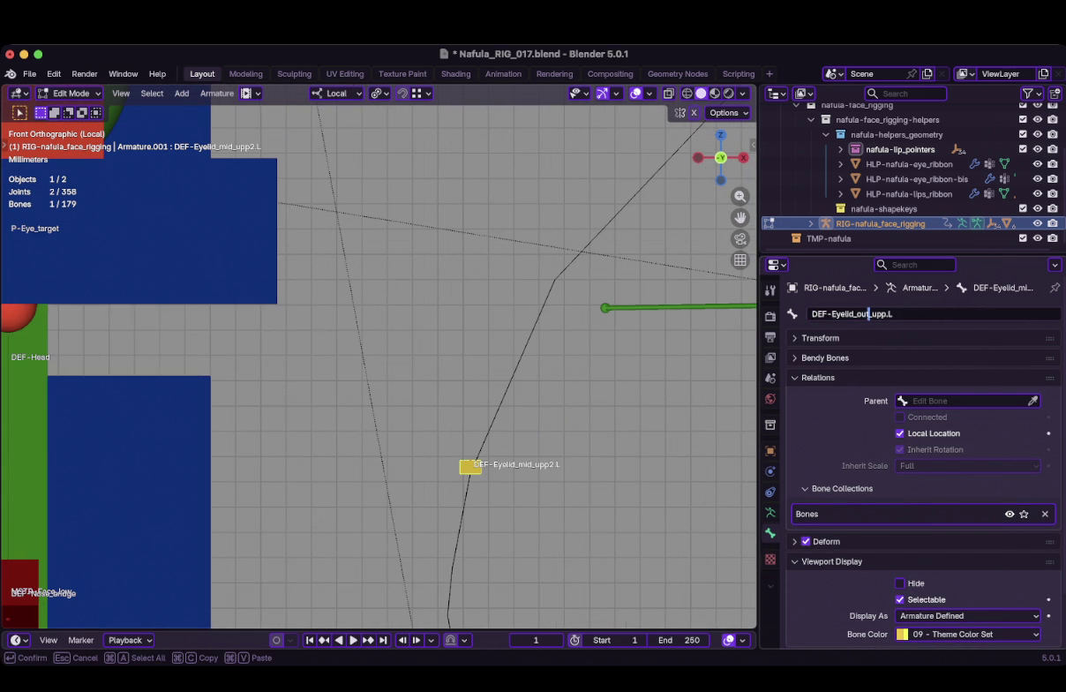
key("BackSpace")
key("BackSpace")
key("BackSpace")
type("in_")
key("Return")
Return to front view and switch to editing the HLP-nafula-eye_ribbon-bis loop's vertices
scroll(594, 190, "down", 3)
scroll(380, 353, "down", 2)
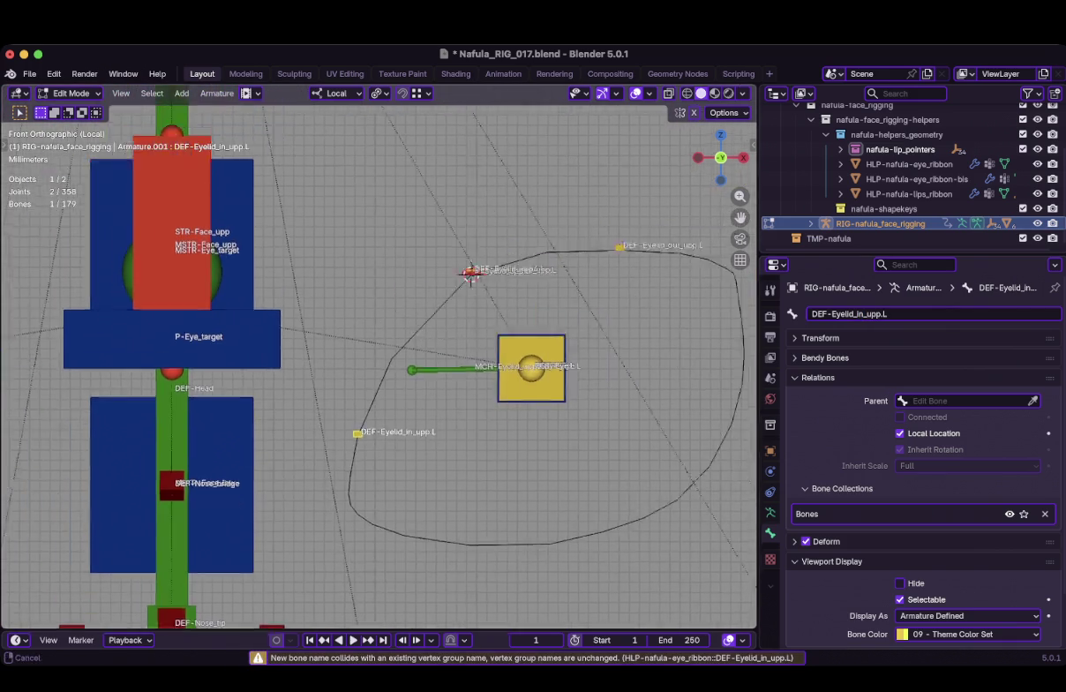
middle_click_drag(379, 353, 459, 336)
key("KP_1")
scroll(377, 355, "up", 2)
scroll(377, 355, "up", 2)
scroll(488, 390, "down", 10)
scroll(396, 359, "up", 6)
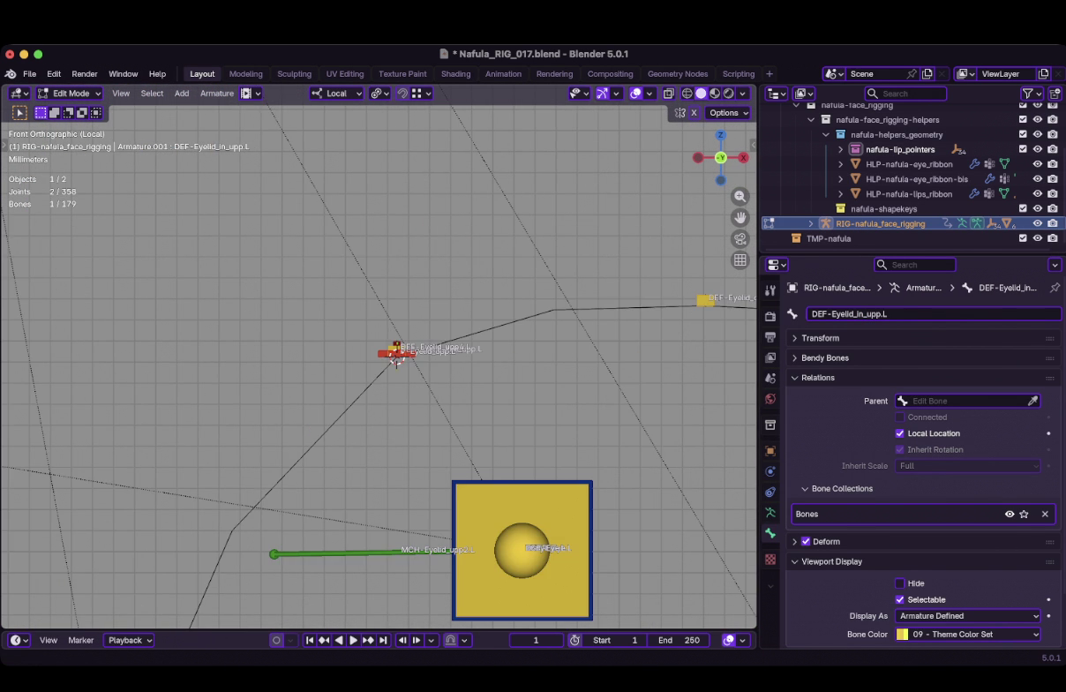
scroll(396, 357, "down", 5)
scroll(360, 213, "up", 1)
key("alt+q")
Select a vertex on the lower right of the eye ribbon loop, then leave Edit Mode
scroll(379, 359, "down", 2)
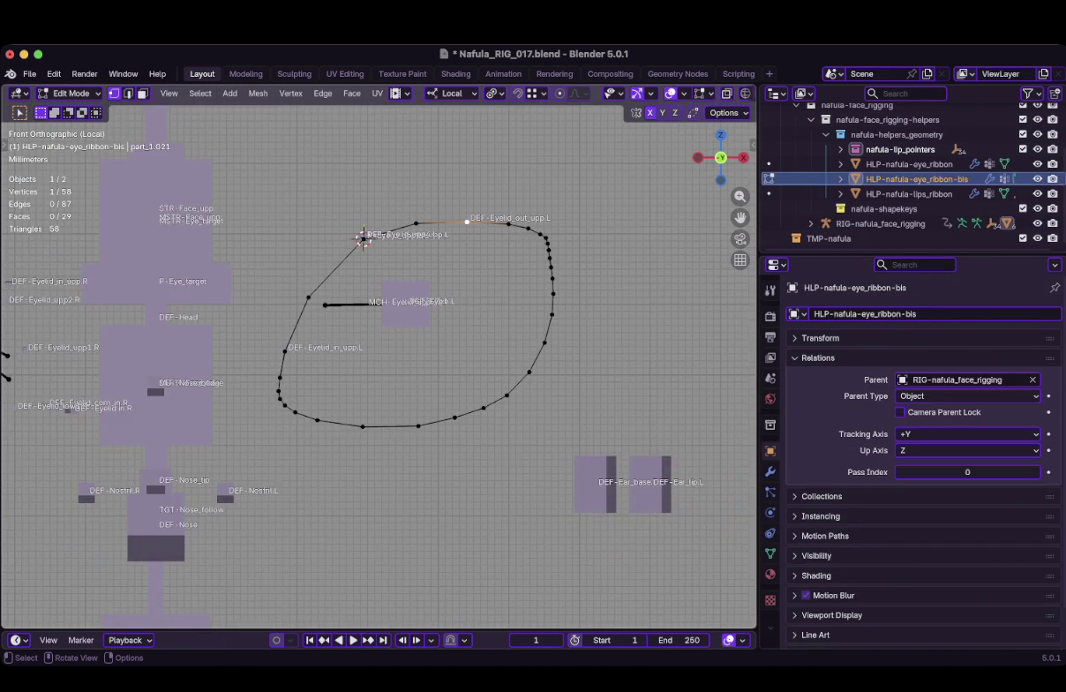
scroll(379, 366, "down", 2)
left_click(468, 384)
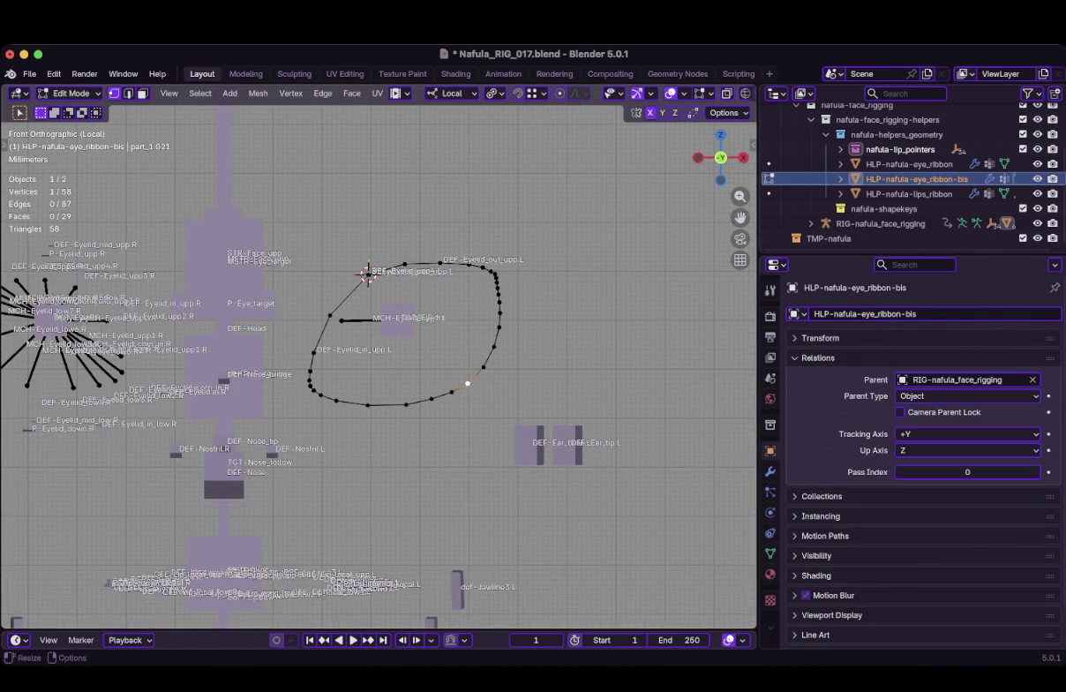
scroll(862, 167, "up", 3)
scroll(862, 167, "down", 3)
scroll(882, 177, "up", 3)
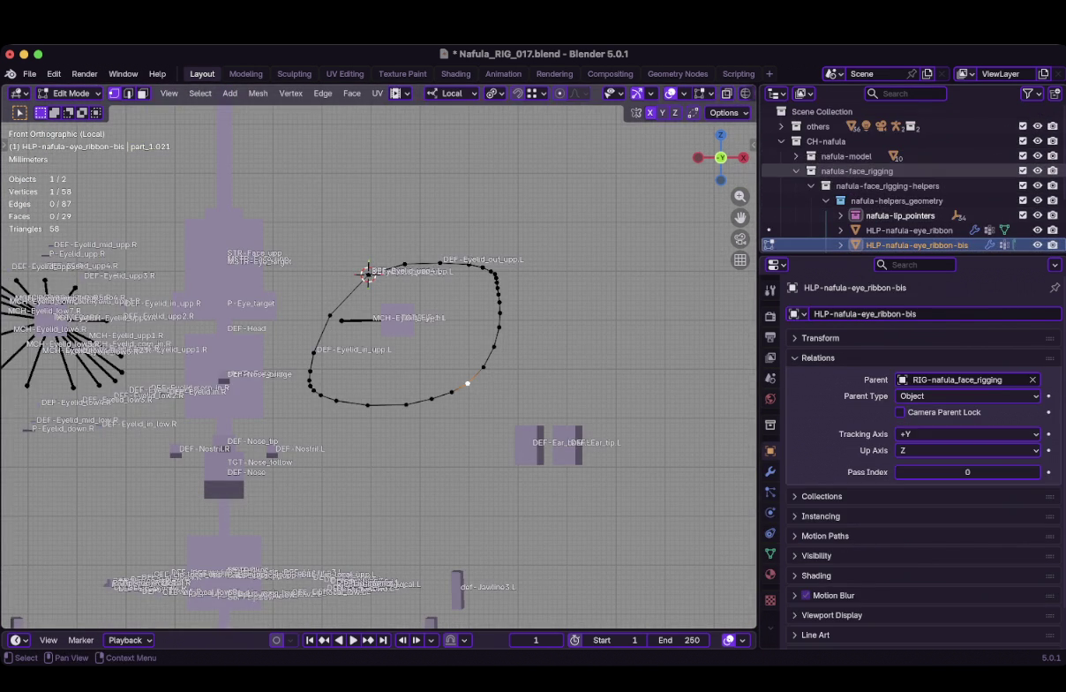
scroll(883, 176, "down", 2)
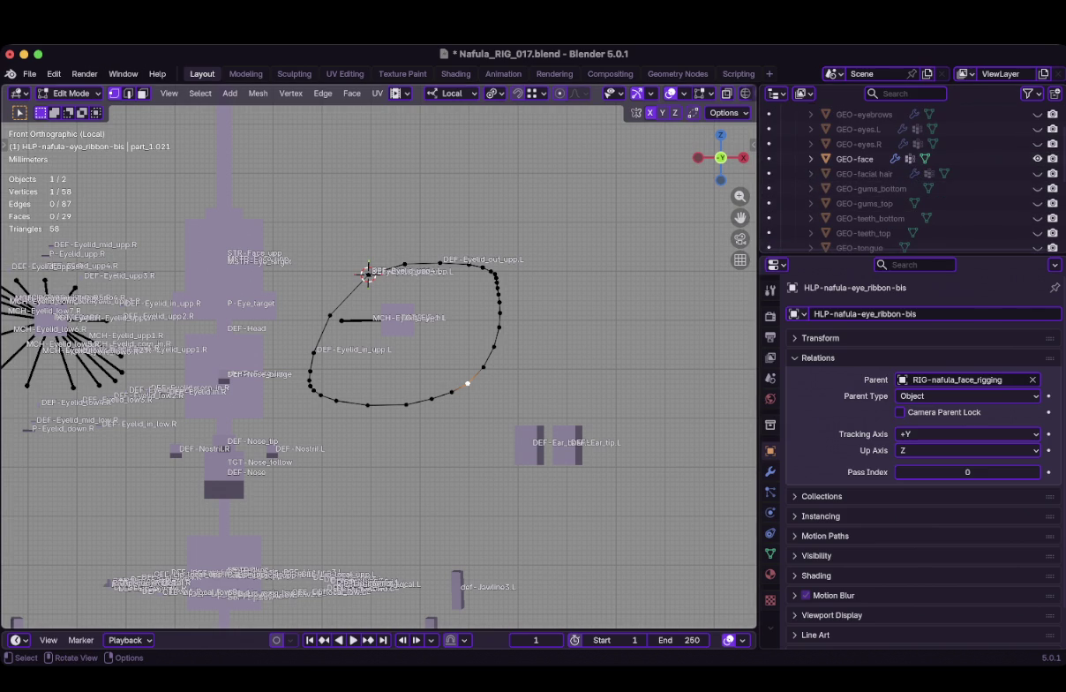
key("Tab")
Exit Local View and frame the eye ribbon loop against the face mesh's eyelid
key("slash")
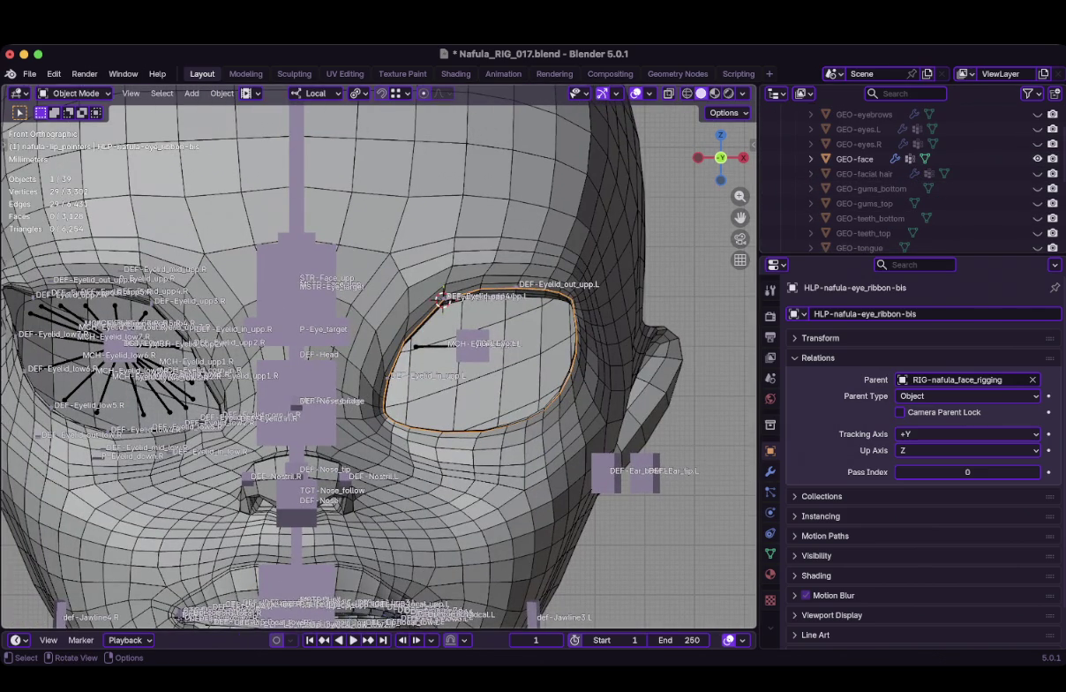
key("ctrl+KP_6")
key("KP_Add")
key("KP_Add")
key("KP_Add")
key("ctrl+KP_2")
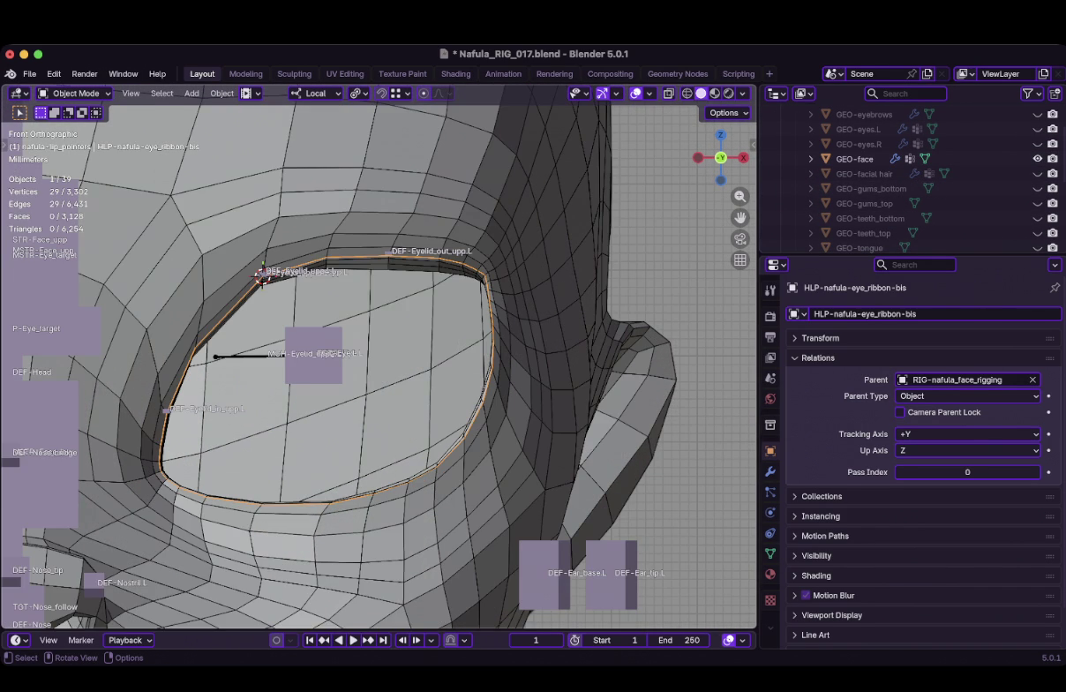
key("KP_Subtract")
key("KP_Subtract")
key("KP_Subtract")
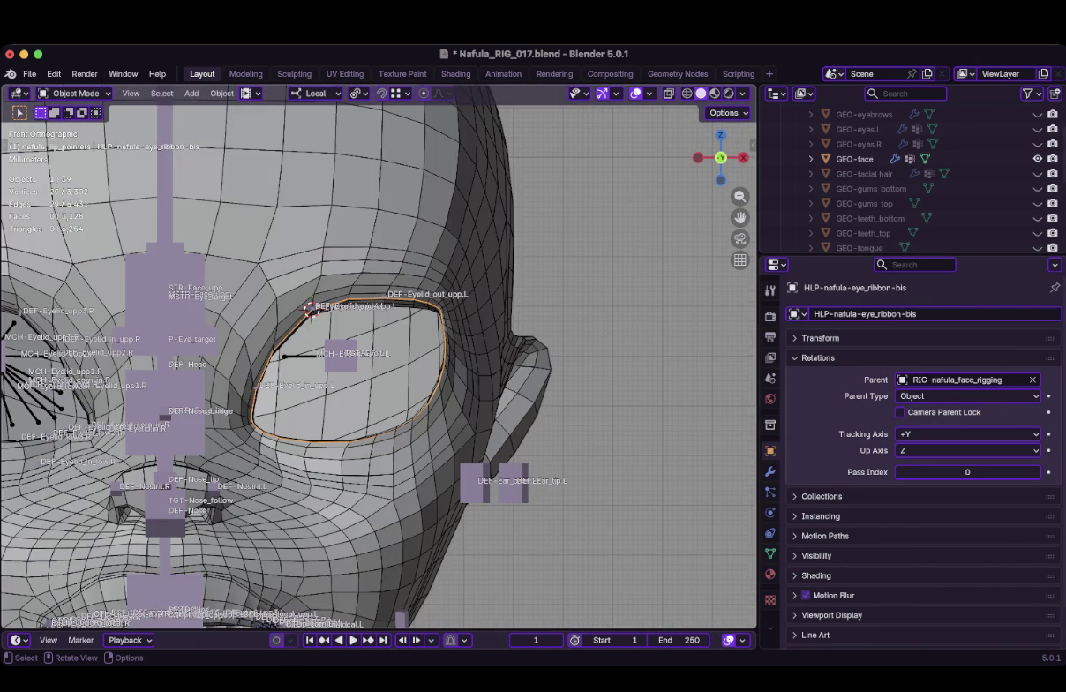
key("KP_Add")
key("KP_Add")
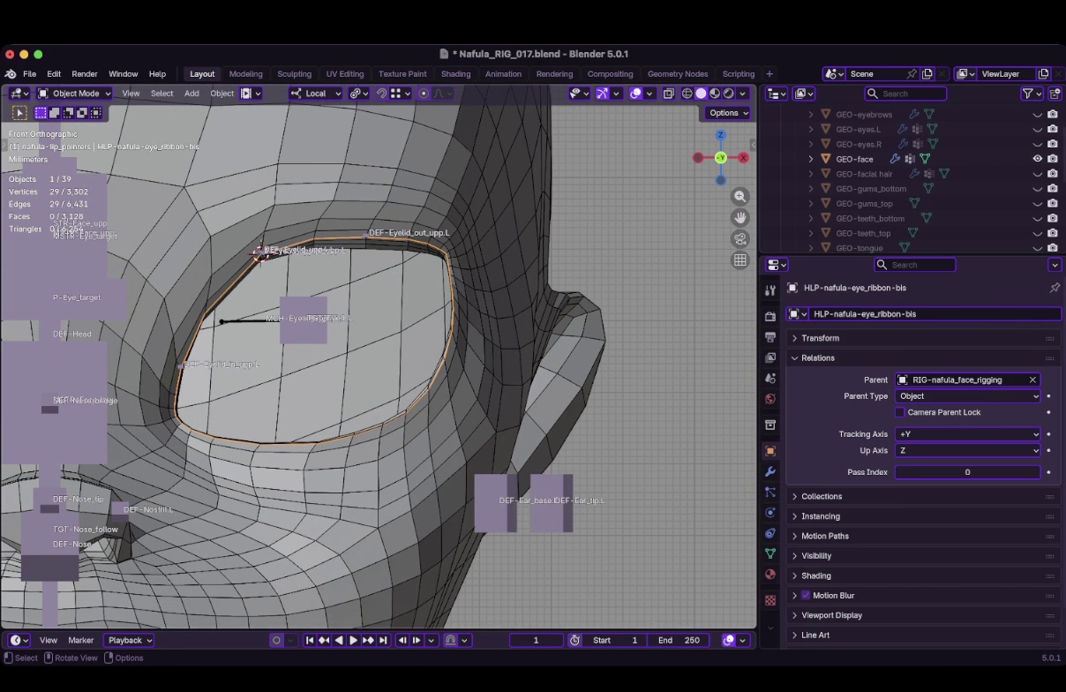
Hide the GEO-face mesh in the Outliner
scroll(379, 366, "down", 2)
scroll(380, 367, "down", 2)
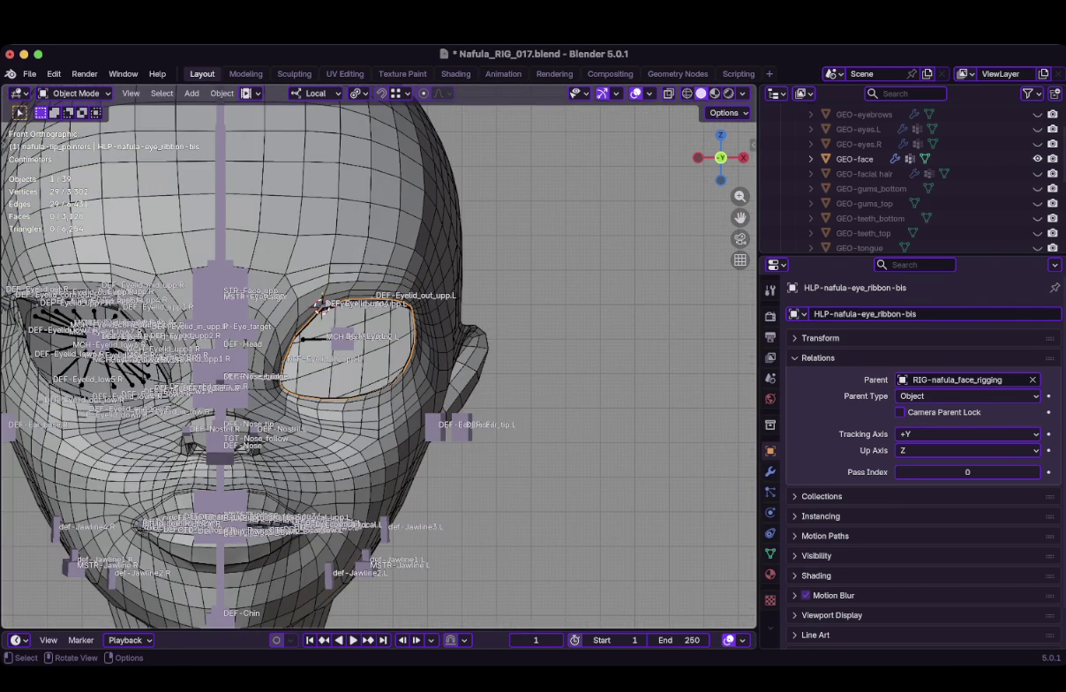
scroll(370, 350, "up", 4)
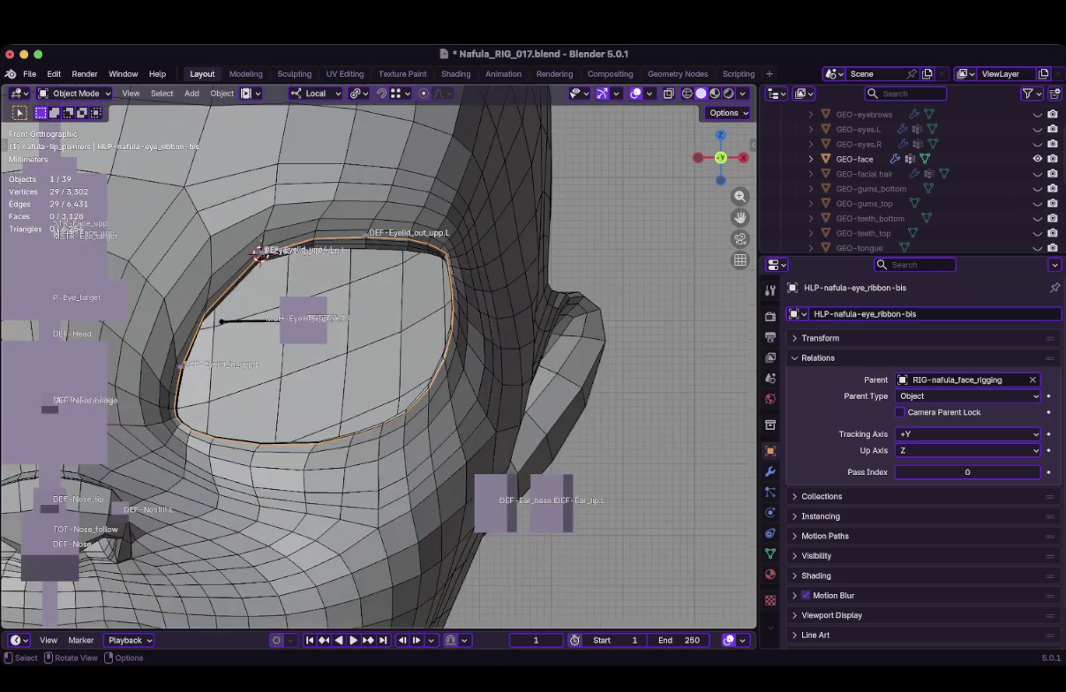
scroll(380, 353, "down", 1)
scroll(374, 356, "up", 1)
left_click(1038, 159)
scroll(327, 311, "up", 3)
Hide the overlapping HLP-nafula-eye_ribbon loop and reselect HLP-nafula-eye_ribbon-bis in the Outliner
key("h")
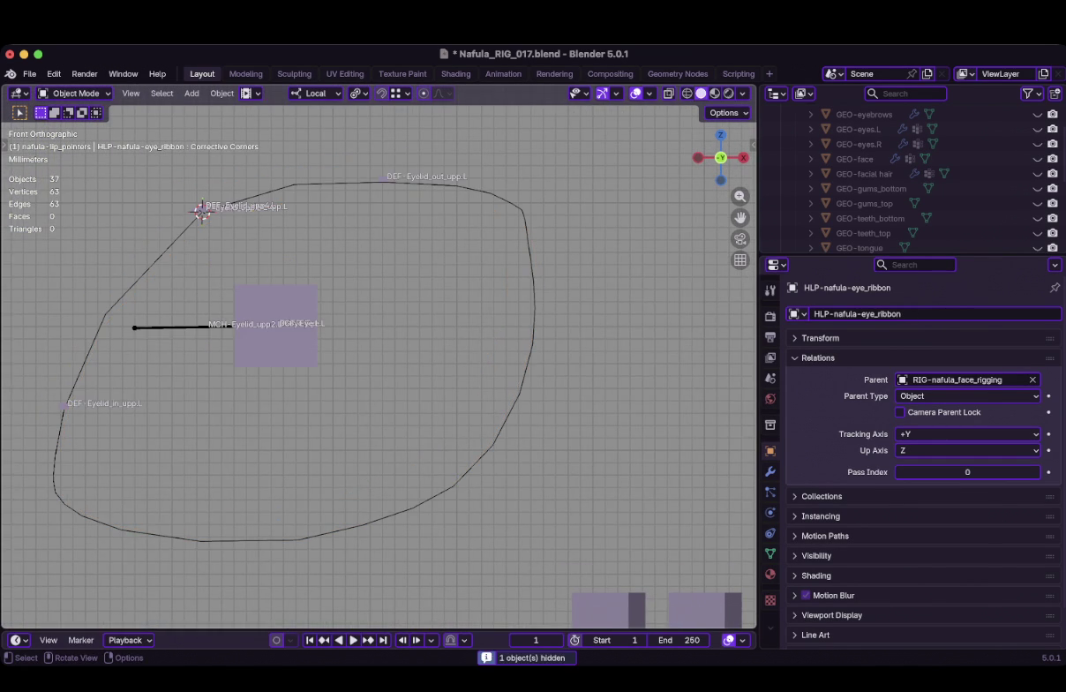
key("KP_Decimal")
left_click(909, 177)
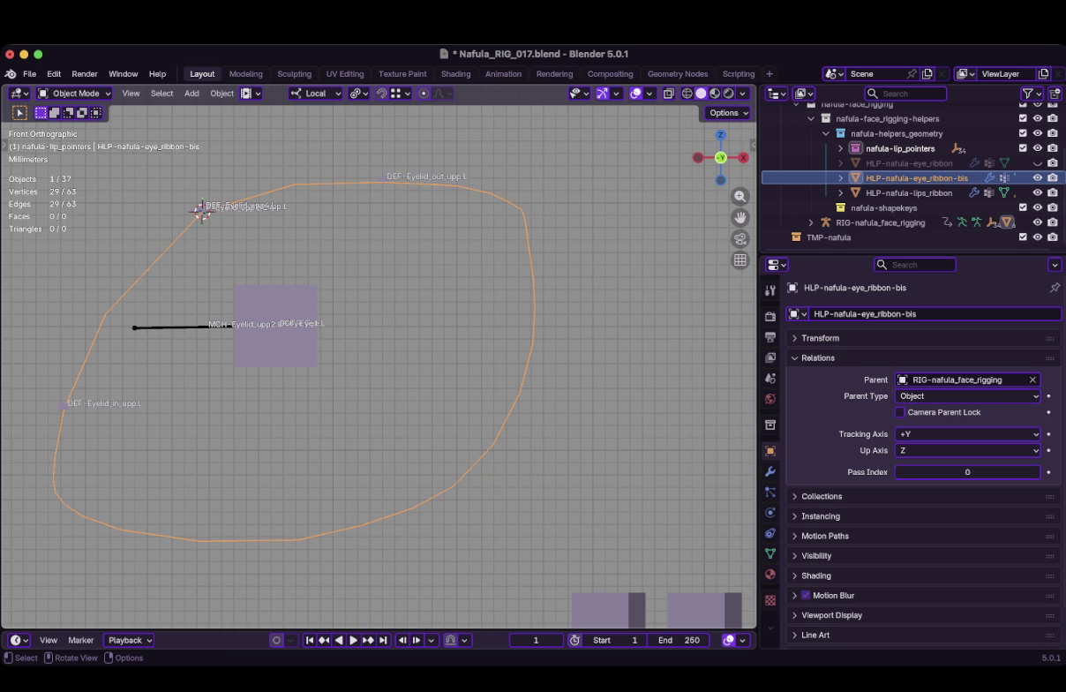
key("super+Tab")
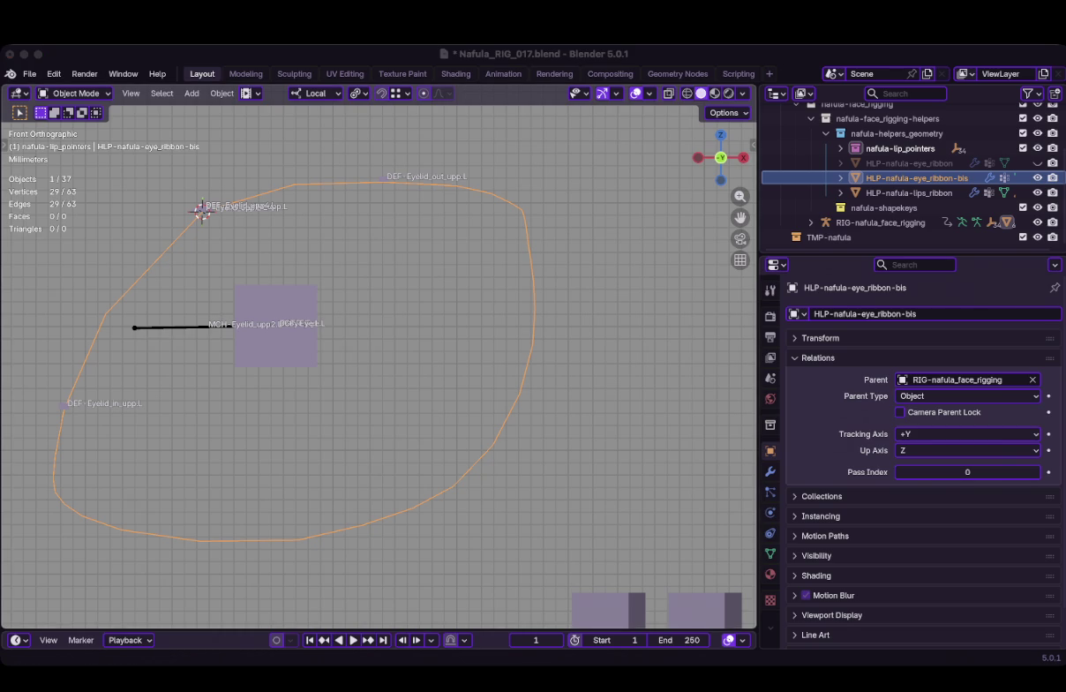
key("super+Tab")
scroll(378, 367, "down", 5)
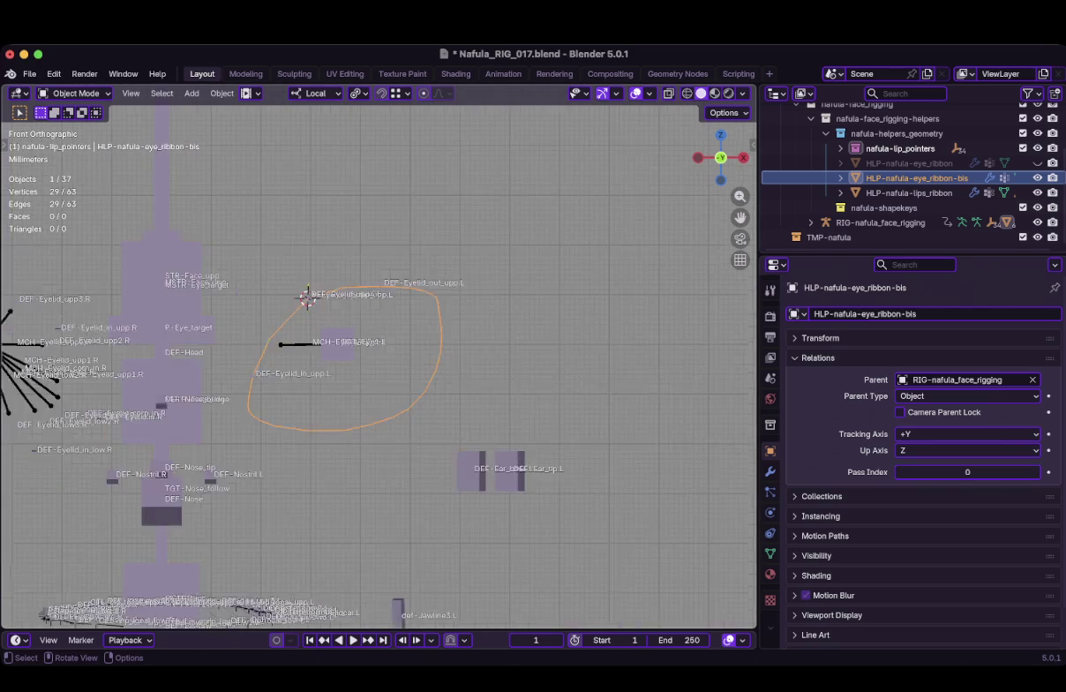
scroll(378, 366, "up", 3)
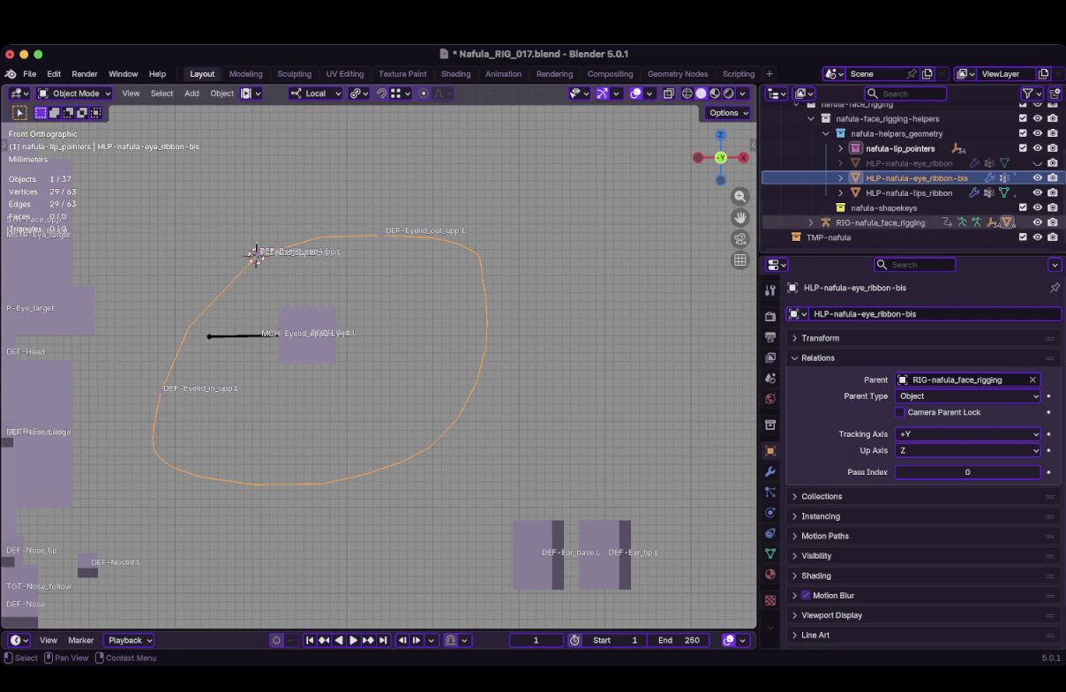
scroll(882, 168, "up", 4)
scroll(883, 170, "down", 3)
scroll(882, 170, "up", 3)
left_click(797, 155)
scroll(882, 177, "down", 2)
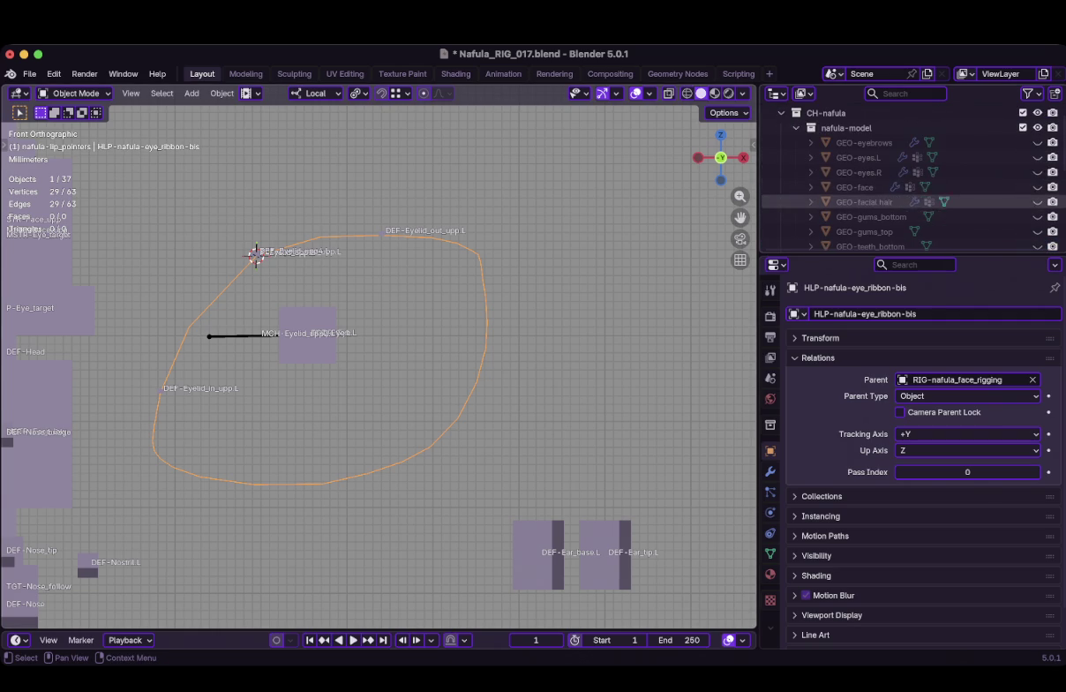
left_click(1038, 187)
scroll(379, 362, "down", 5)
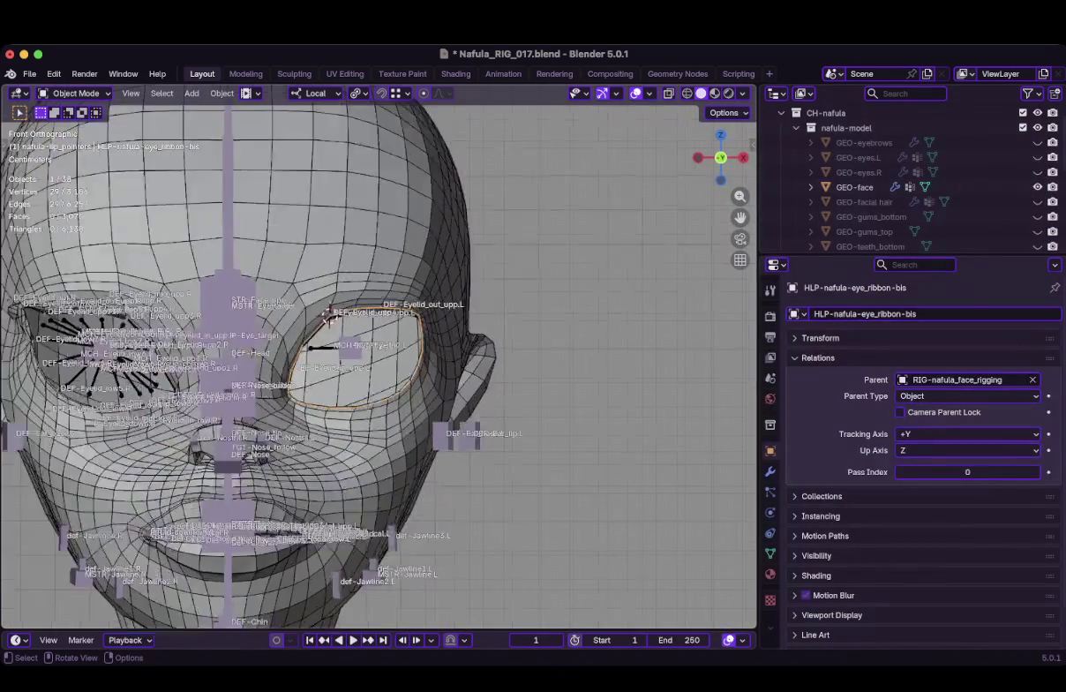
scroll(380, 362, "up", 3)
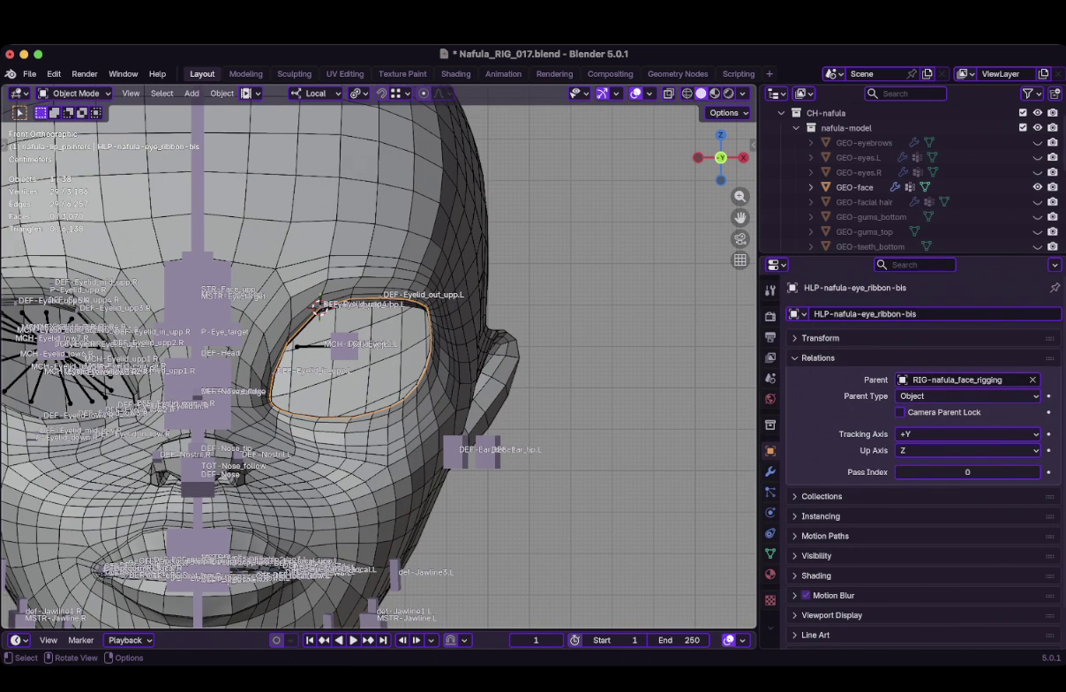
scroll(382, 357, "up", 4)
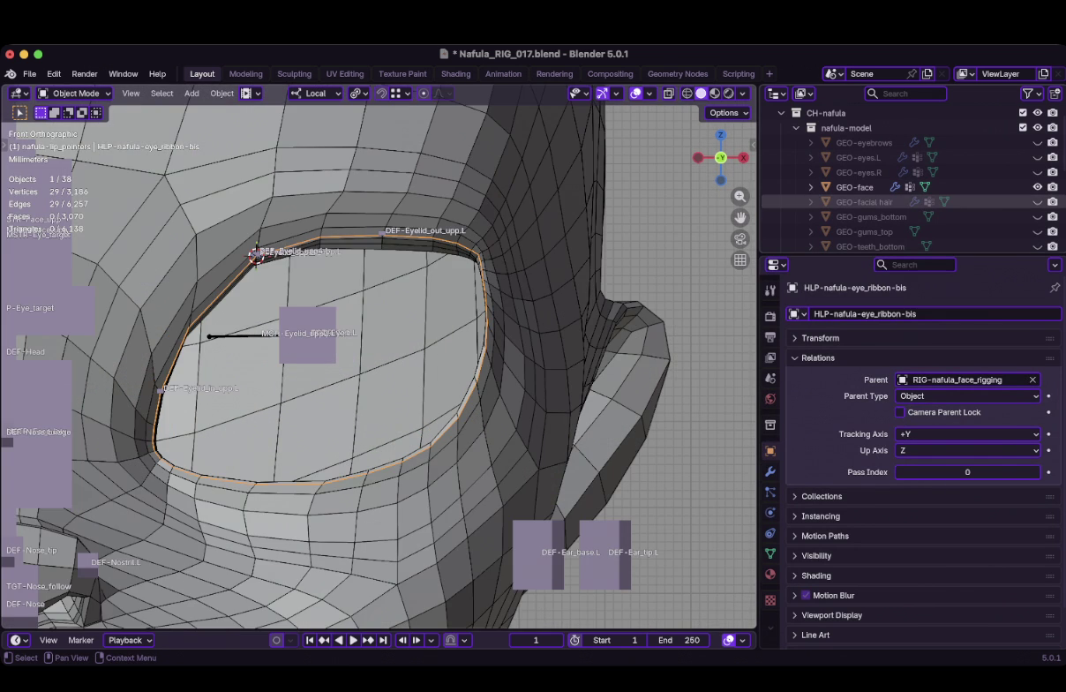
left_click(1037, 187)
scroll(265, 318, "up", 3)
left_click(166, 179)
Move the three overlapping inner-corner eyelid bones along the upper lid
key("Tab")
scroll(166, 181, "up", 2)
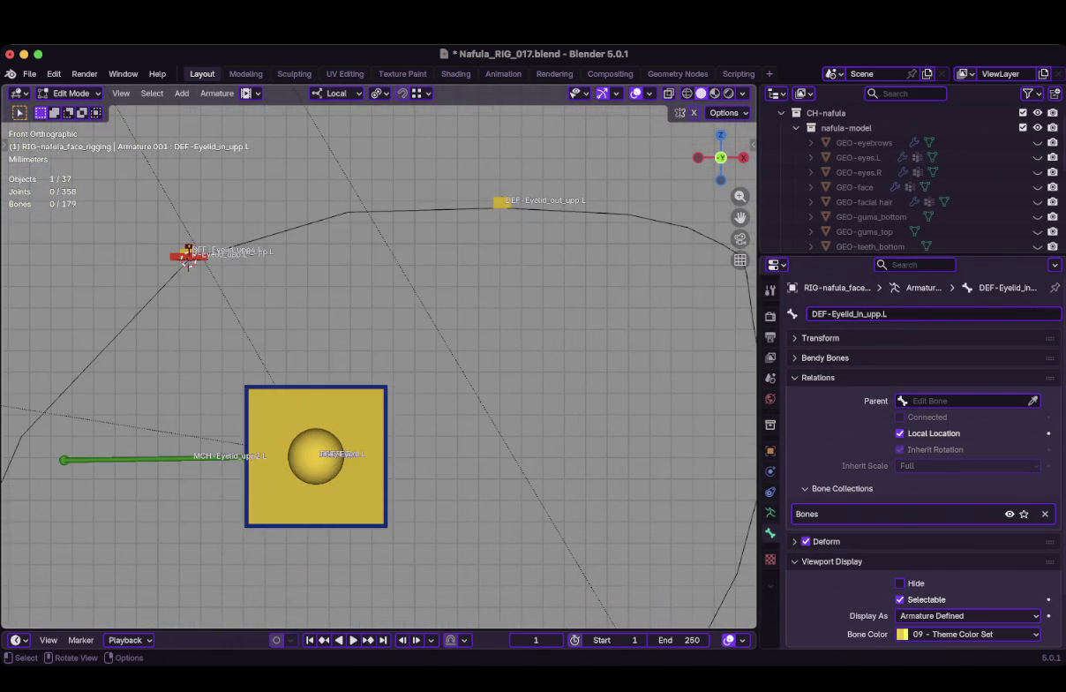
scroll(243, 331, "up", 2)
scroll(185, 321, "up", 1)
left_click_drag(188, 331, 187, 331)
scroll(187, 331, "down", 1)
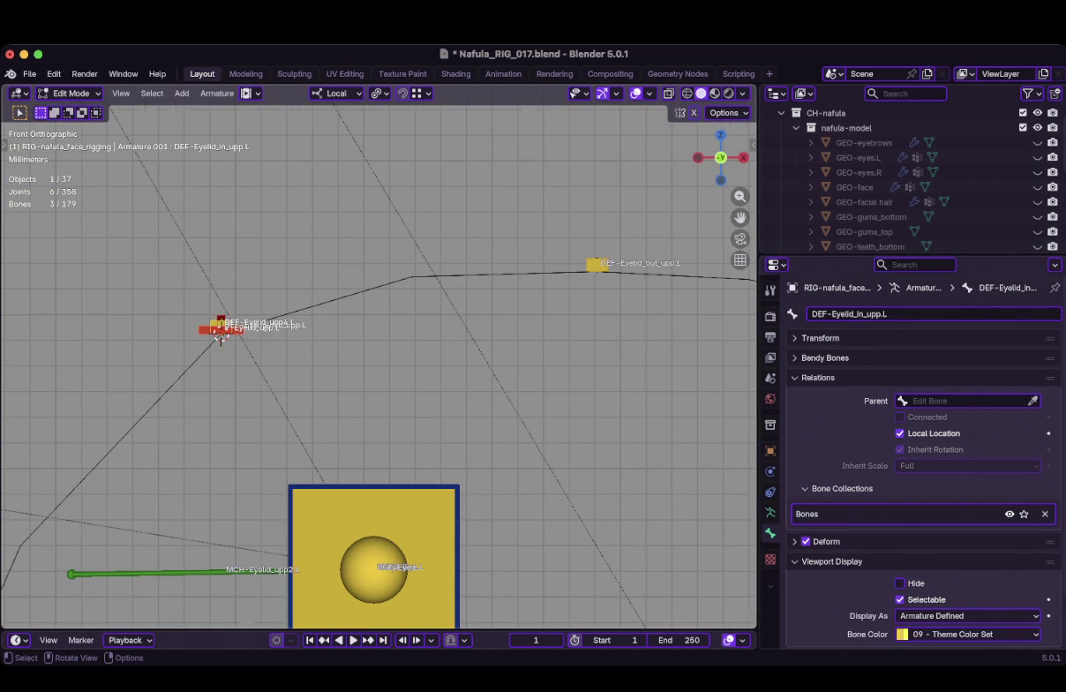
key("g")
left_click(221, 334)
mouse_move(220, 334)
middle_mouse_down()
mouse_move(121, 470)
mouse_move(183, 399)
middle_mouse_up()
key("g")
key("Return")
key("KP_1")
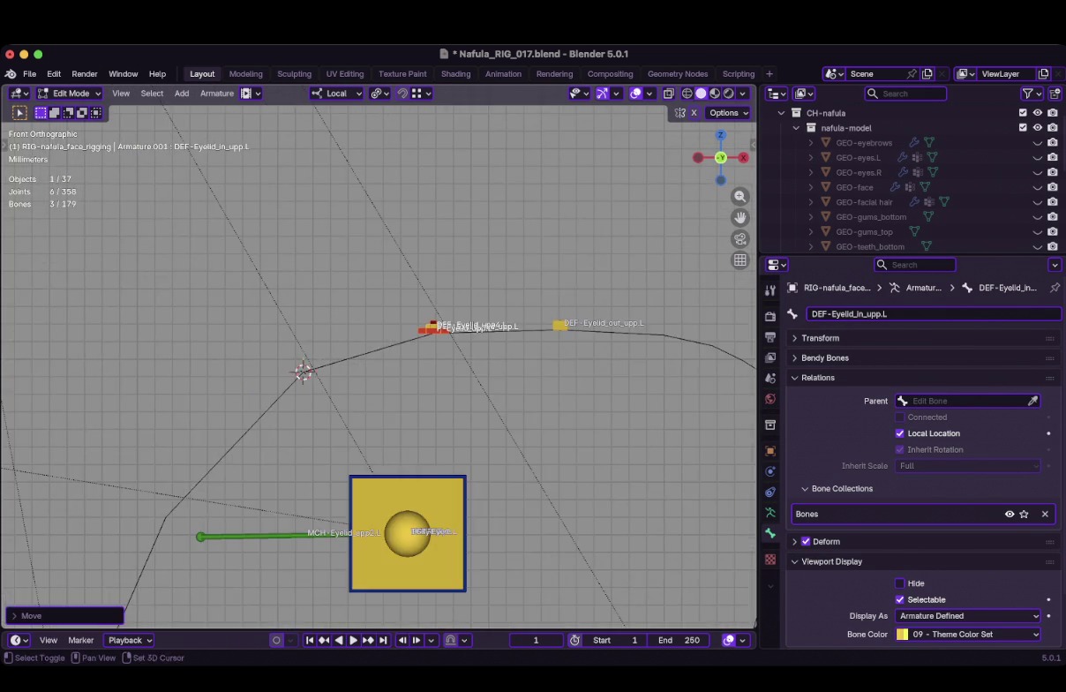
Nudge DEF-Eyelid_out_upp.L and DEF-Eyelid_in_upp.L onto the eye loop
scroll(380, 367, "up", 1)
scroll(379, 366, "up", 1)
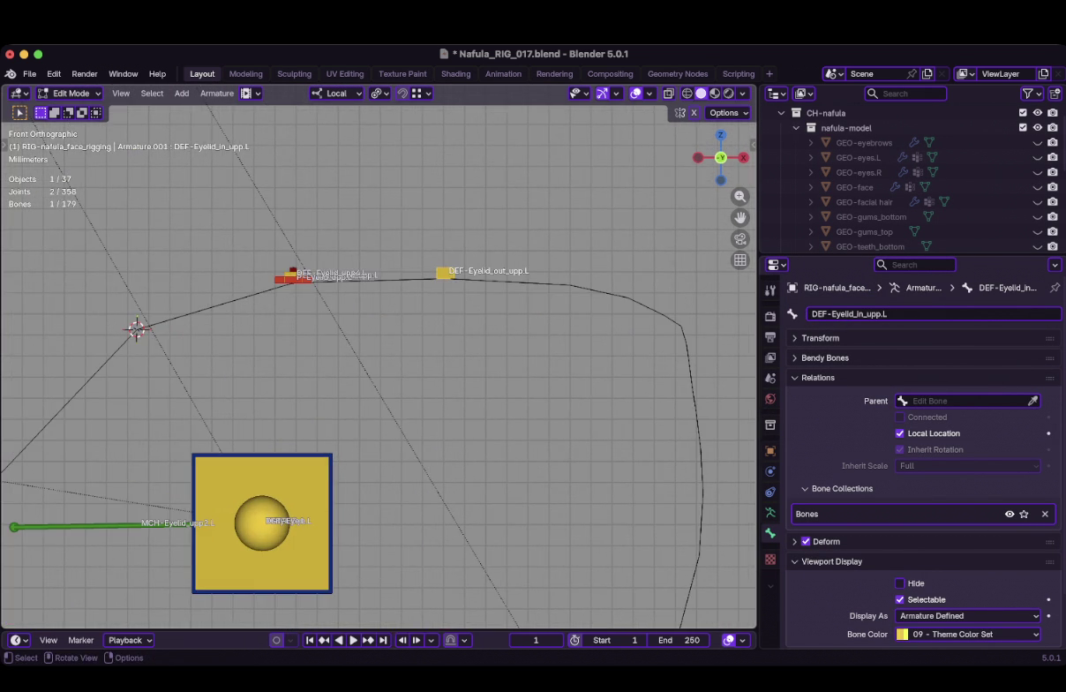
key("g")
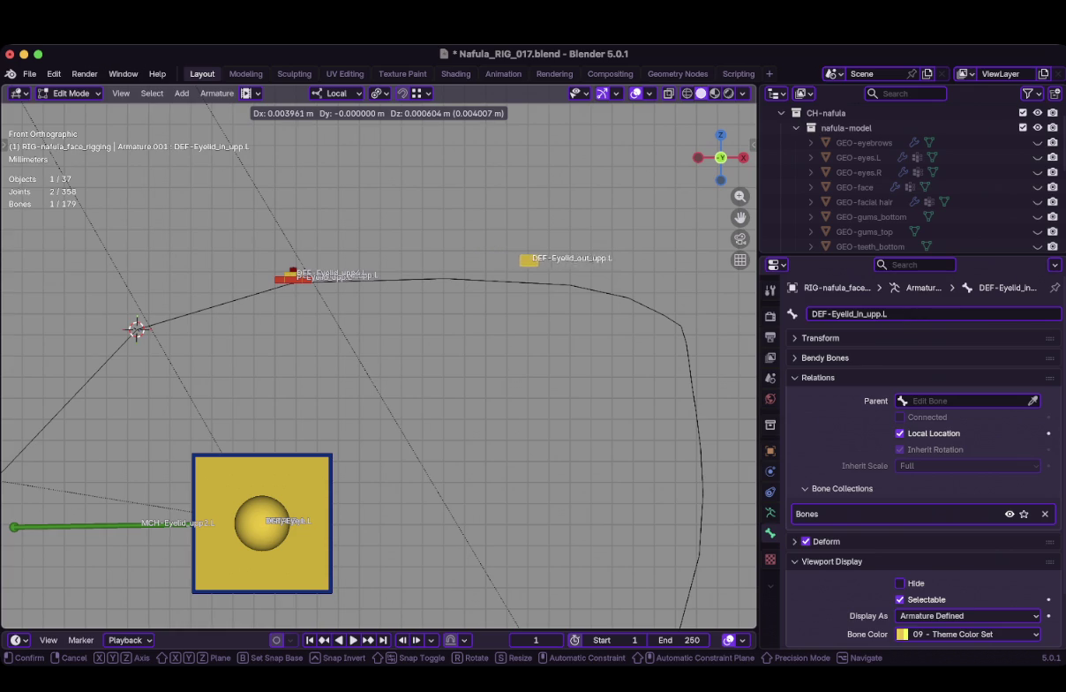
key("Return")
scroll(379, 367, "down", 2)
middle_click_drag(380, 366, 496, 274, "shift")
scroll(379, 366, "down", 2)
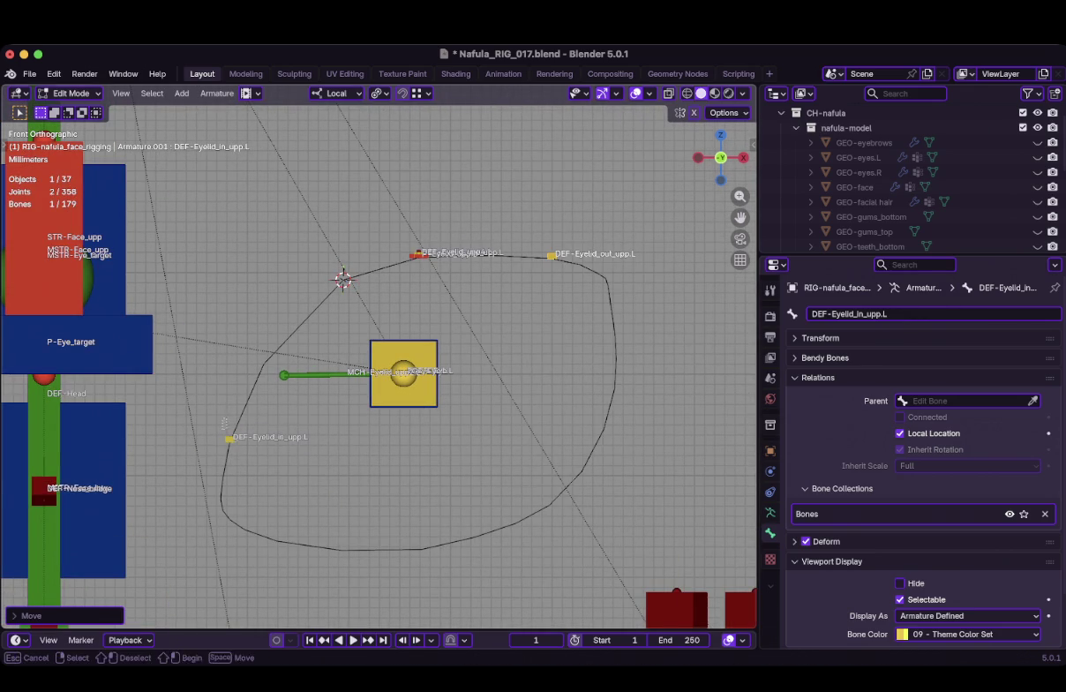
middle_click_drag(139, 341, 138, 291, "ctrl")
key("g")
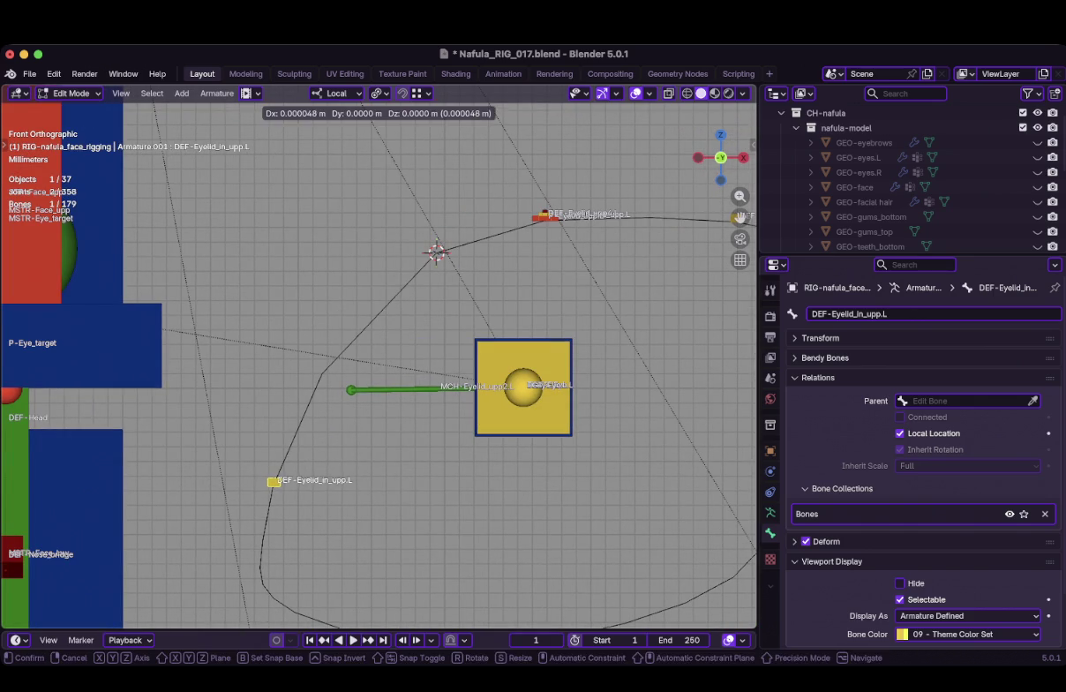
key("Return")
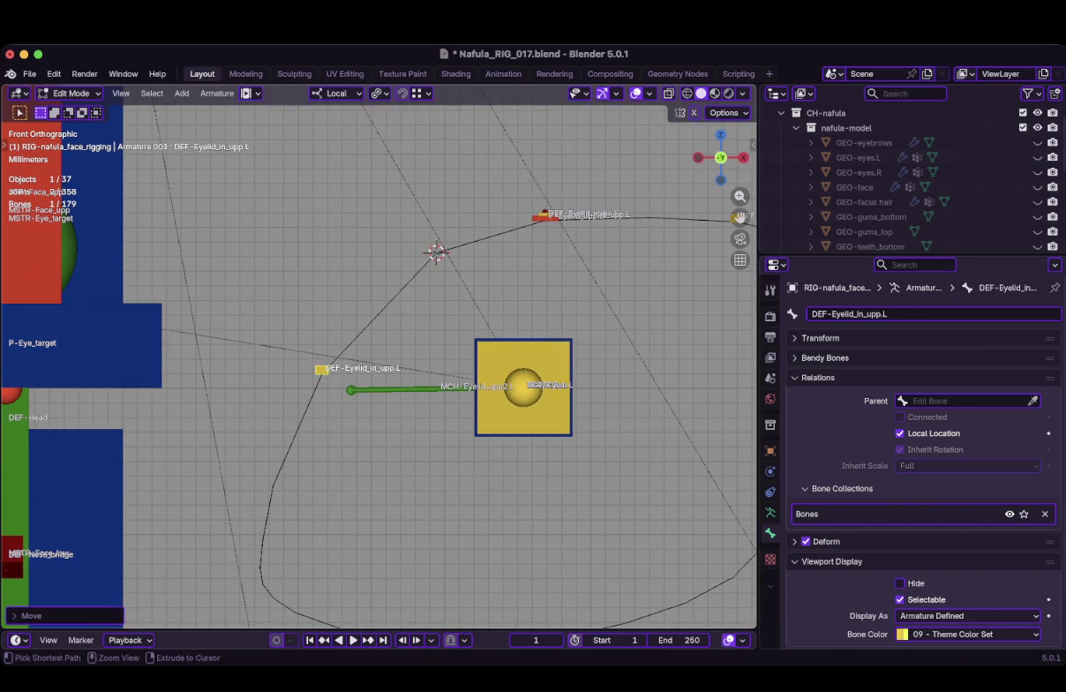
Return the rig to Object Mode and unhide GEO-face to check the bones
scroll(102, 352, "down", 3)
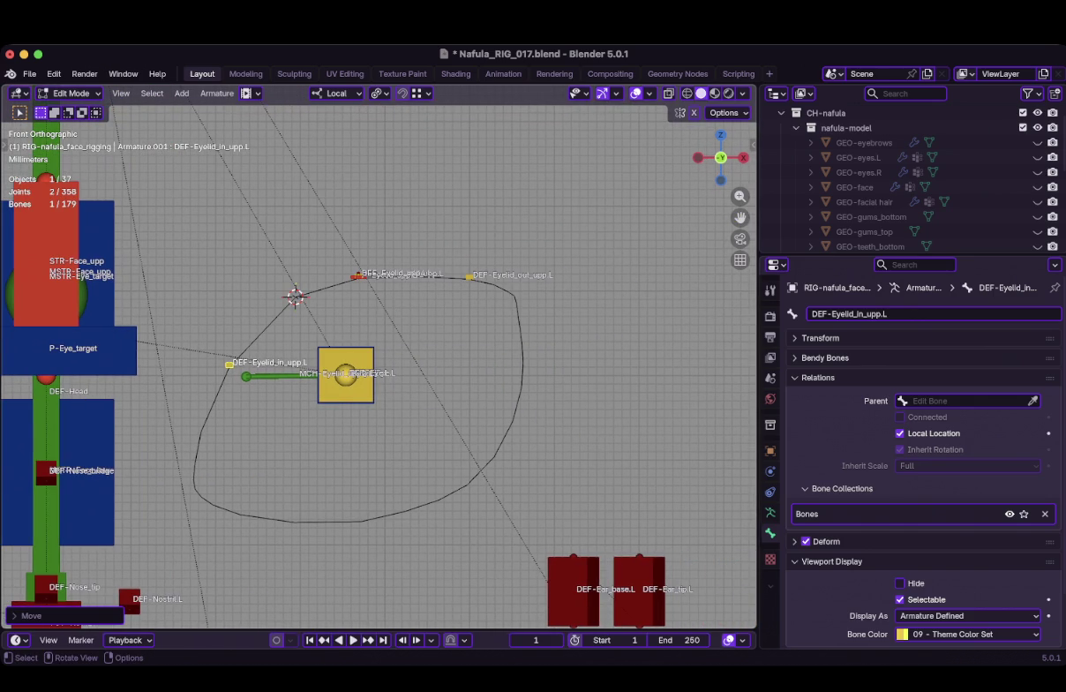
key("Tab")
left_click(1038, 214)
scroll(901, 194, "down", 2)
scroll(152, 167, "down", 2)
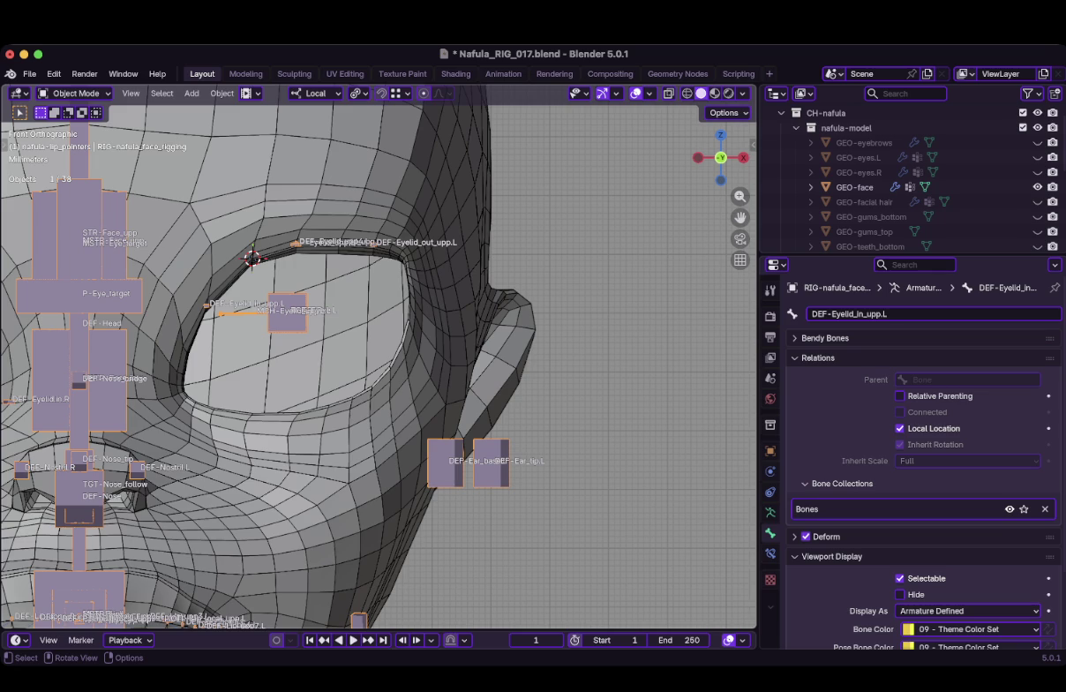
Hide the face mesh and lower DEF-Eyelid_in_upp.L along the eye loop
scroll(380, 353, "up", 3)
scroll(380, 353, "down", 2)
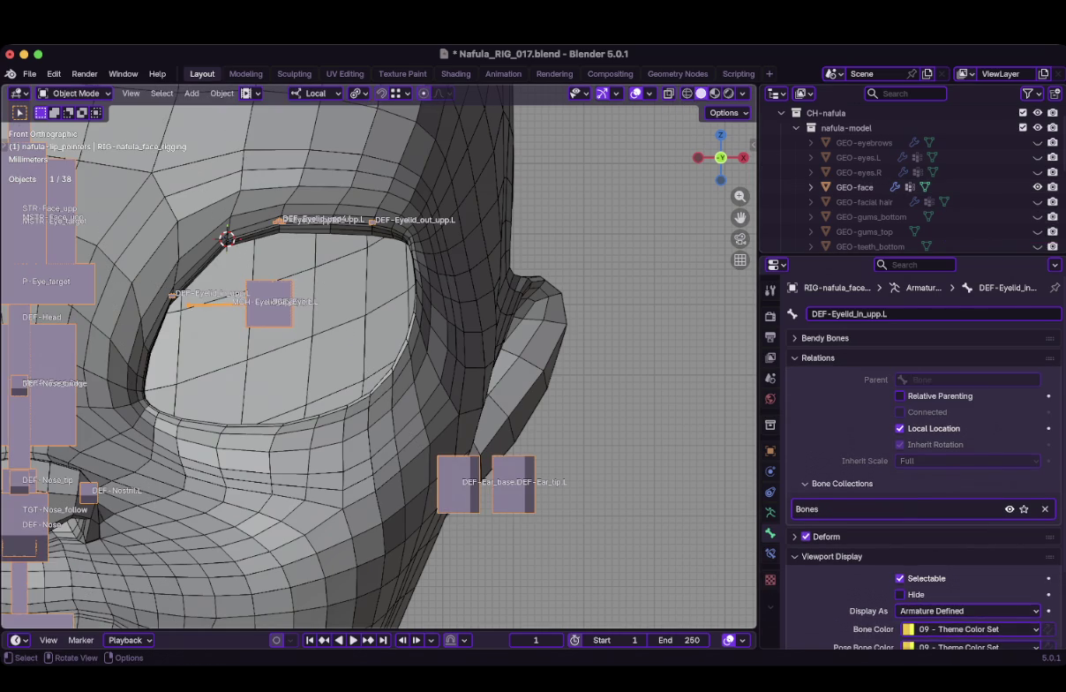
left_click(1038, 187)
scroll(344, 353, "up", 3)
scroll(362, 264, "up", 2)
key("Tab")
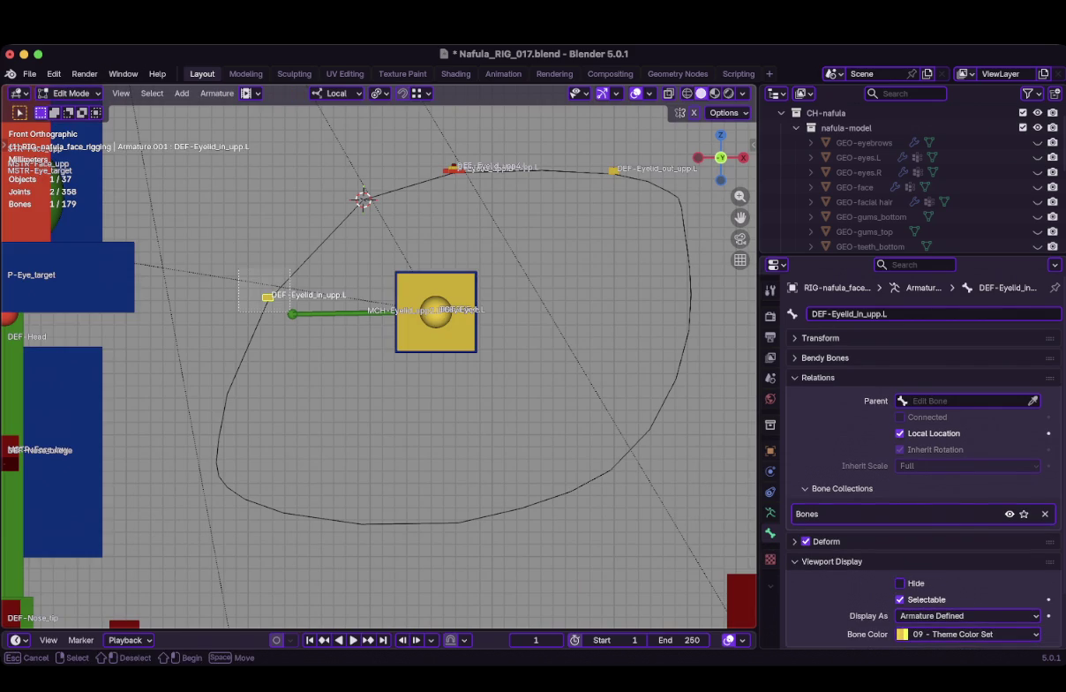
key("g")
key("Return")
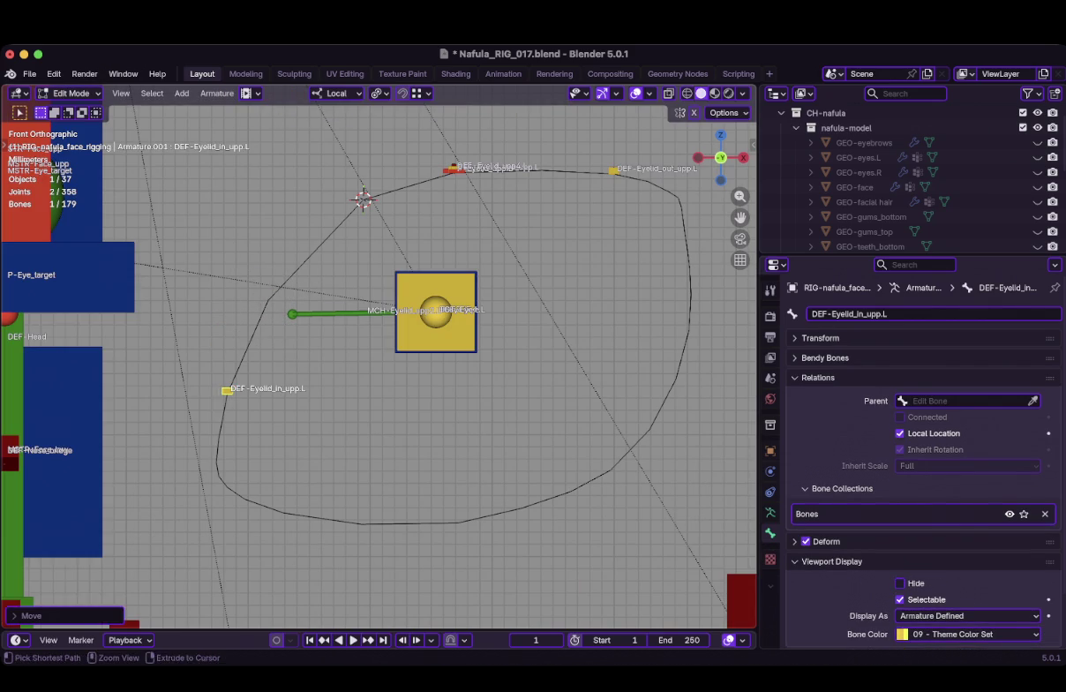
scroll(379, 366, "down", 3)
Unhide GEO-face and centre the view to compare DEF-Eyelid_in_upp.L with the eyelid
key("Tab")
scroll(378, 367, "down", 1)
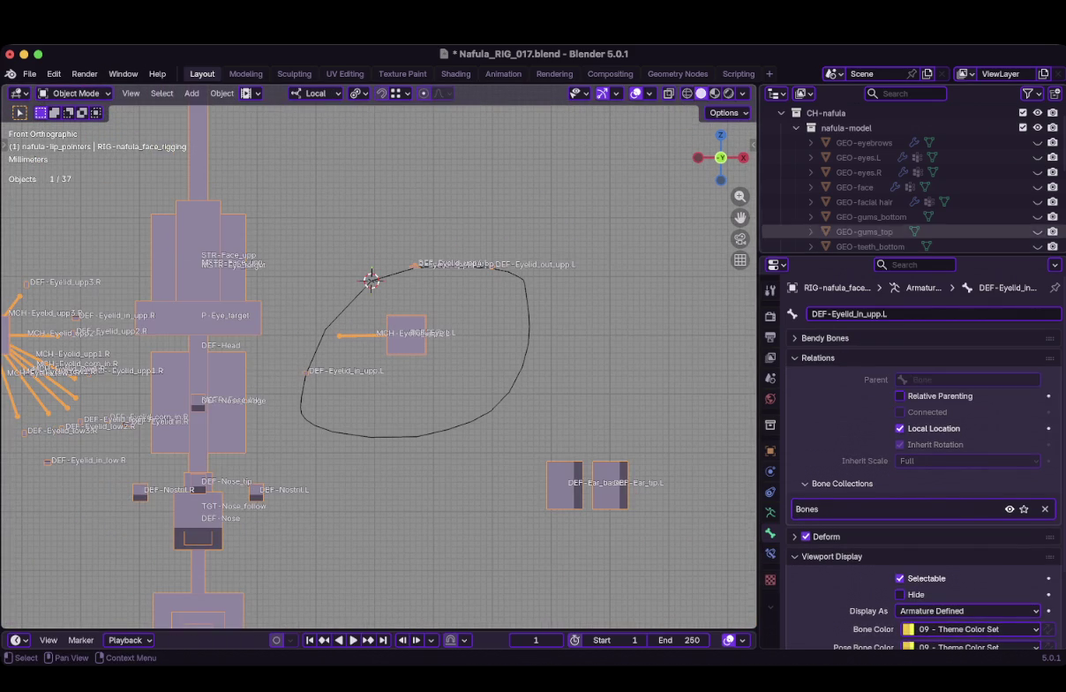
left_click(1037, 187)
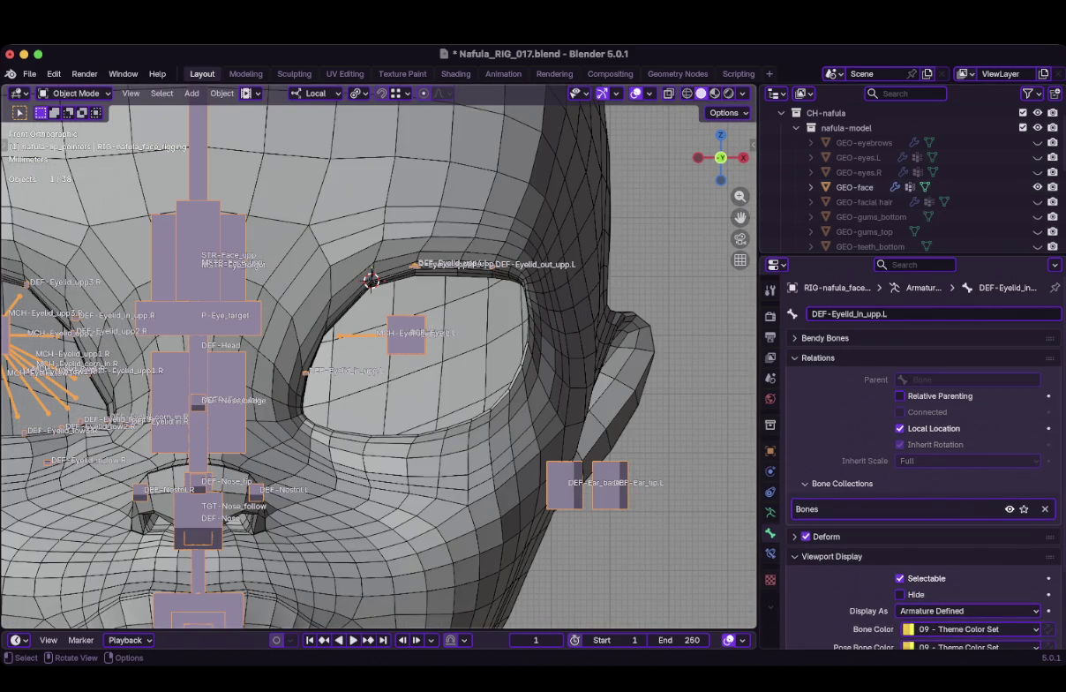
middle_click_drag(380, 353, 314, 362, "shift")
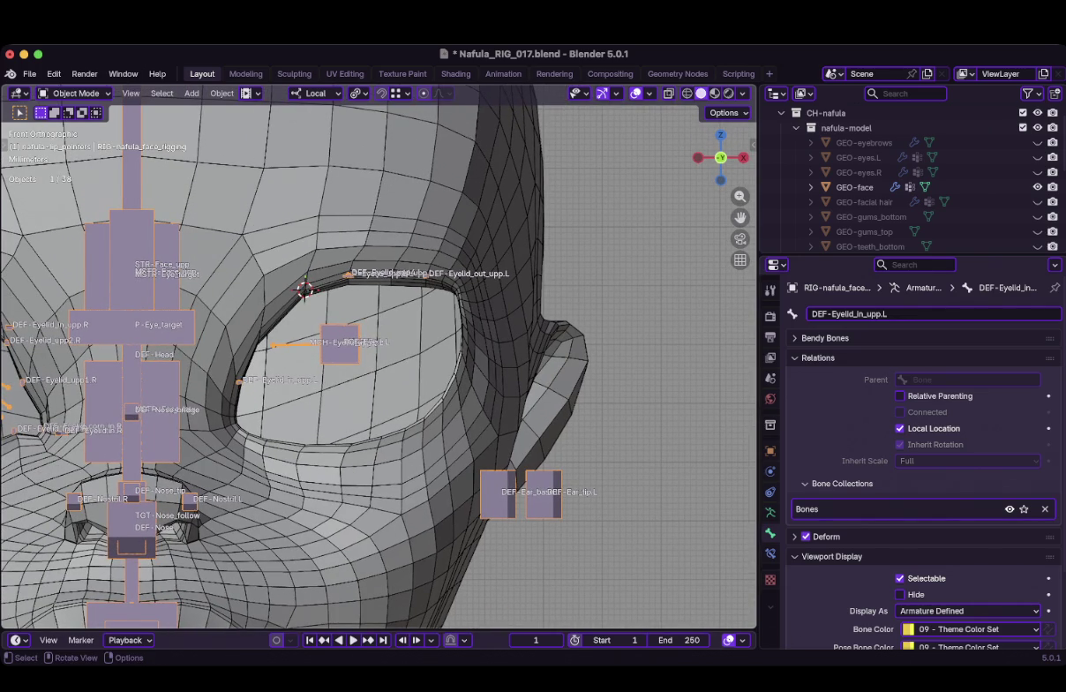
scroll(379, 357, "up", 2)
scroll(383, 359, "up", 2)
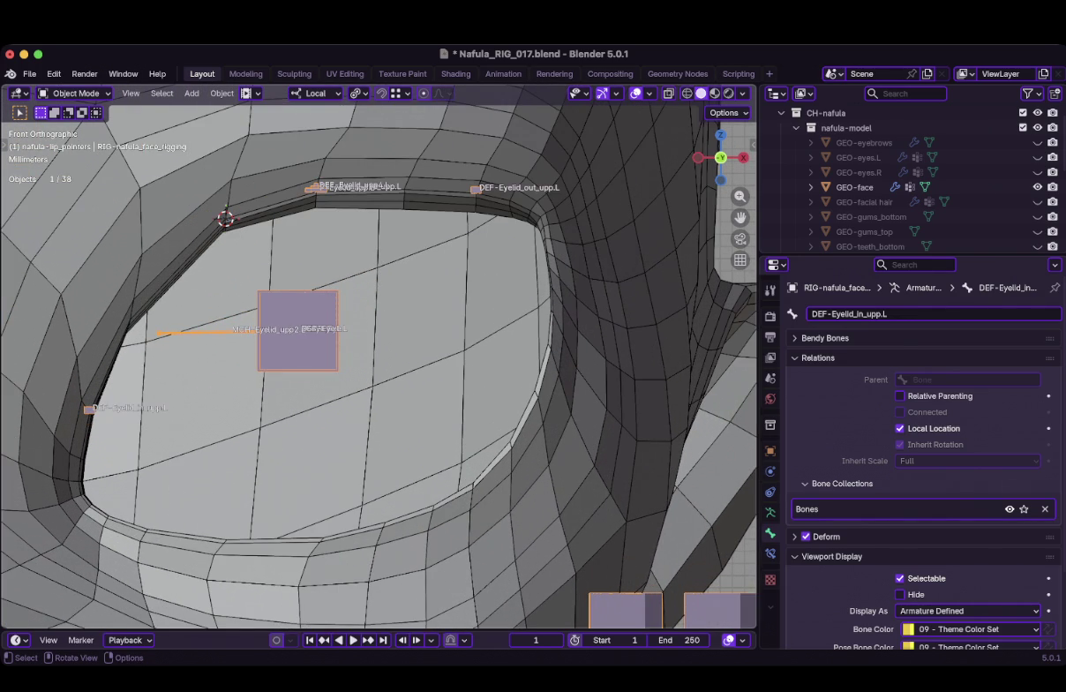
key("Tab")
key("Tab")
scroll(378, 358, "down", 1)
key("Tab")
scroll(379, 357, "up", 2)
scroll(378, 357, "down", 2)
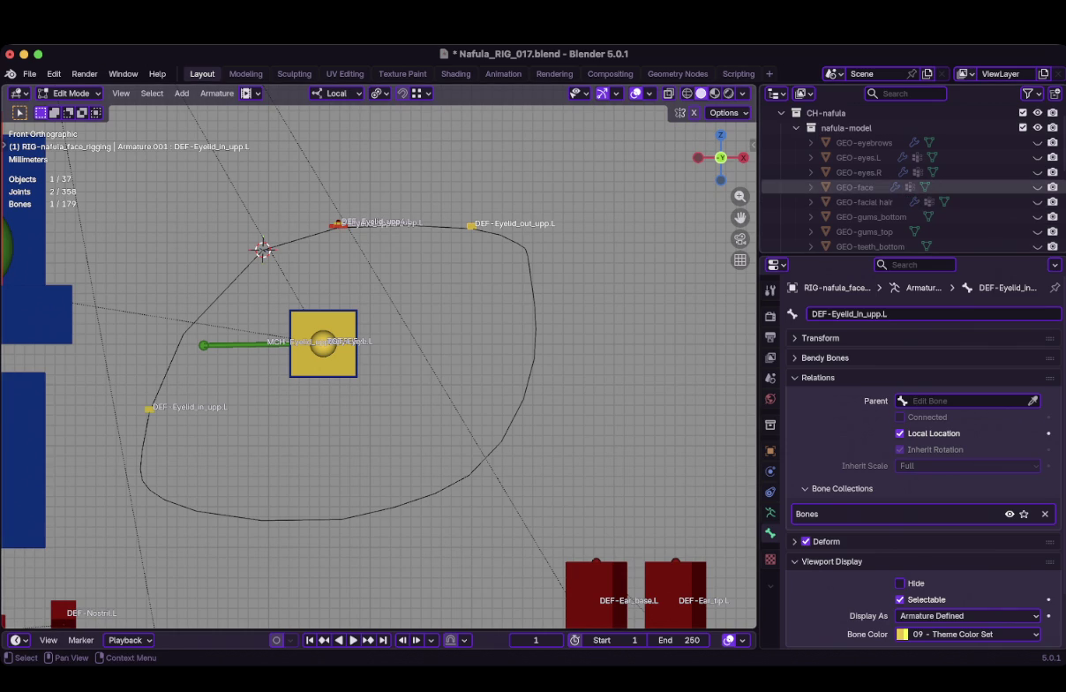
Toggle the face mesh, frame the eye socket and duplicate the selected upper eyelid bones
left_click(1037, 188)
scroll(378, 357, "down", 2)
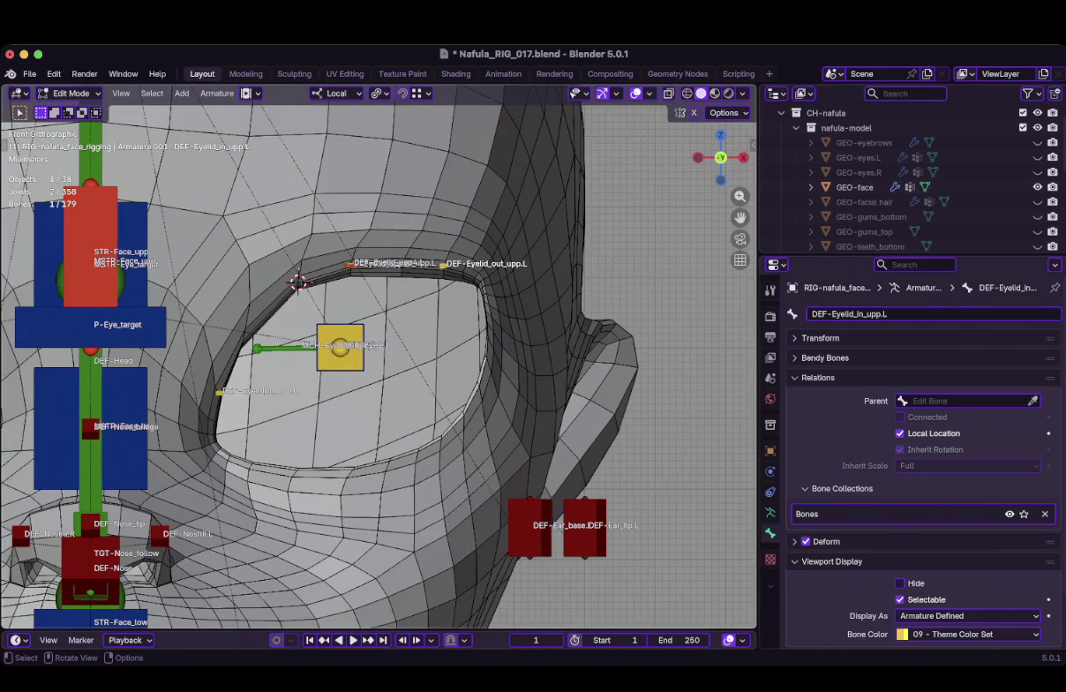
scroll(387, 349, "down", 3)
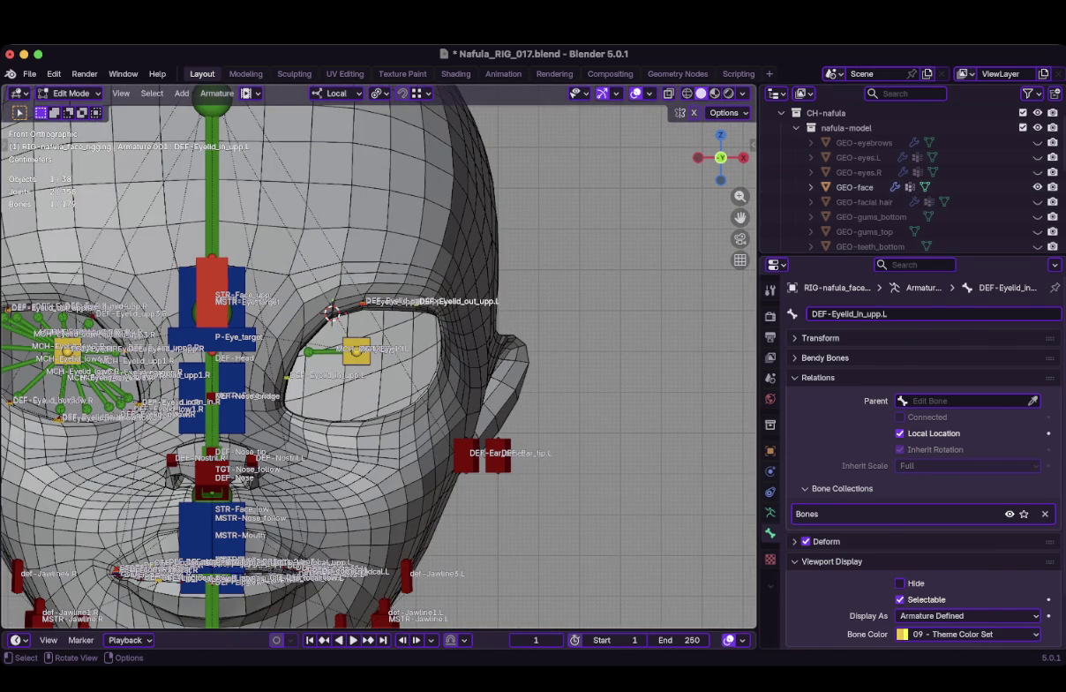
scroll(379, 357, "up", 2)
scroll(379, 358, "up", 2)
scroll(378, 358, "up", 2)
scroll(378, 357, "up", 2)
middle_click_drag(379, 358, 417, 389, "shift")
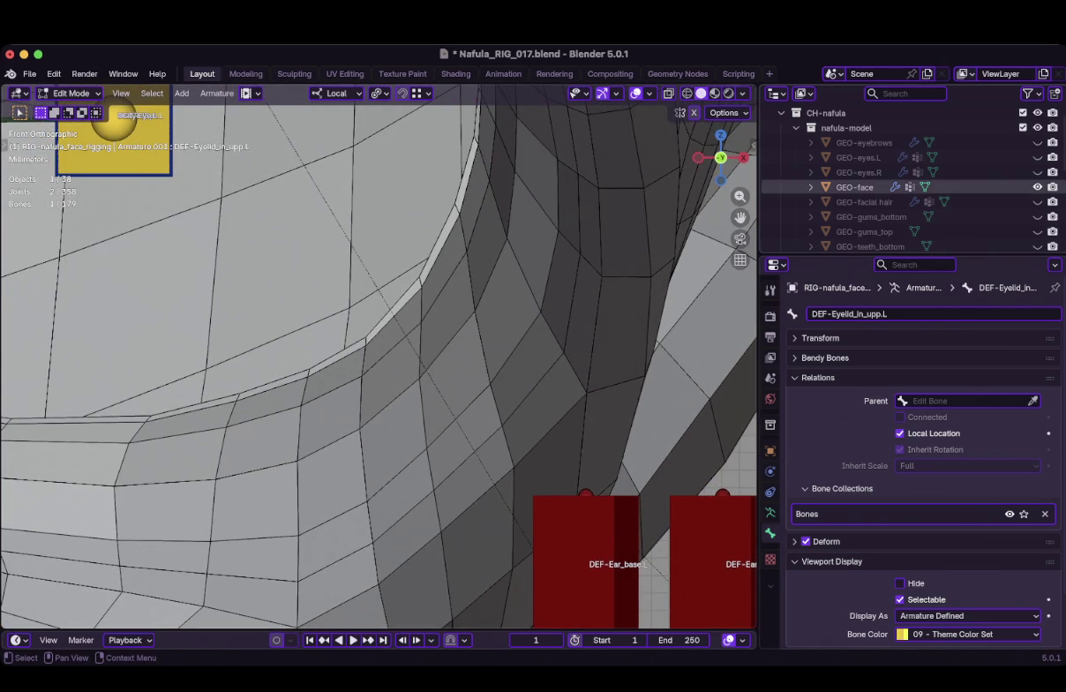
scroll(379, 358, "down", 1)
scroll(379, 357, "down", 2)
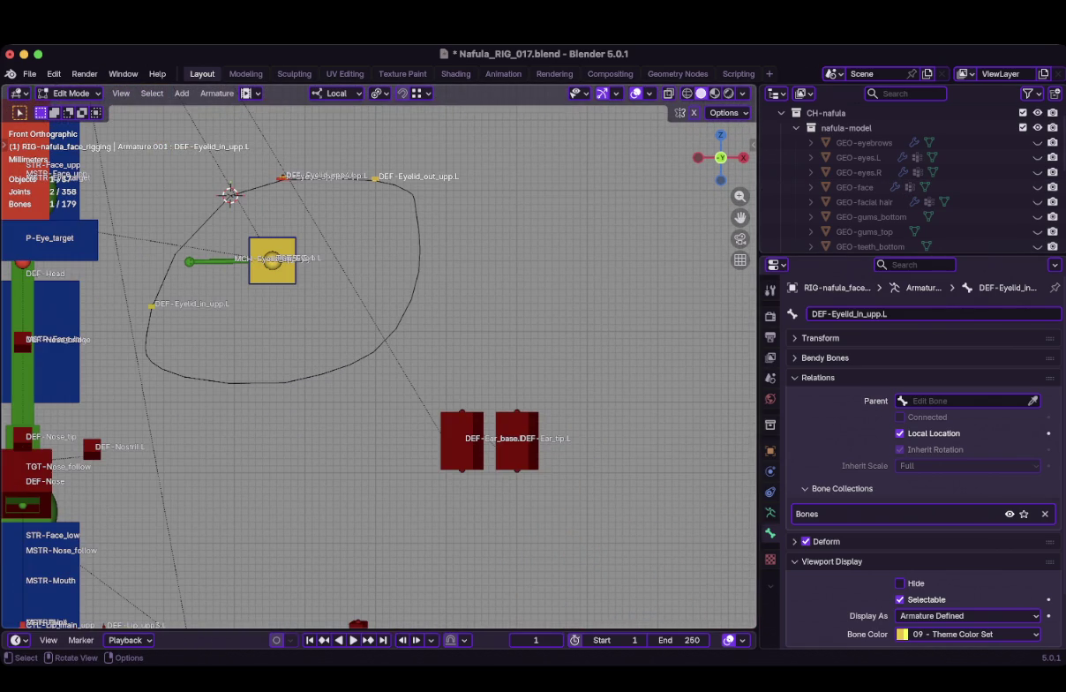
key("shift+d")
key("Return")
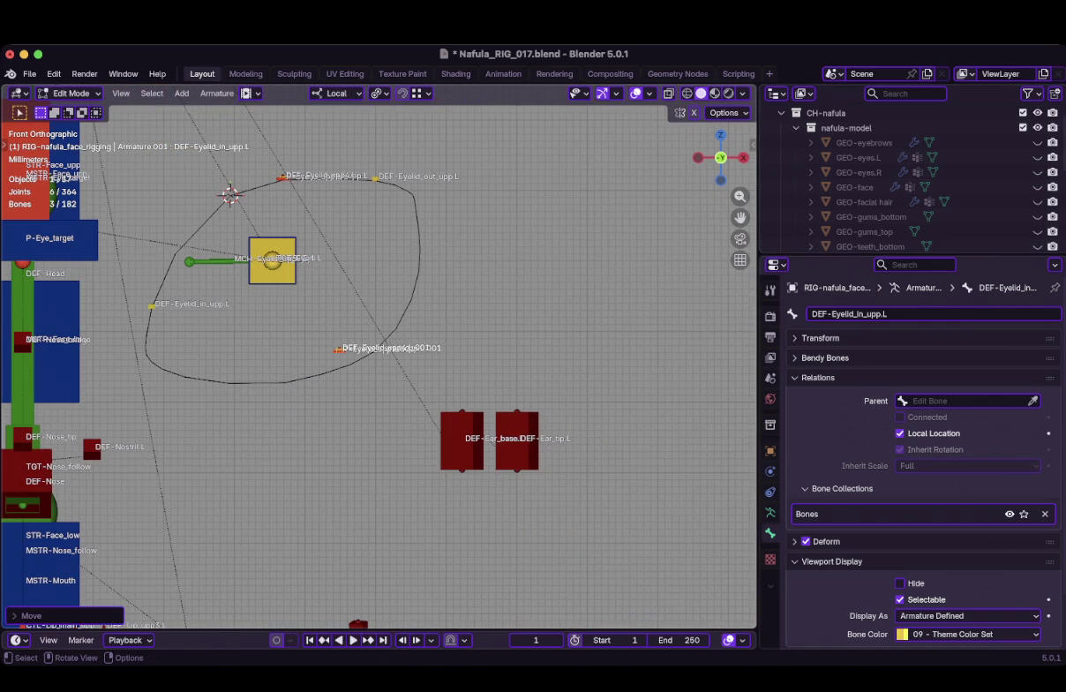
Move the duplicated mid eyelid bones down onto the lower part of the eye loop
scroll(266, 332, "up", 4)
scroll(267, 332, "up", 2)
scroll(266, 332, "up", 2)
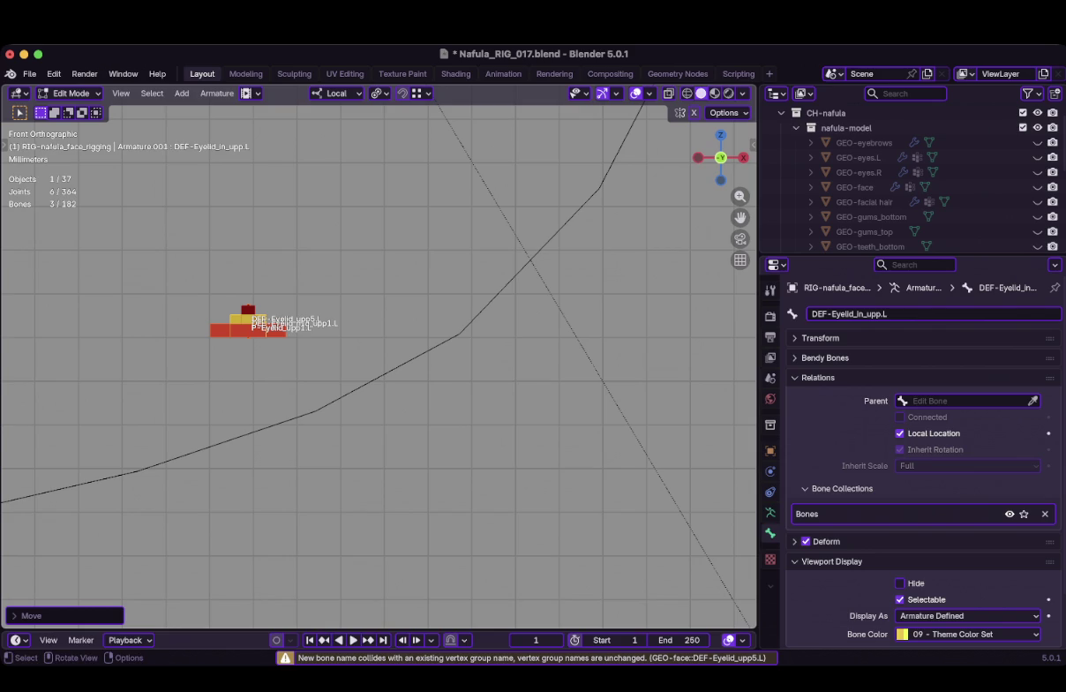
key("g")
left_click(334, 407)
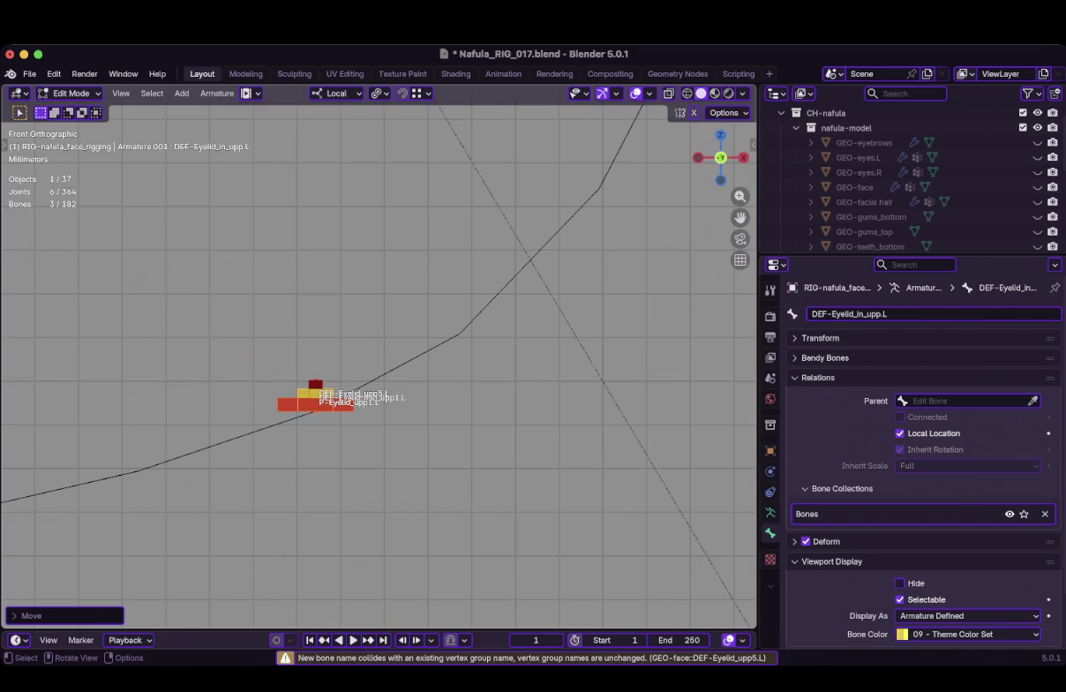
scroll(378, 362, "down", 8)
scroll(379, 361, "up", 2)
scroll(379, 362, "up", 1)
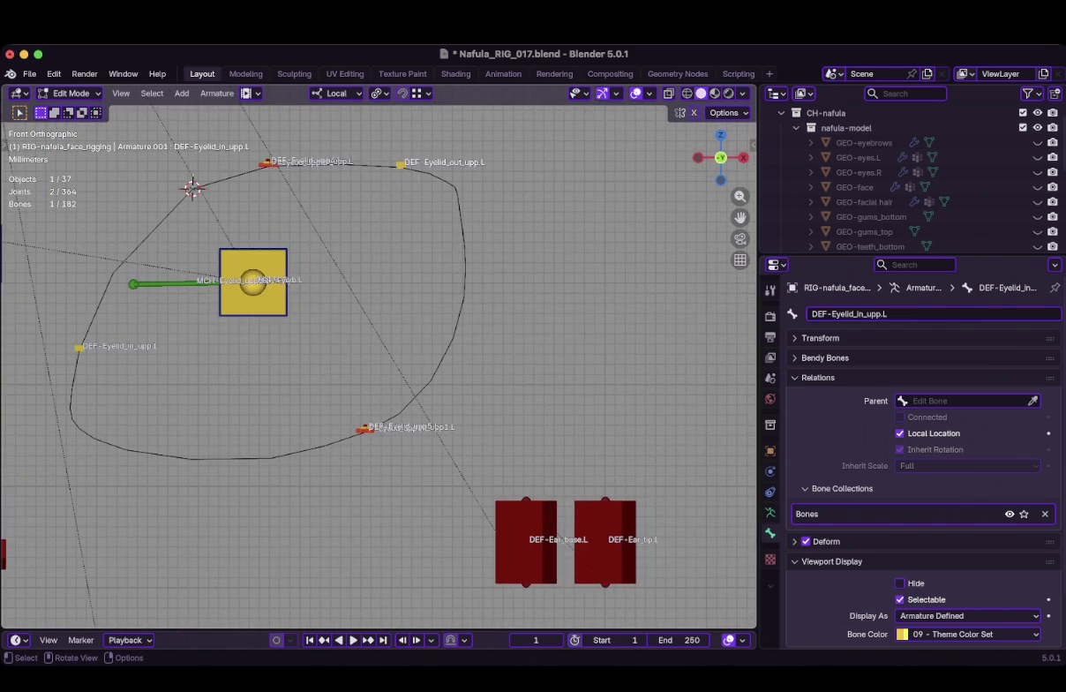
scroll(379, 362, "up", 2)
scroll(379, 362, "up", 1)
scroll(379, 362, "down", 3)
scroll(379, 362, "up", 2)
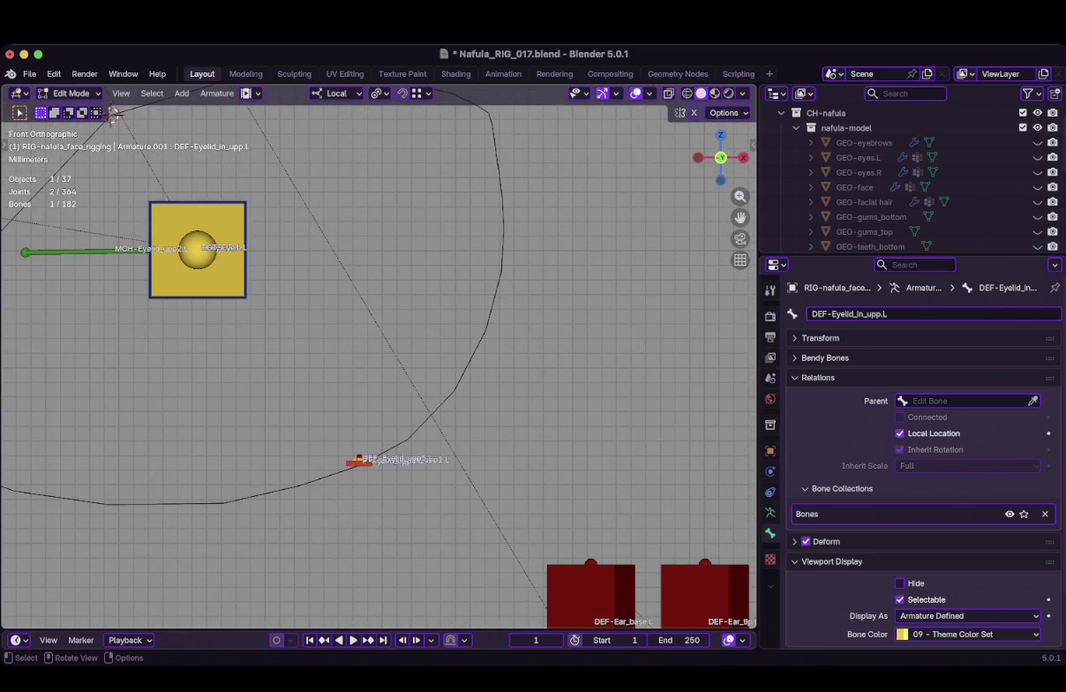
Duplicate the outer upper eyelid bone and drop the copy on the loop's right side
key("shift+d")
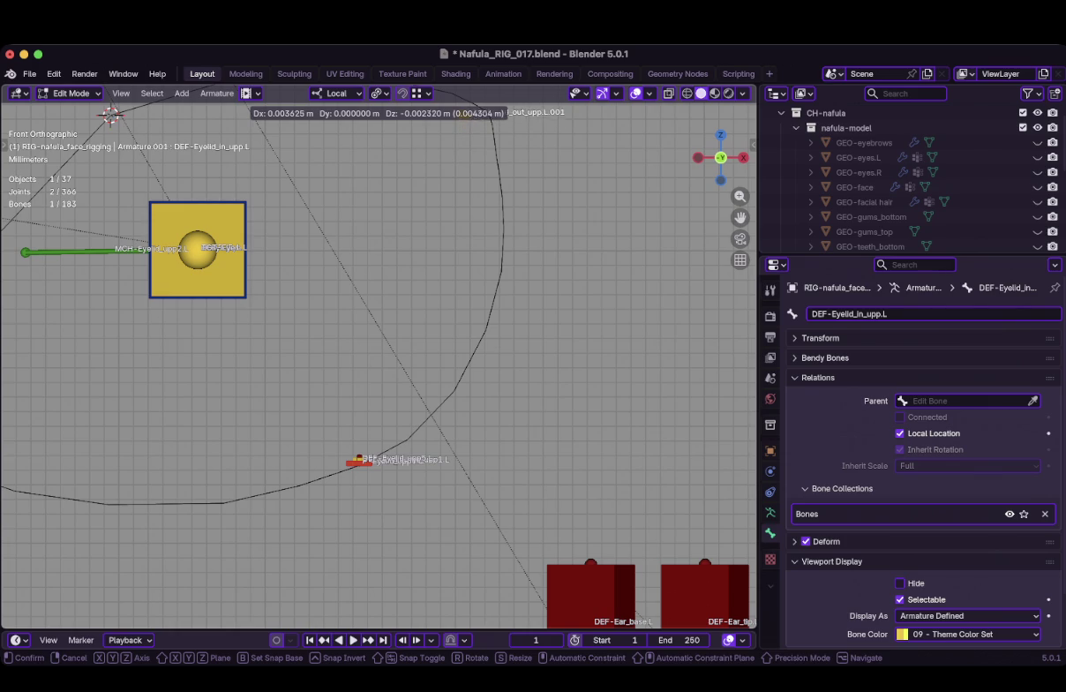
left_click(110, 115)
middle_click_drag(110, 115, 278, 104, "shift")
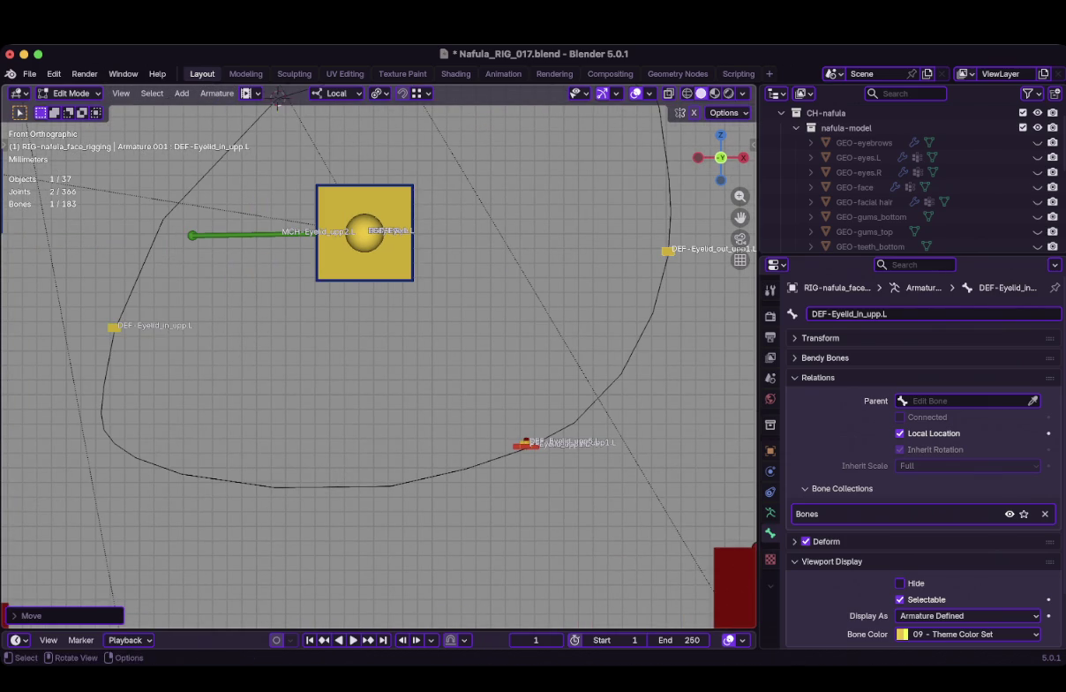
Duplicate the inner upper eyelid bone along the loop's lower edge and zoom in on the copies
key("shift+d")
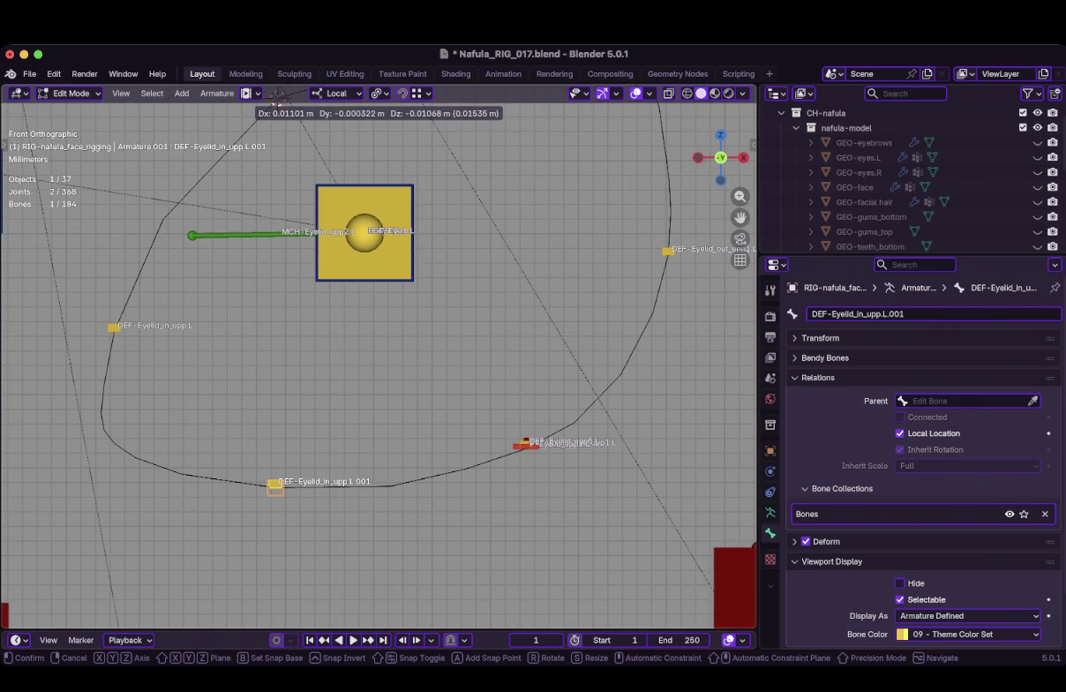
key("Return")
scroll(379, 353, "down", 5)
scroll(380, 353, "up", 2)
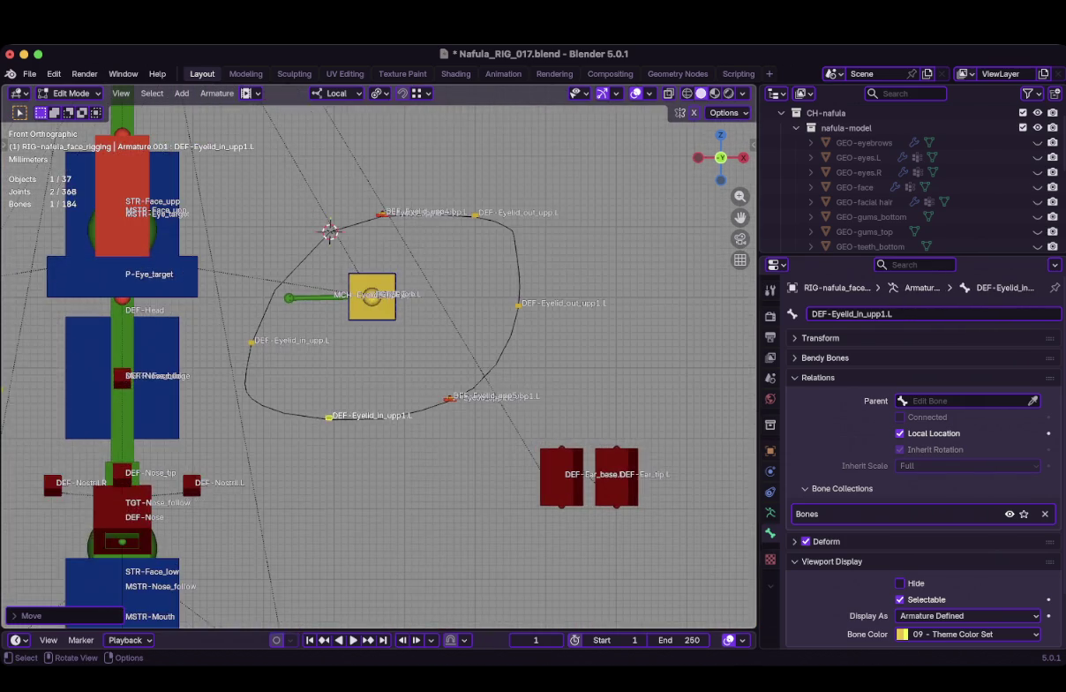
scroll(380, 353, "up", 1)
scroll(481, 417, "up", 2)
scroll(481, 417, "up", 3)
scroll(481, 417, "up", 2)
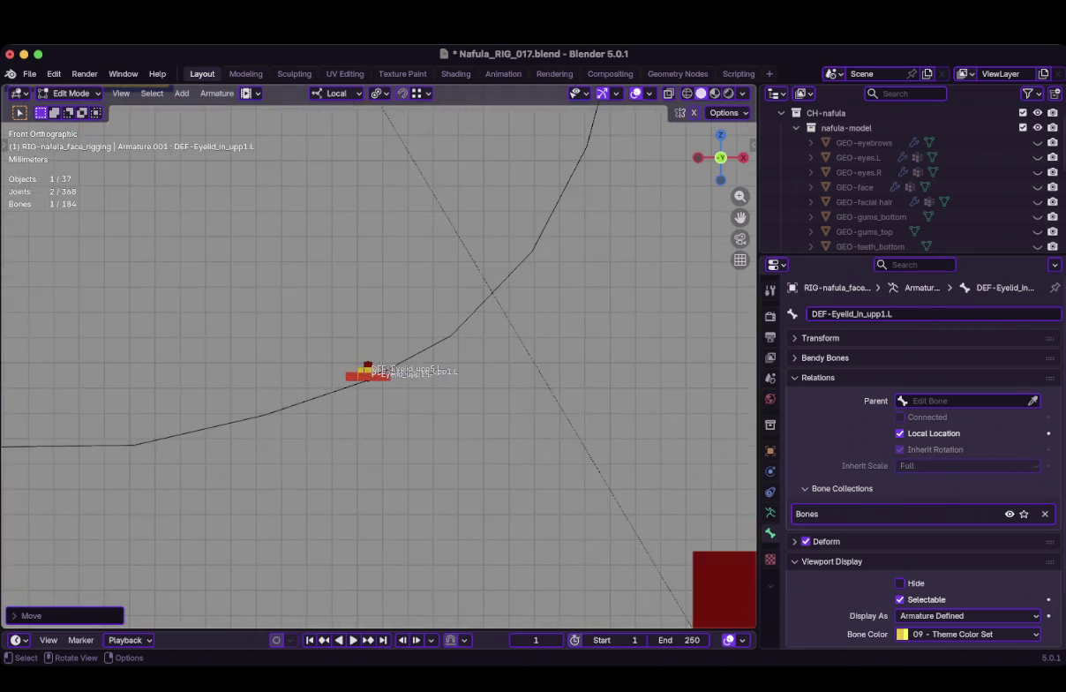
scroll(481, 417, "up", 2)
scroll(378, 389, "up", 8)
middle_click_drag(335, 415, 431, 336, "shift")
scroll(378, 388, "up", 2)
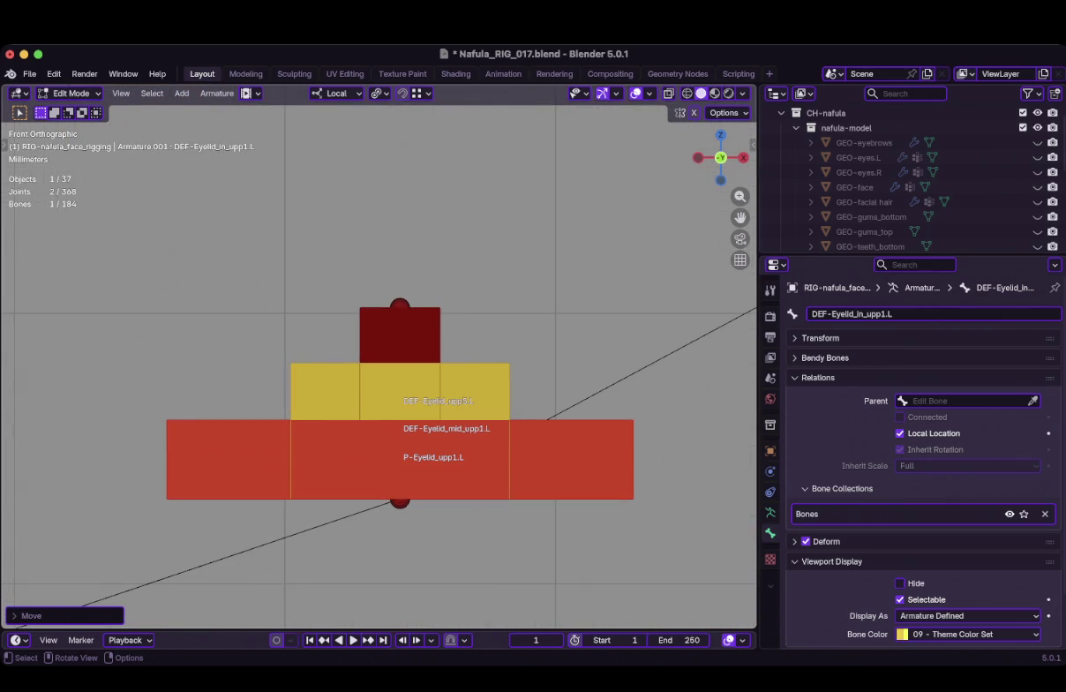
Rename the control bone P-Eyelid_upp1.L to P-Eyelid_low.L
left_click(400, 467)
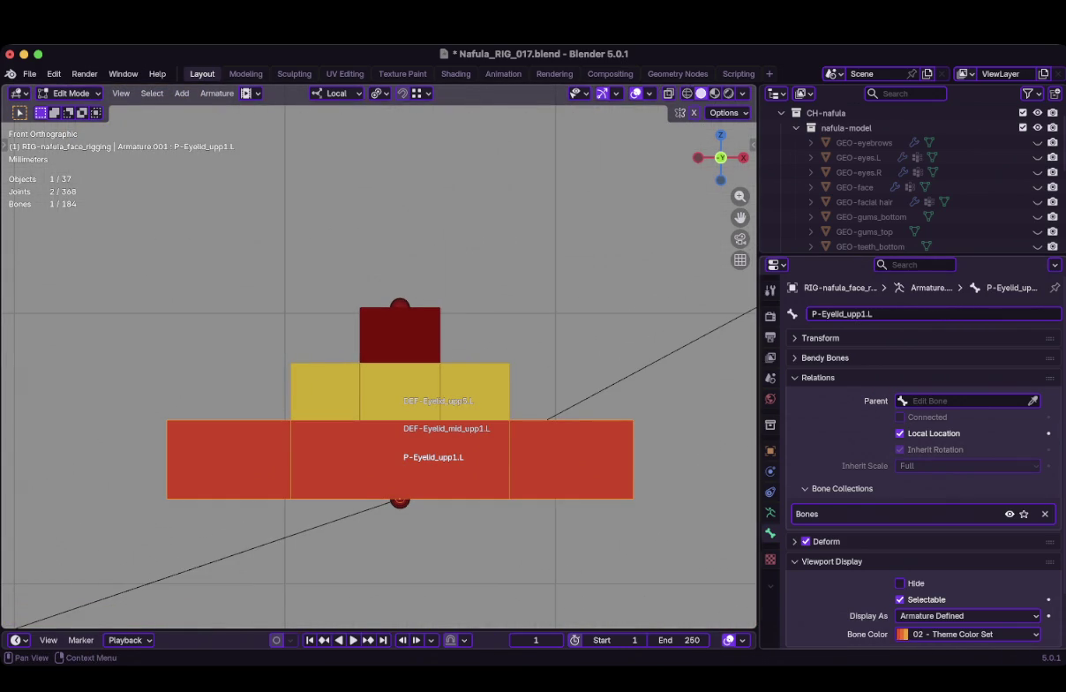
left_click(866, 313)
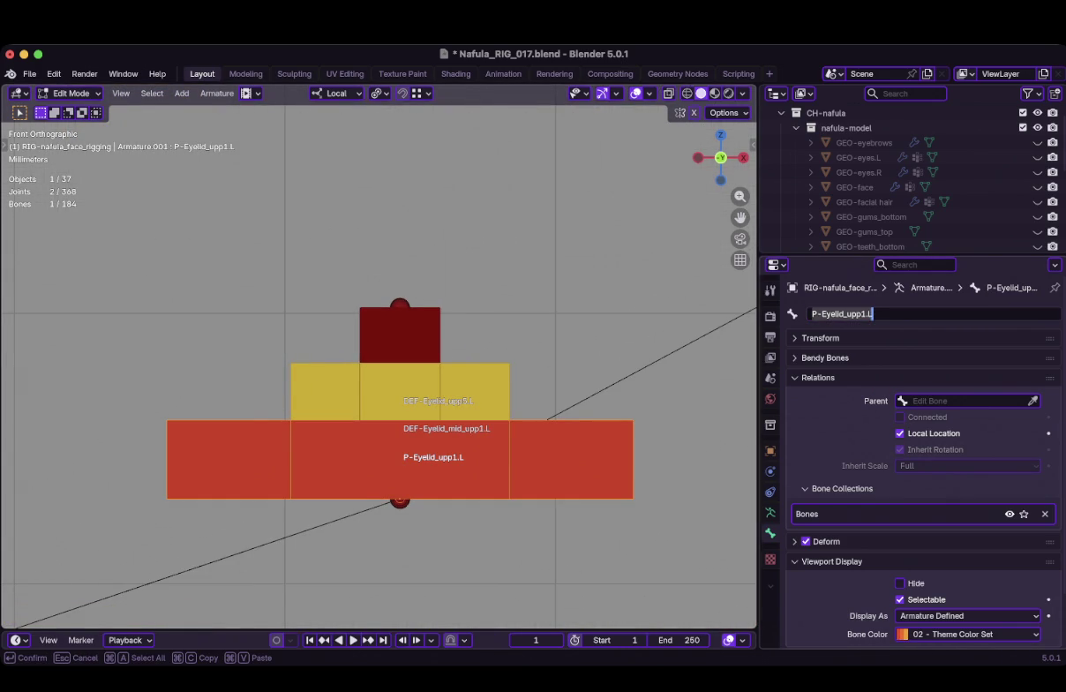
key("BackSpace")
key("BackSpace")
key("BackSpace")
key("BackSpace")
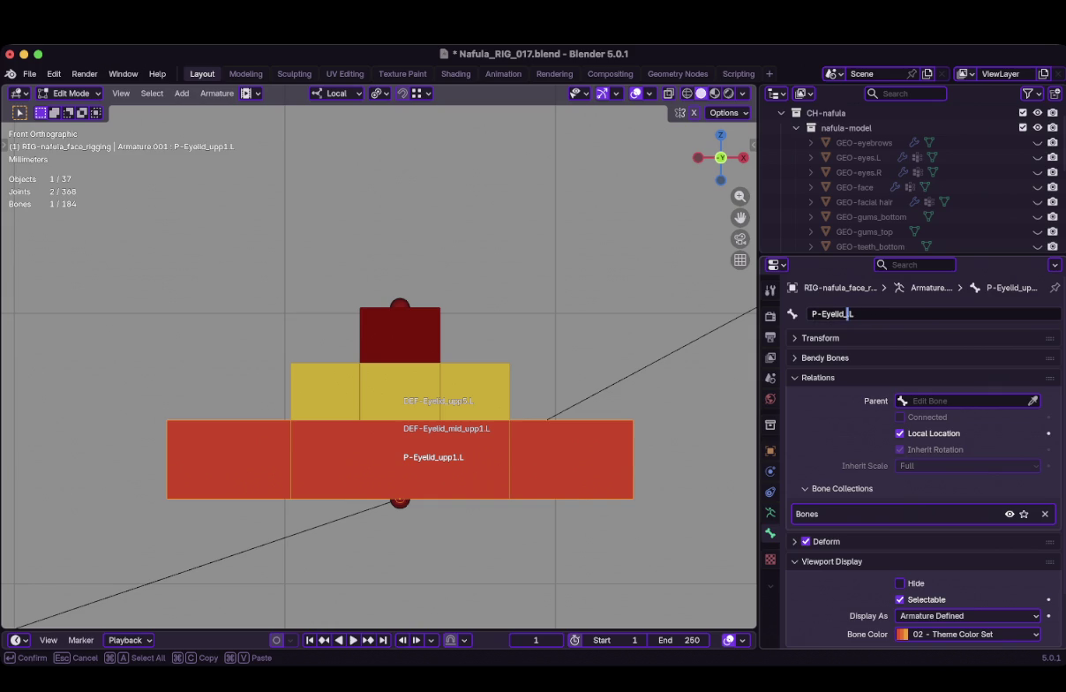
type("low")
key("Return")
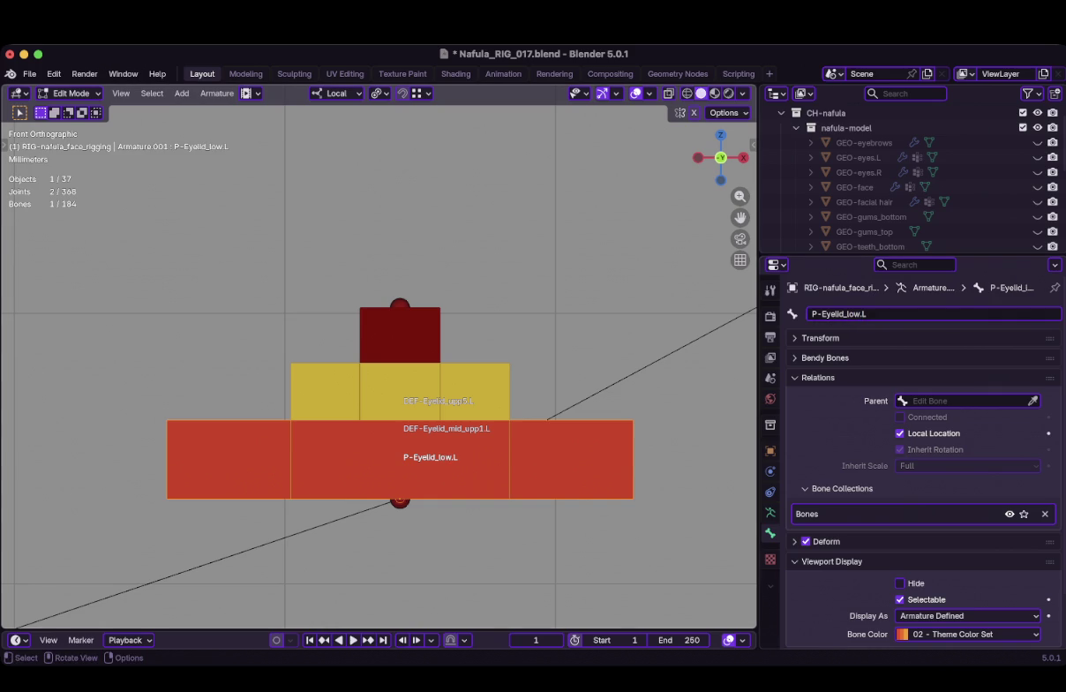
Rename DEF-Eyelid_mid_upp1.L to DEF-Eyelid_mid_low.L
left_click(353, 389)
left_click(855, 314)
left_click(893, 314)
key("BackSpace")
key("BackSpace")
key("BackSpace")
key("BackSpace")
type("low")
key("Return")
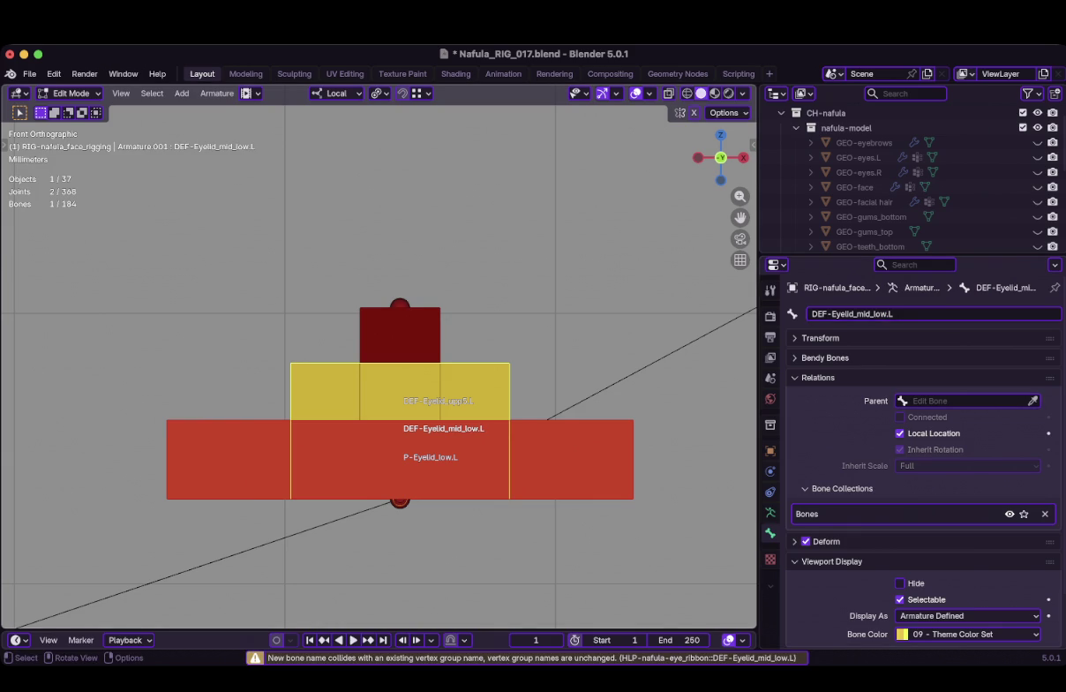
Rename DEF-Eyelid_upp5.L to DEF-Eyelid_low.L
left_click(400, 389)
left_click(845, 314)
key("End")
key("Left")
key("Left")
key("BackSpace")
key("BackSpace")
key("BackSpace")
key("BackSpace")
type("low")
key("Return")
Rename DEF-Eyelid_out_upp1.L to DEF-Eyelid_out_low.L
scroll(323, 507, "down", 5)
left_click(500, 268)
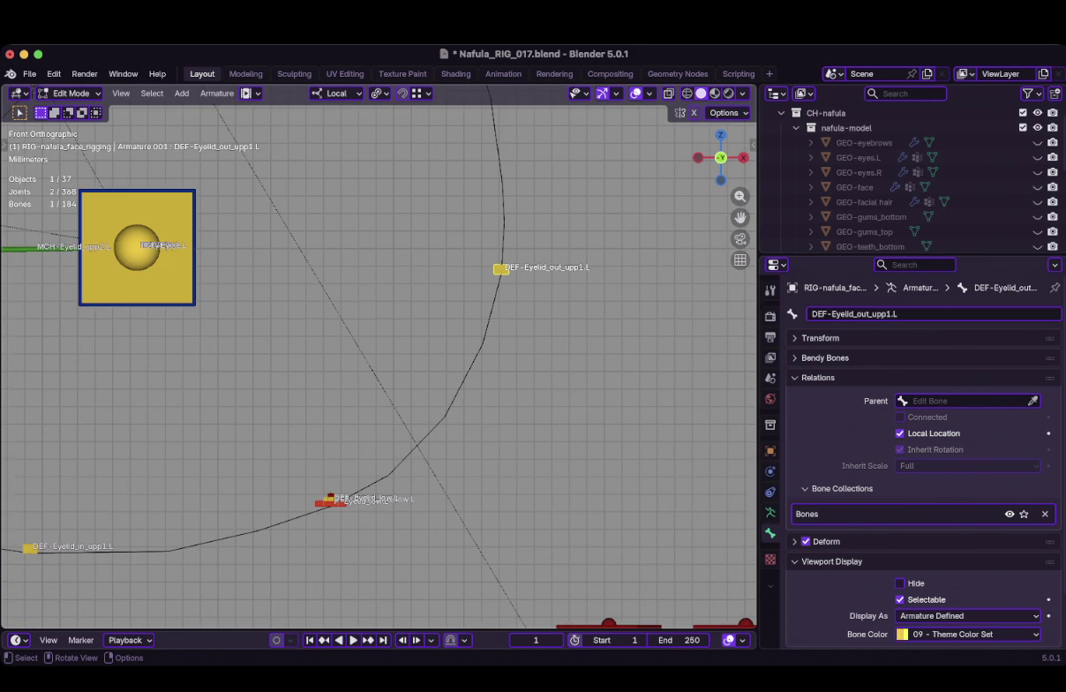
left_click(845, 314)
key("End")
key("Left")
key("Left")
key("BackSpace")
key("BackSpace")
key("BackSpace")
key("BackSpace")
type("low")
key("Return")
Rename DEF-Eyelid_in_upp1.L to DEF-Eyelid_in_low.L
middle_click_drag(353, 441, 635, 327, "shift")
scroll(380, 353, "down", 3)
scroll(377, 355, "up", 4)
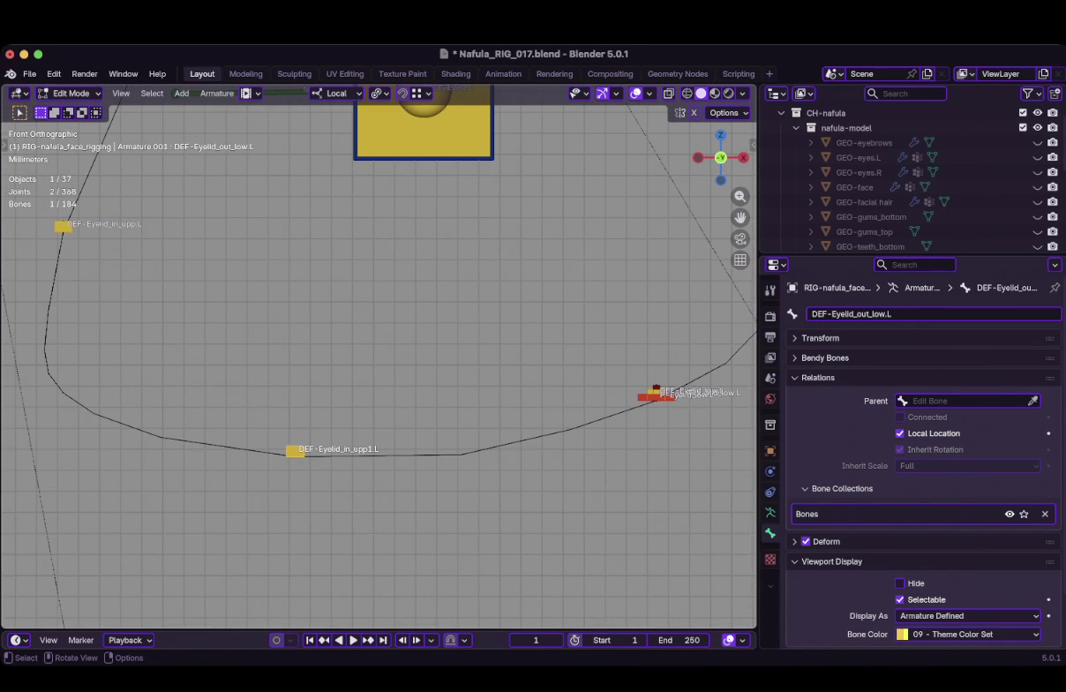
left_click(295, 450)
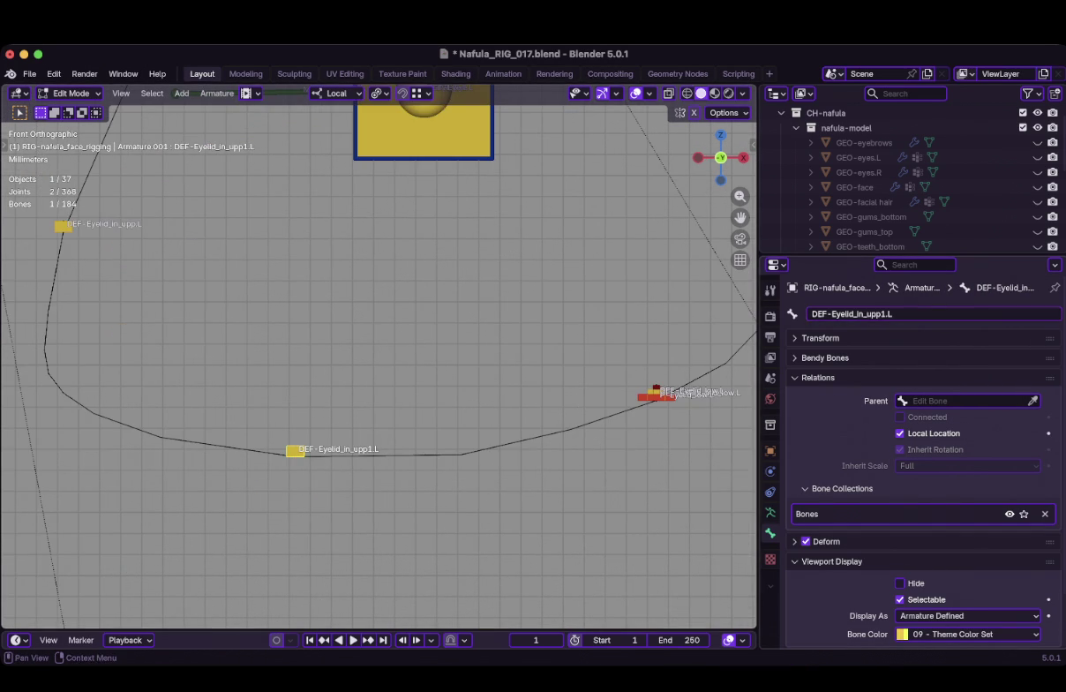
double_click(851, 313)
left_click(885, 313)
key("BackSpace")
key("BackSpace")
key("BackSpace")
key("BackSpace")
type("lo")
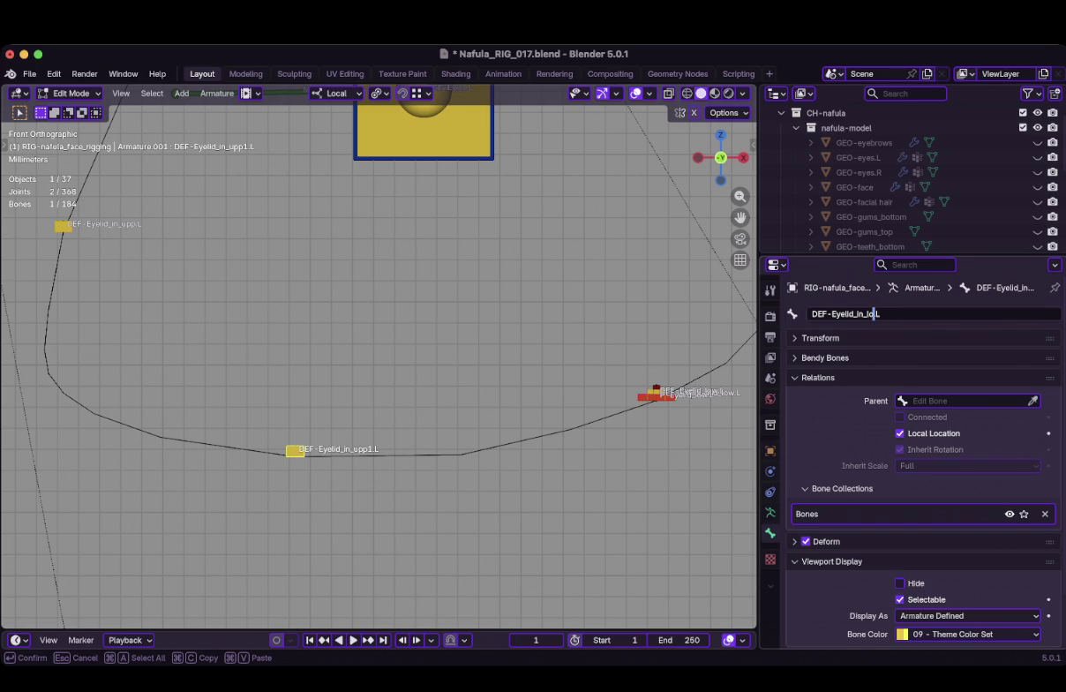
type("w")
key("Return")
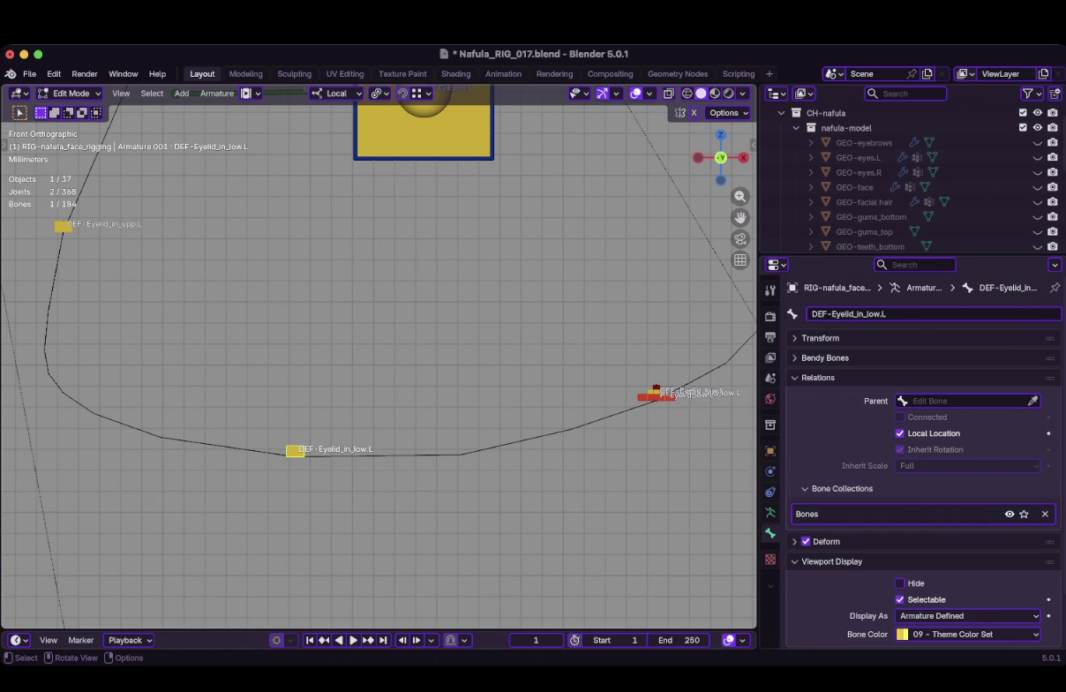
Show the face mesh and frame the left eye to check the lower eyelid bones
scroll(379, 353, "down", 3)
scroll(379, 353, "up", 2, "shift")
scroll(379, 353, "up", 3)
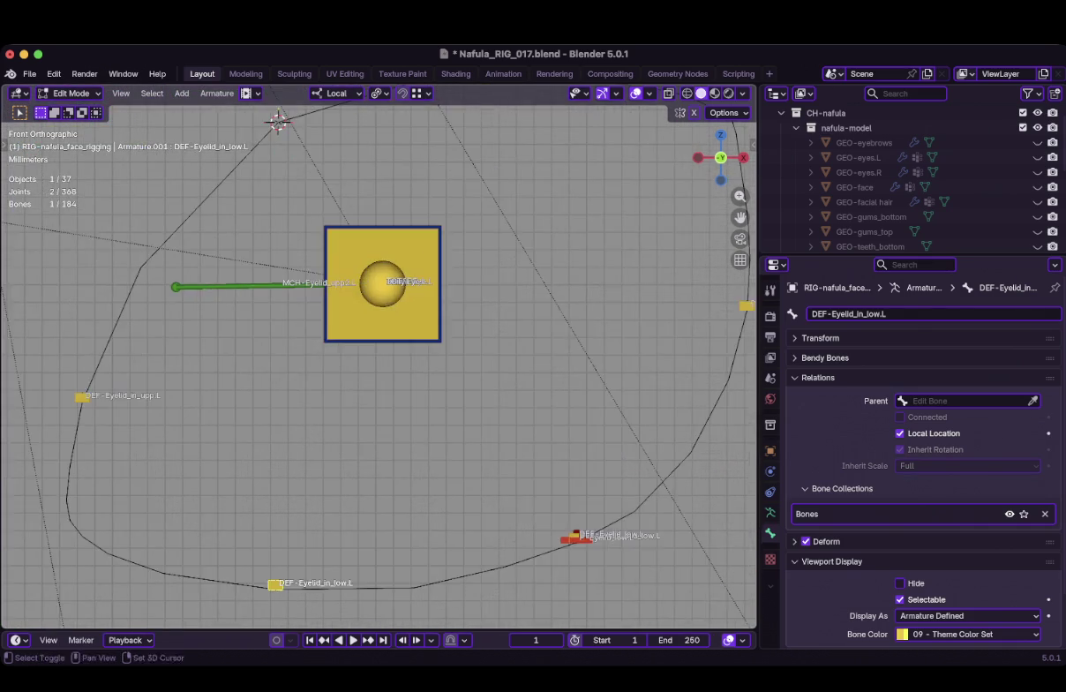
scroll(379, 528, "down", 2)
scroll(380, 357, "down", 2)
scroll(381, 356, "up", 2)
scroll(381, 356, "down", 1)
scroll(381, 356, "down", 1)
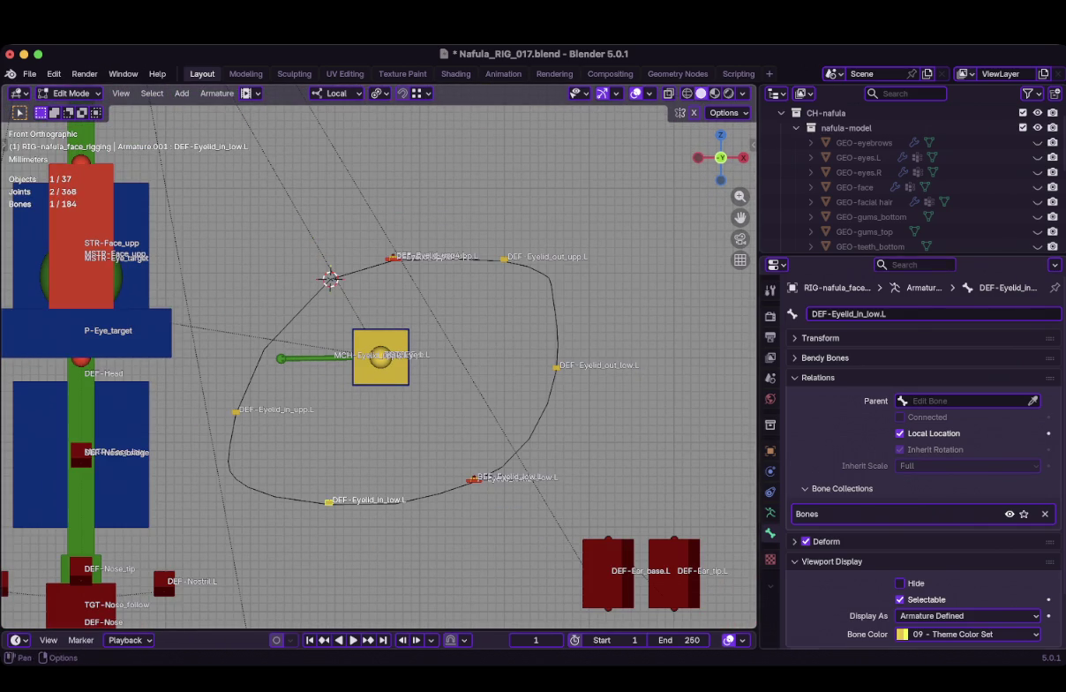
left_click(1038, 188)
scroll(380, 357, "down", 2)
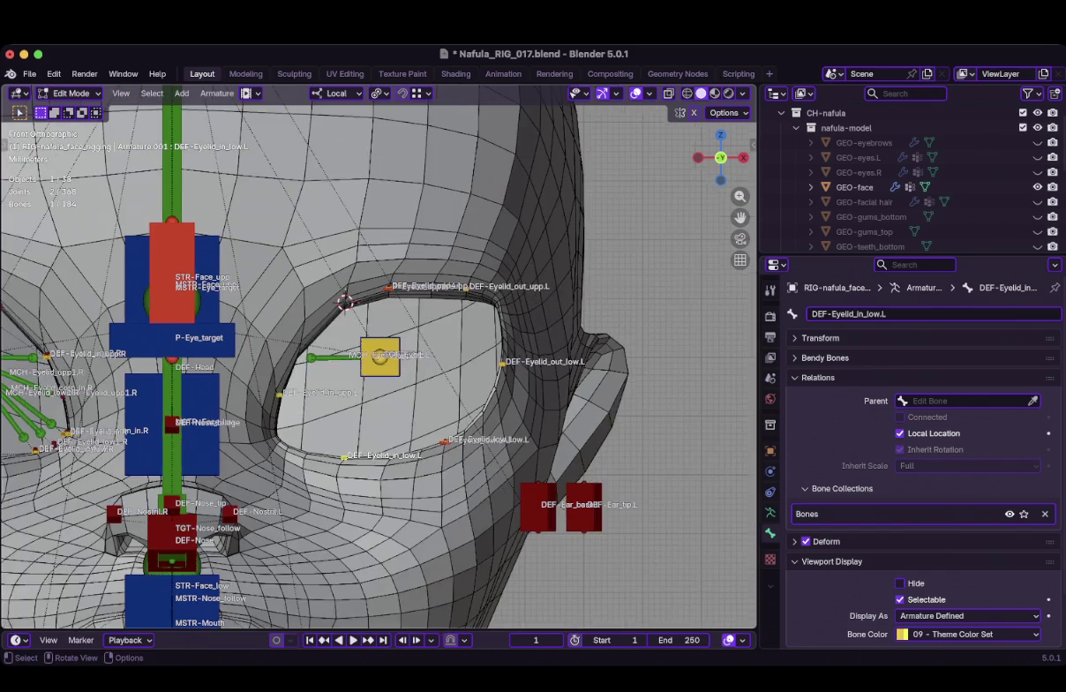
middle_click_drag(380, 356, 345, 302, "shift")
scroll(381, 360, "down", 2)
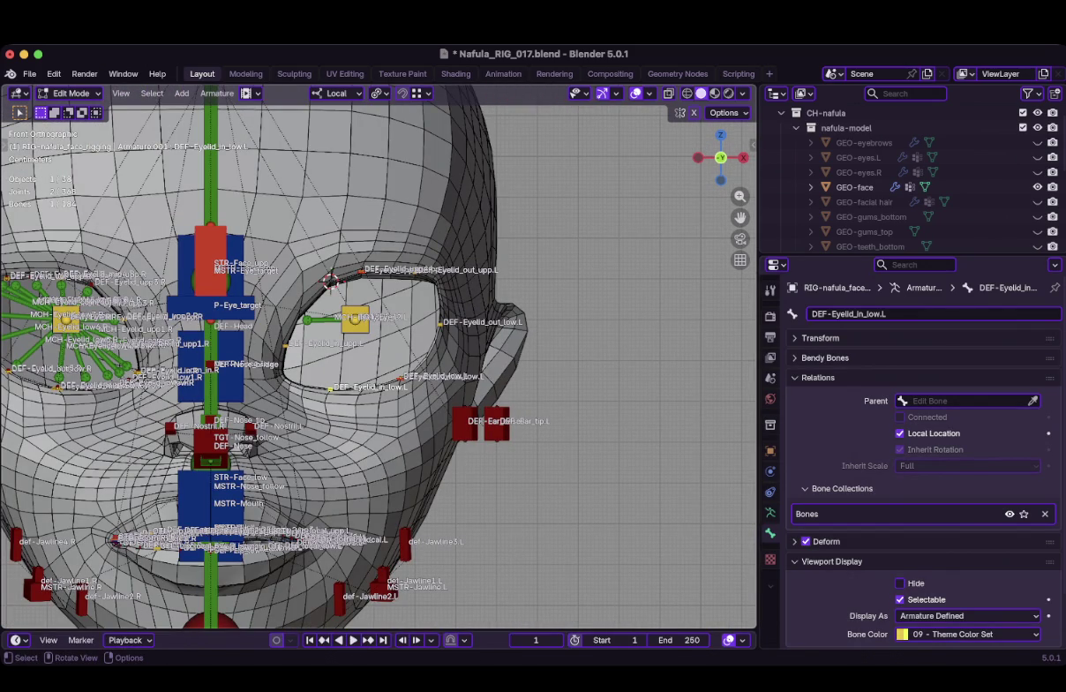
scroll(379, 356, "up", 2)
scroll(380, 357, "up", 1)
scroll(379, 357, "up", 1)
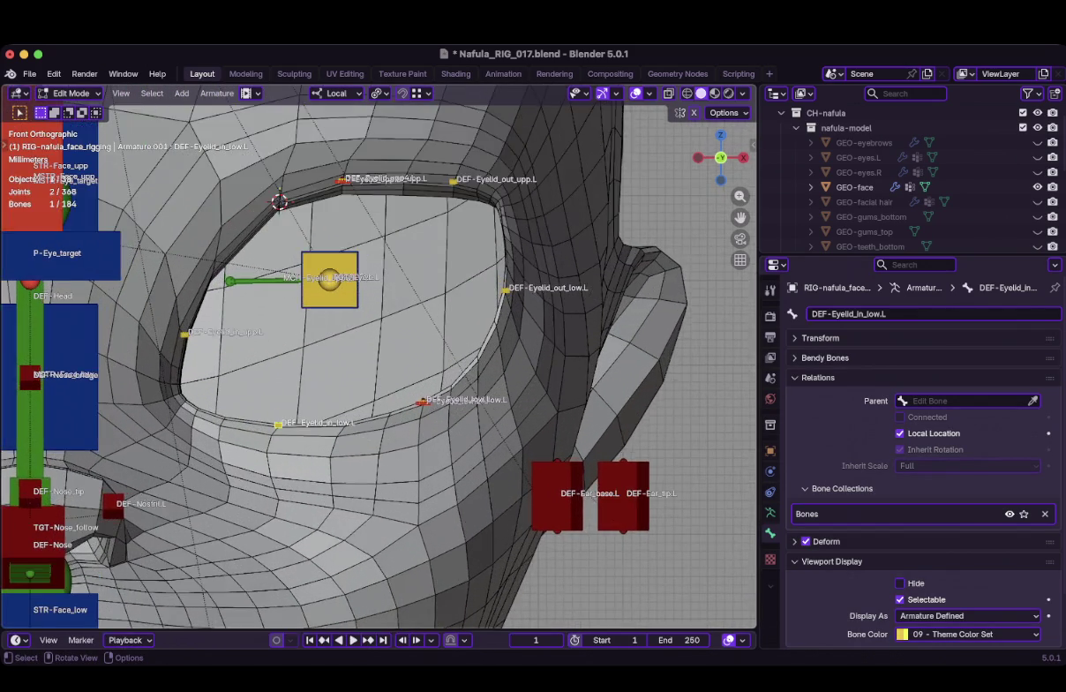
scroll(379, 357, "up", 3)
With the face mesh hidden, box-select the bones at DEF-Eyelid_low.L and move them onto the loop
left_click(1038, 187)
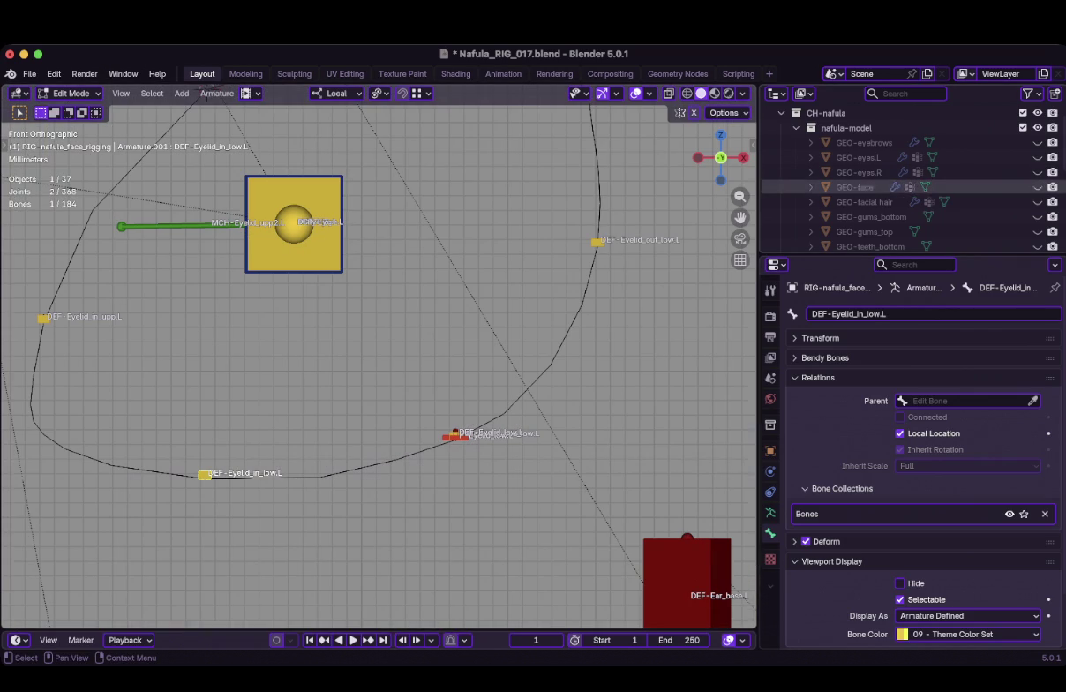
left_click_drag(426, 424, 463, 447)
key("g")
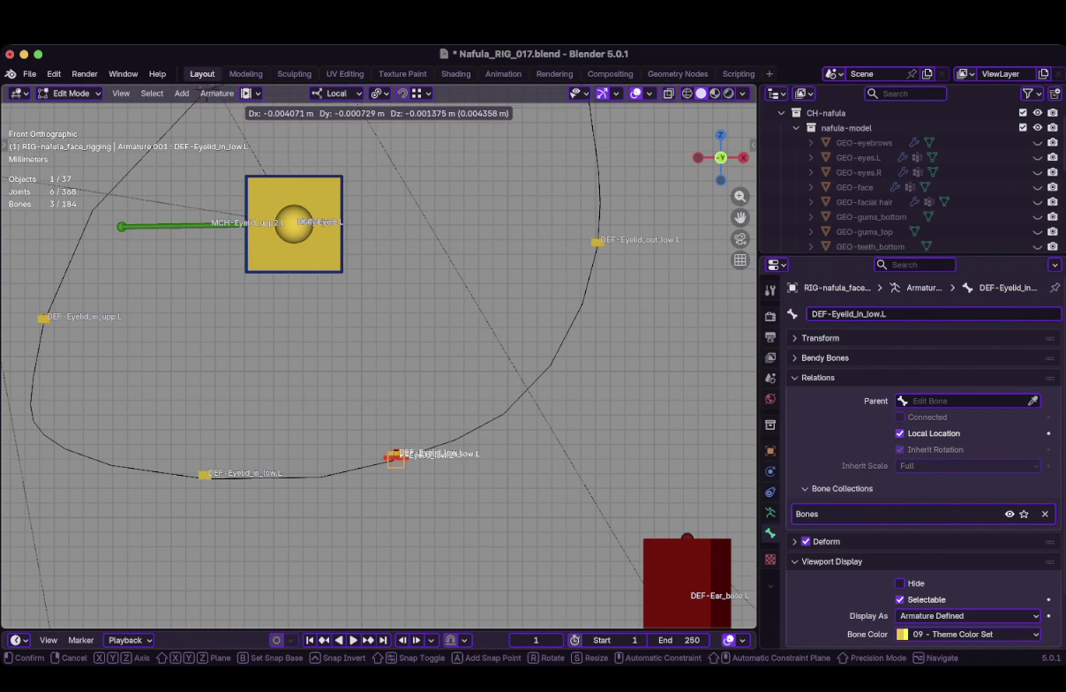
left_click(395, 457)
scroll(395, 457, "down", 1)
scroll(395, 457, "down", 4)
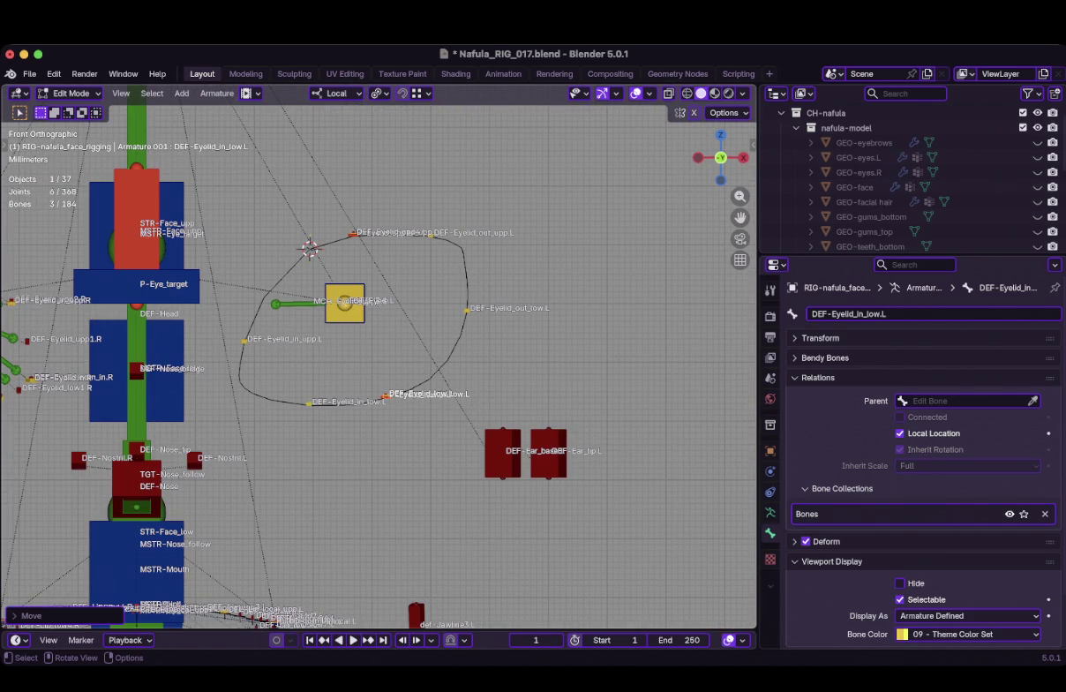
Check against the face mesh, then move DEF-Eyelid_out_low.L down onto the eye loop
left_click(1038, 187)
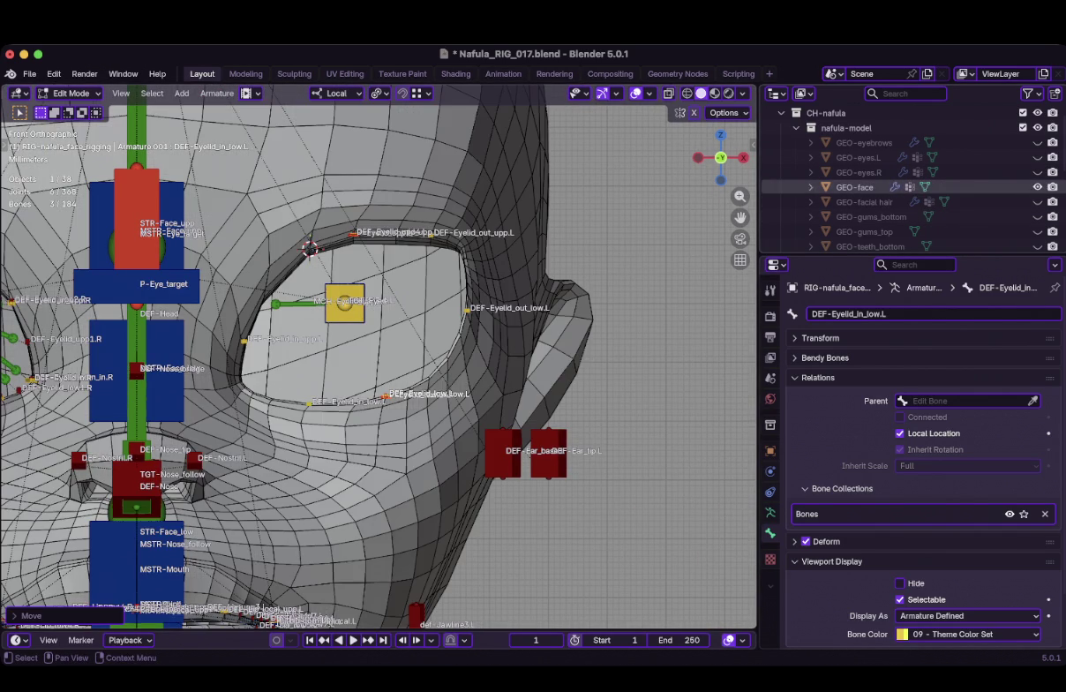
scroll(377, 358, "down", 1)
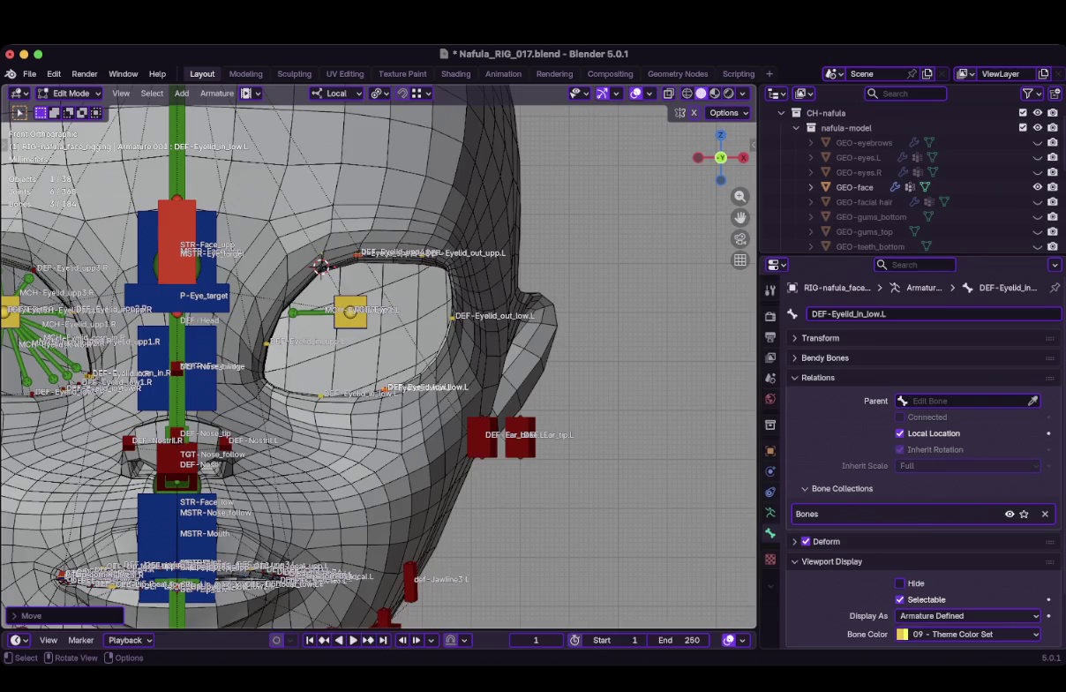
scroll(376, 353, "up", 1)
scroll(377, 353, "up", 1)
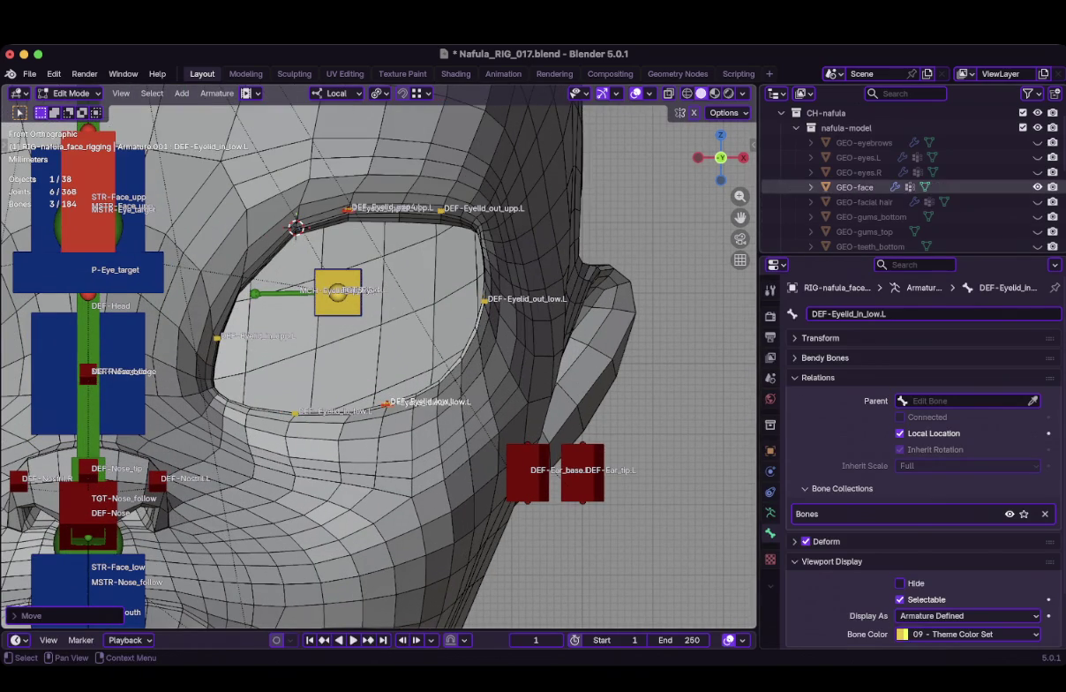
left_click(1038, 186)
scroll(379, 357, "up", 2)
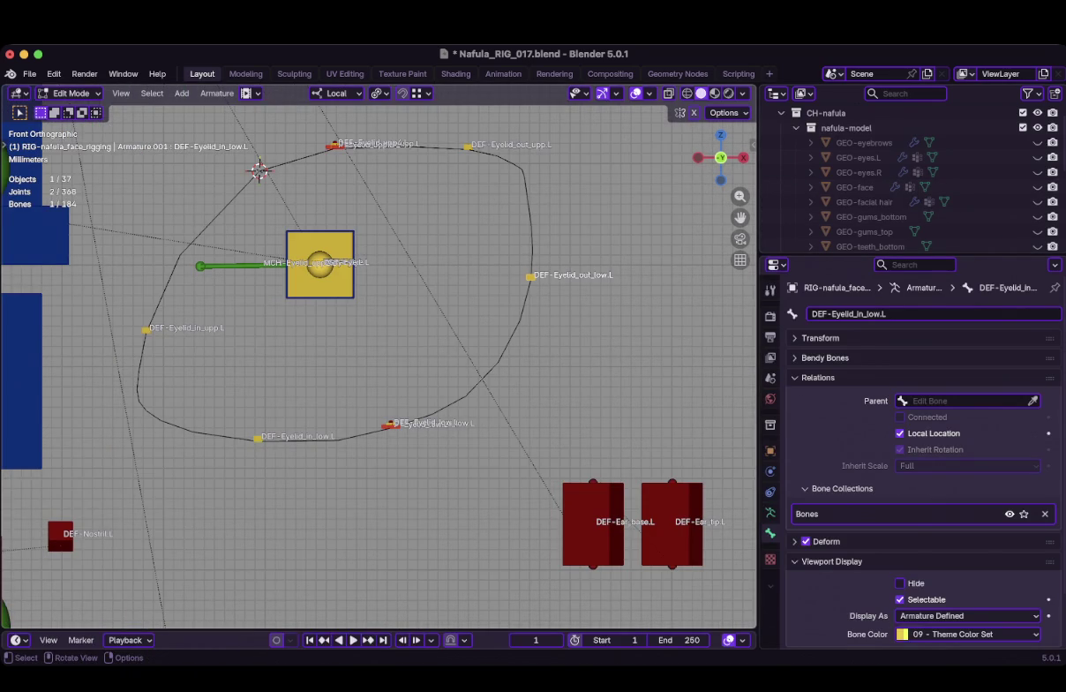
key("g")
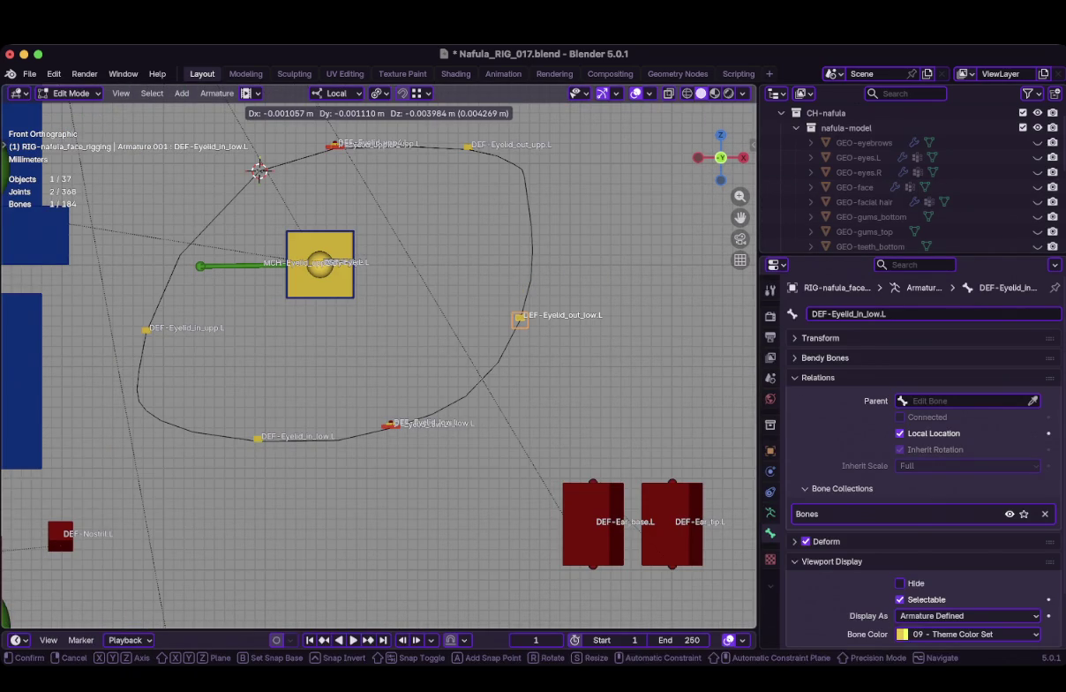
key("Return")
scroll(380, 357, "down", 2)
scroll(380, 357, "up", 1)
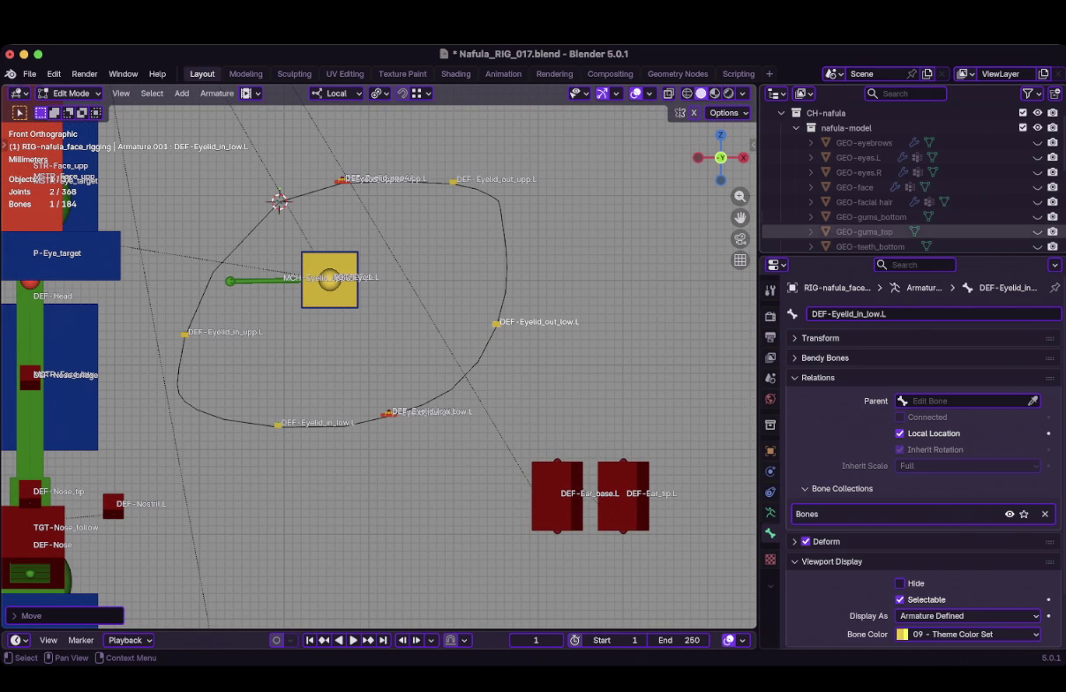
Show the face mesh again and inspect the lower eyelid bones on the loop
left_click(1038, 187)
scroll(379, 357, "down", 1)
scroll(119, 305, "down", 8)
scroll(264, 308, "up", 8)
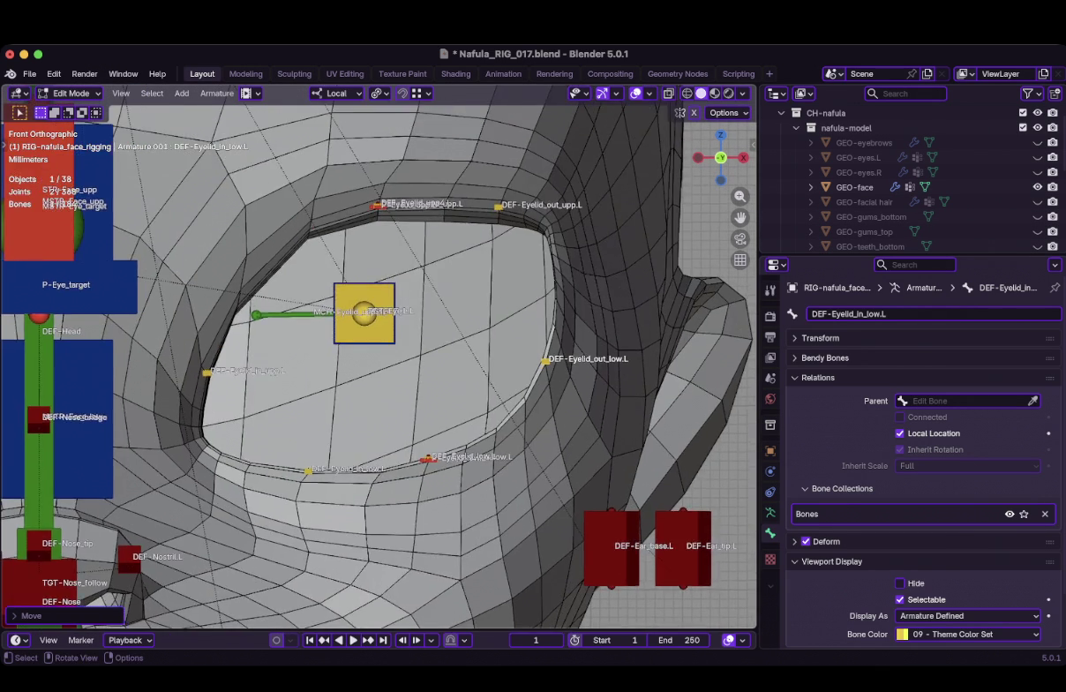
scroll(265, 309, "down", 1)
scroll(380, 356, "down", 1)
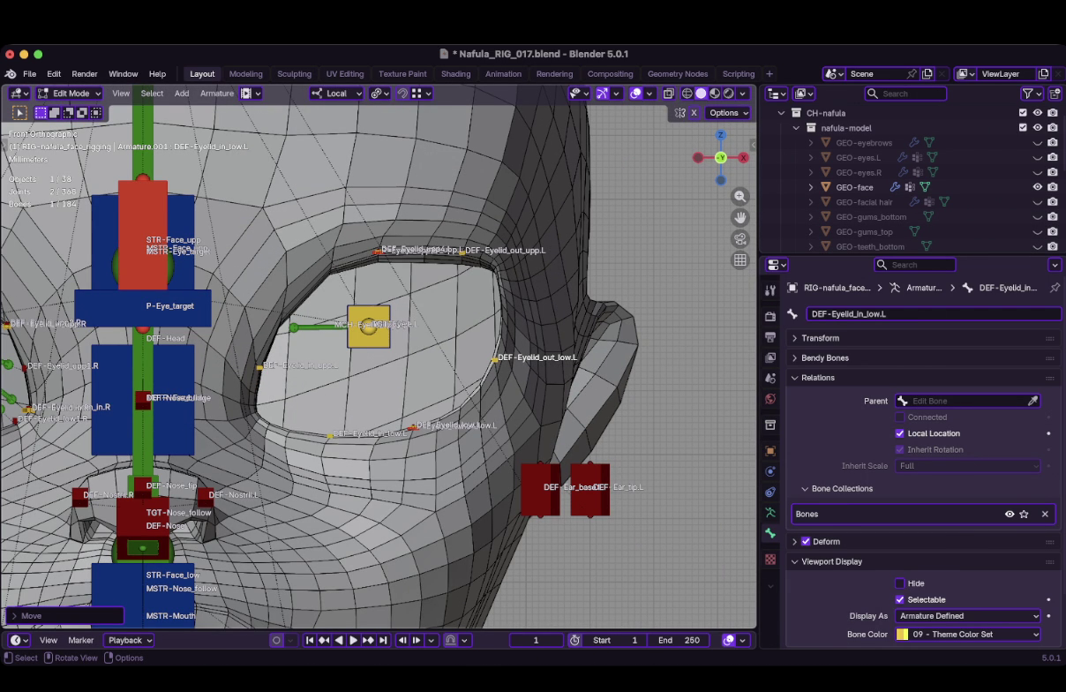
scroll(371, 355, "up", 1)
scroll(371, 356, "up", 1)
scroll(371, 356, "up", 1)
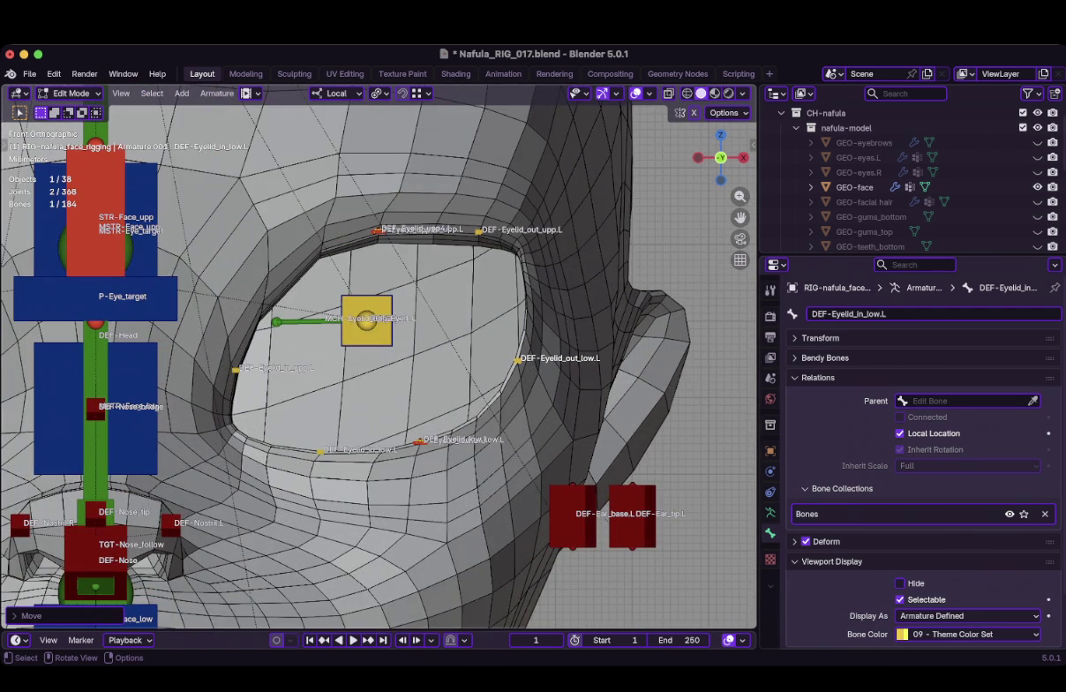
scroll(376, 353, "down", 1)
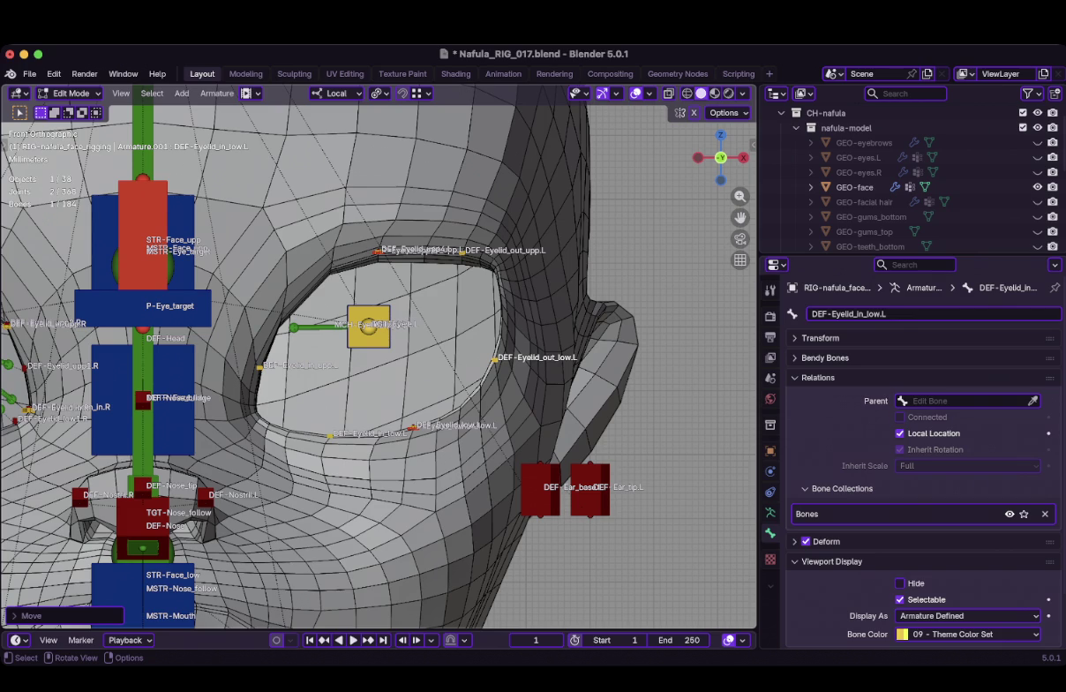
scroll(378, 365, "down", 1)
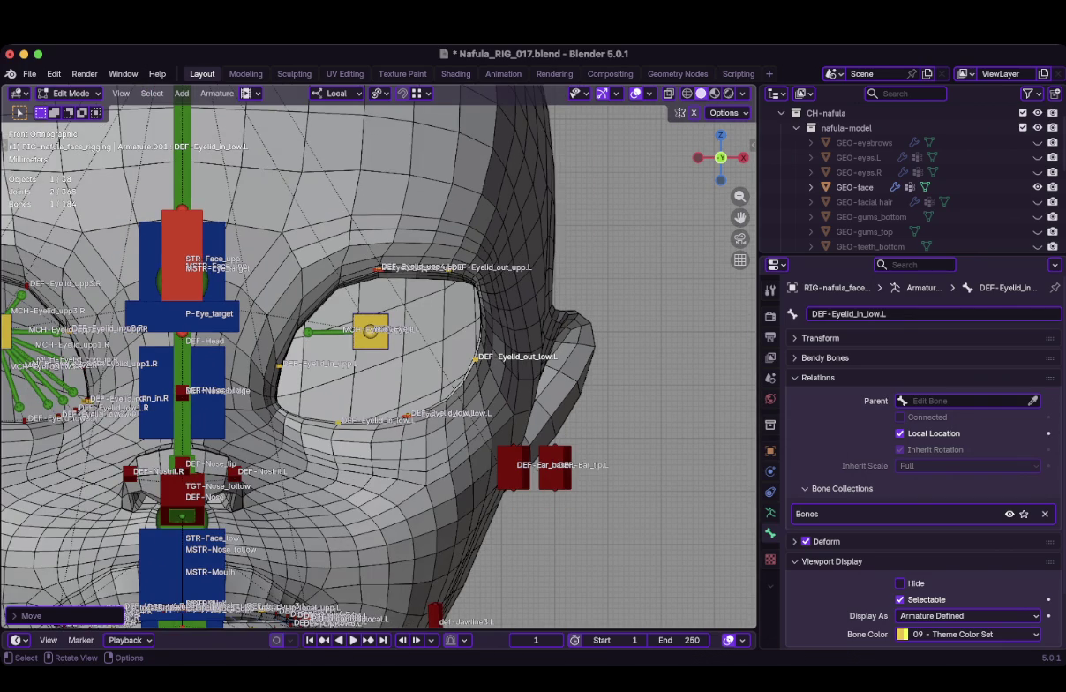
Hide GEO-face and move the box-selected upper eyelid bones onto the top of the eye loop
scroll(379, 353, "down", 5)
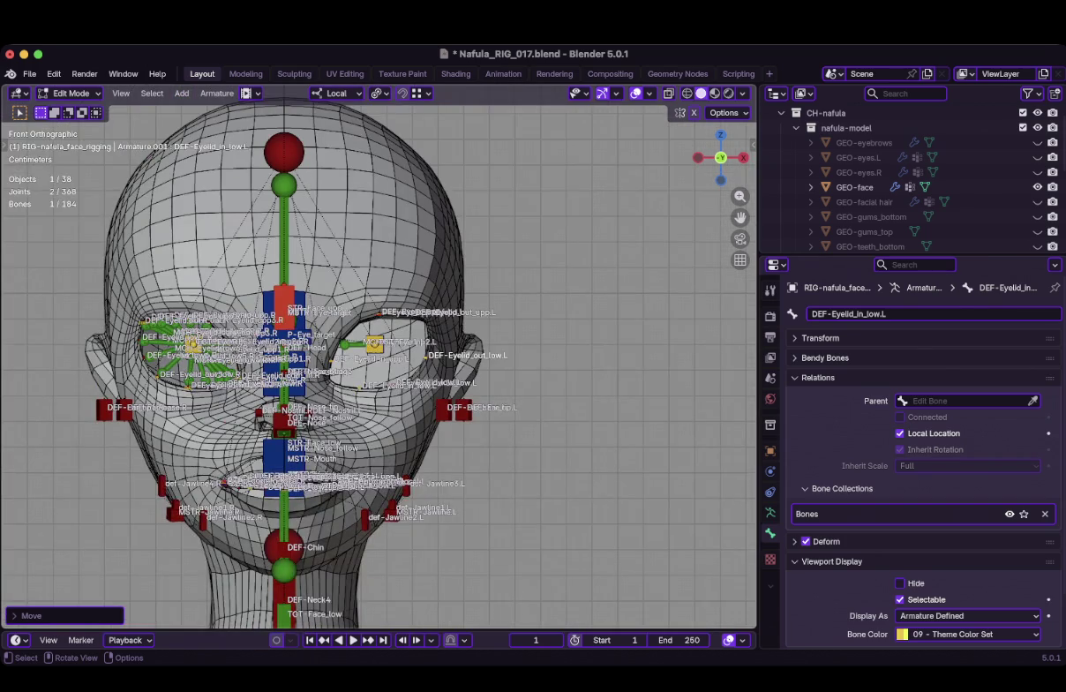
scroll(380, 353, "up", 5)
scroll(380, 353, "up", 2)
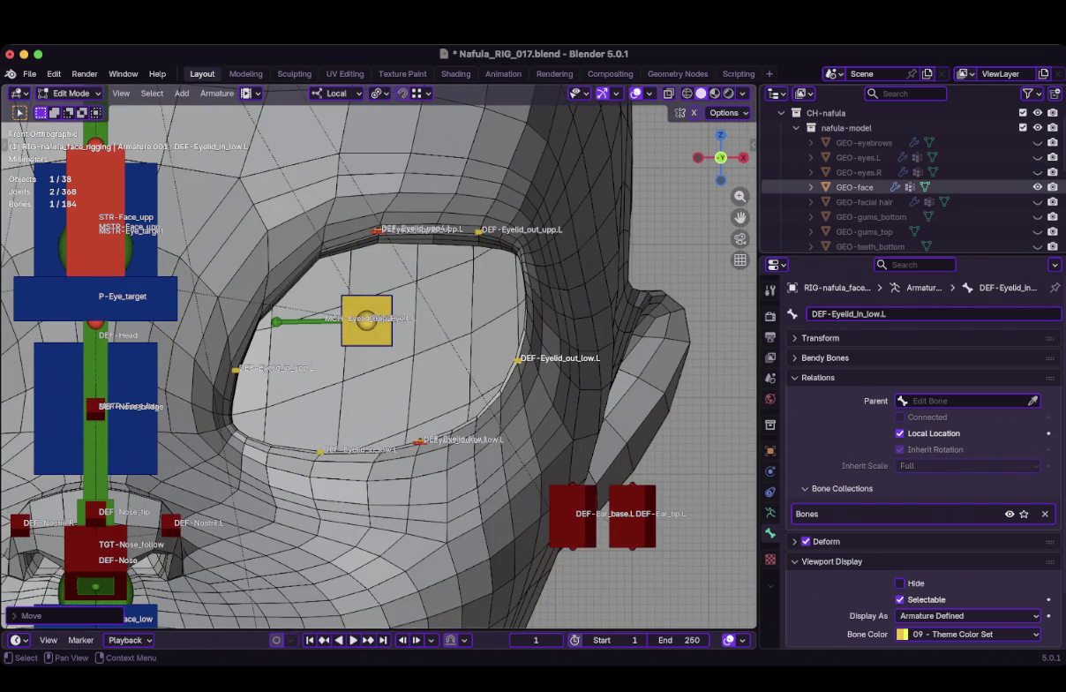
left_click(1038, 187)
scroll(344, 247, "up", 1)
scroll(344, 248, "up", 1)
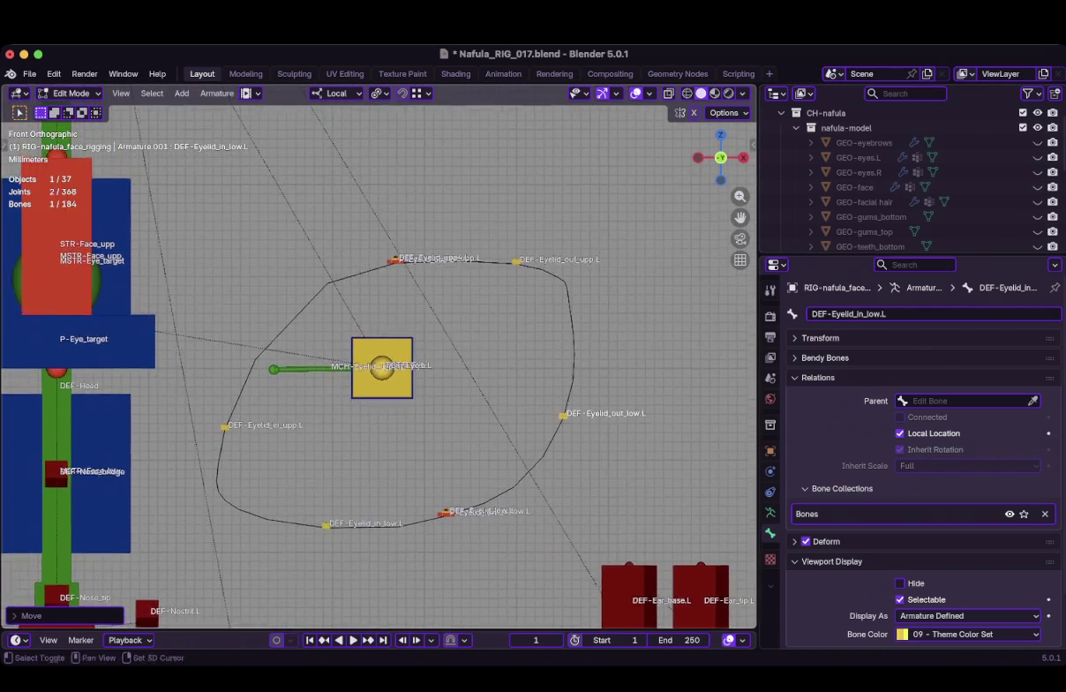
scroll(345, 247, "up", 2)
key("b")
left_click_drag(370, 199, 459, 231)
key("g")
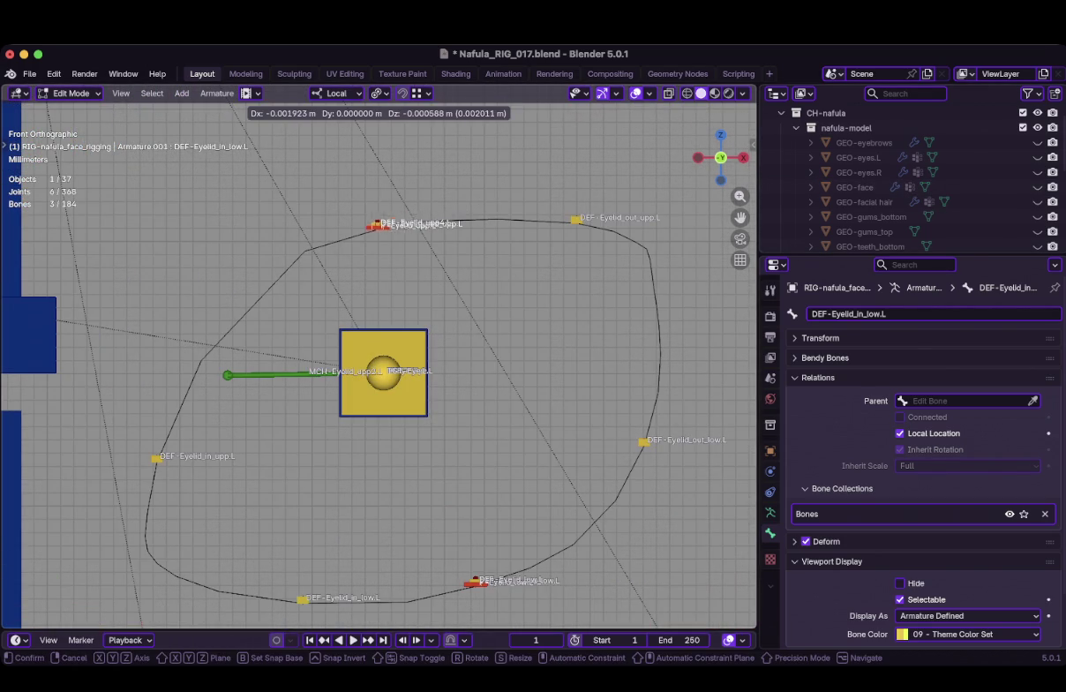
key("Return")
Move DEF-Eyelid_out_upp.L onto the eye loop
scroll(300, 259, "down", 4)
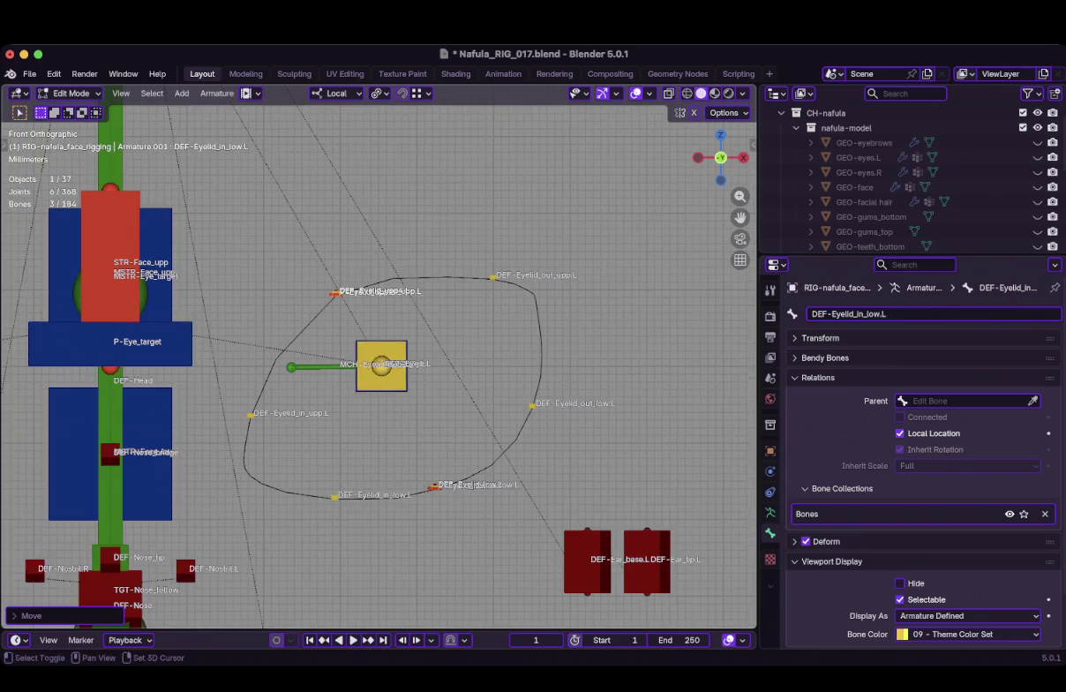
scroll(300, 260, "up", 1)
scroll(400, 240, "up", 2)
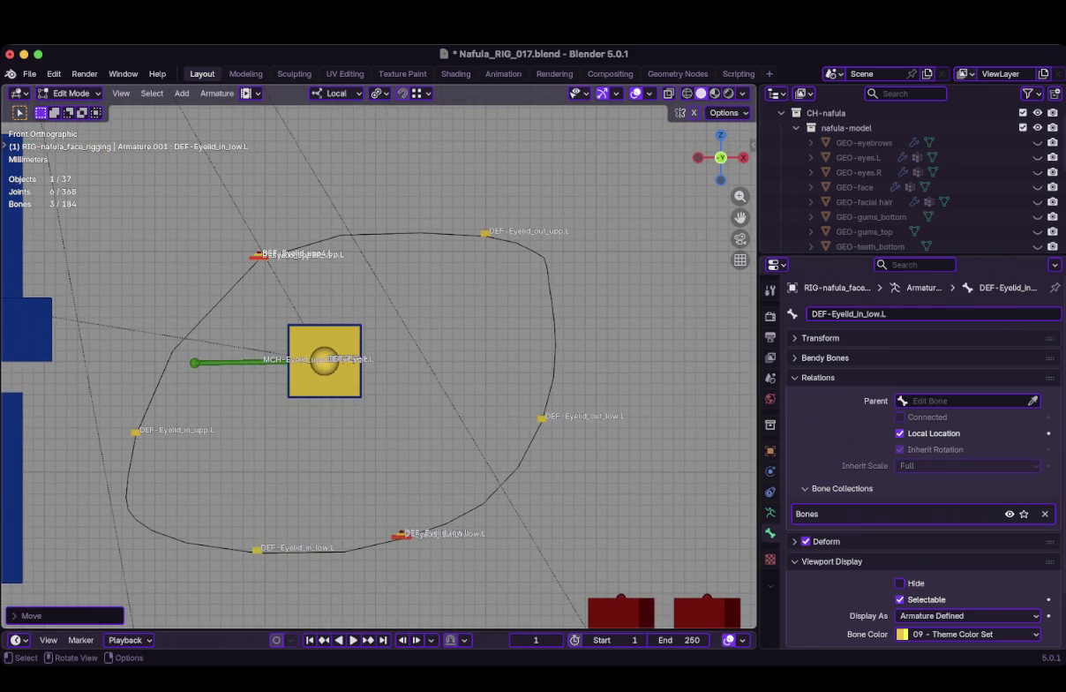
left_click(258, 256)
key("g")
key("Escape")
key("g")
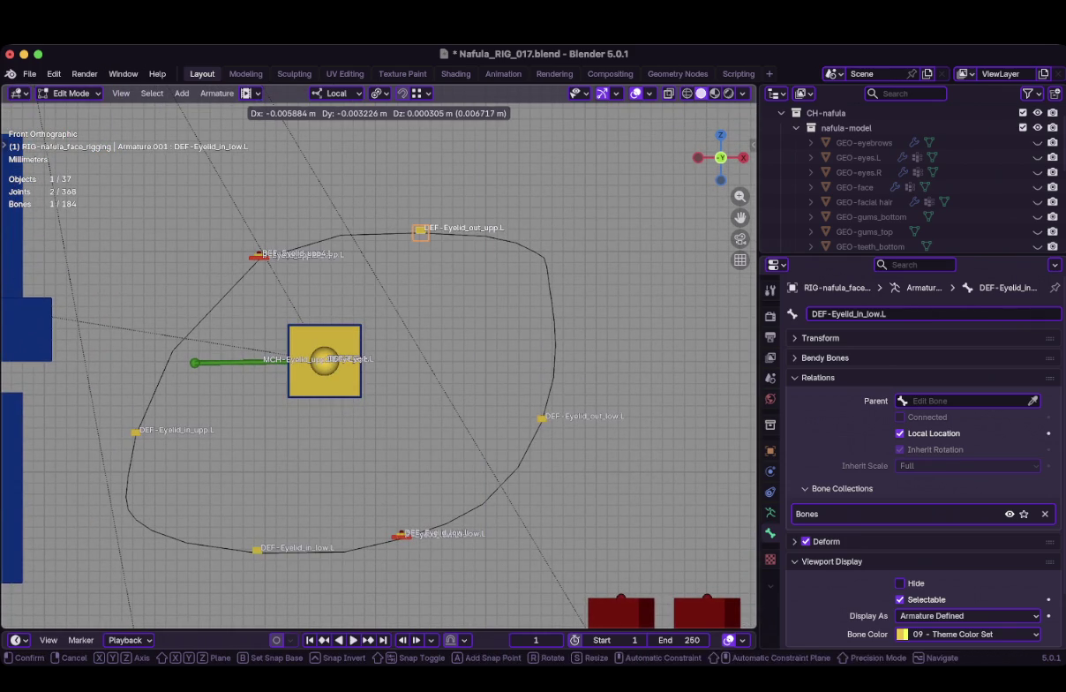
key("Return")
Show GEO-face to check the alignment, hide it again, and return to front view
scroll(406, 346, "down", 1)
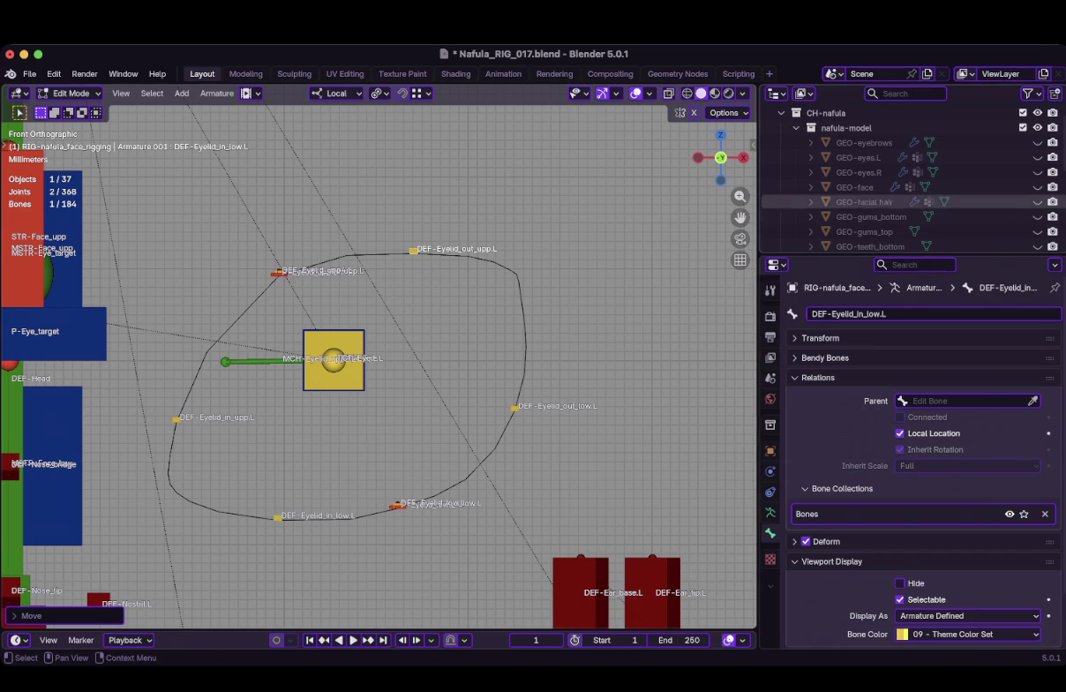
left_click(1038, 187)
scroll(362, 357, "down", 1)
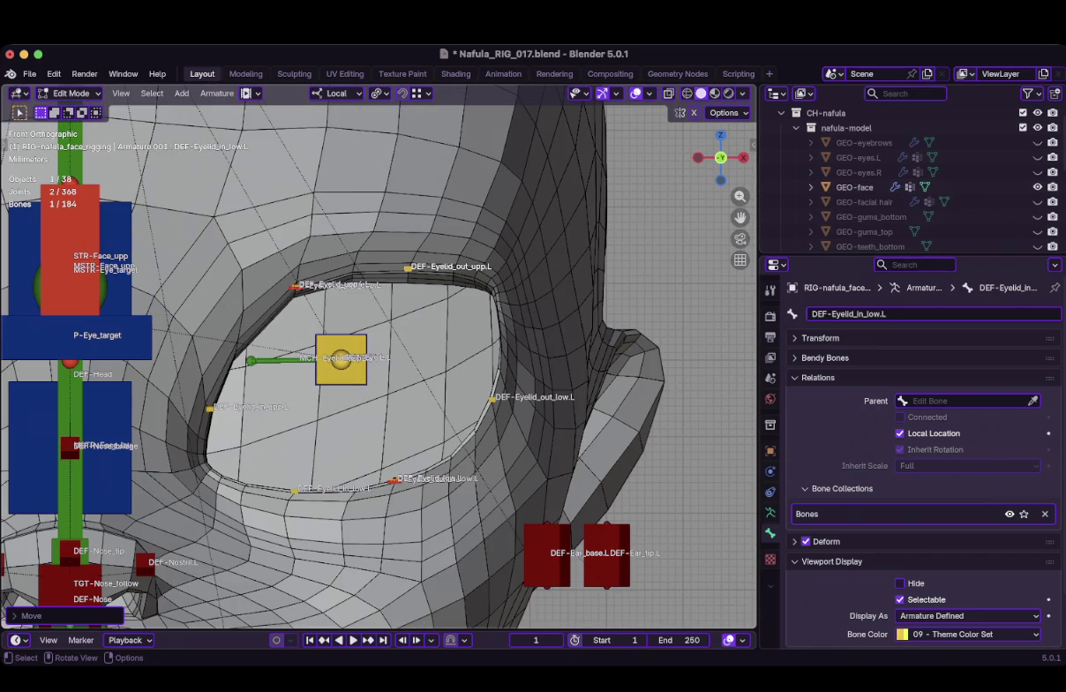
scroll(380, 353, "down", 1)
scroll(379, 353, "up", 1)
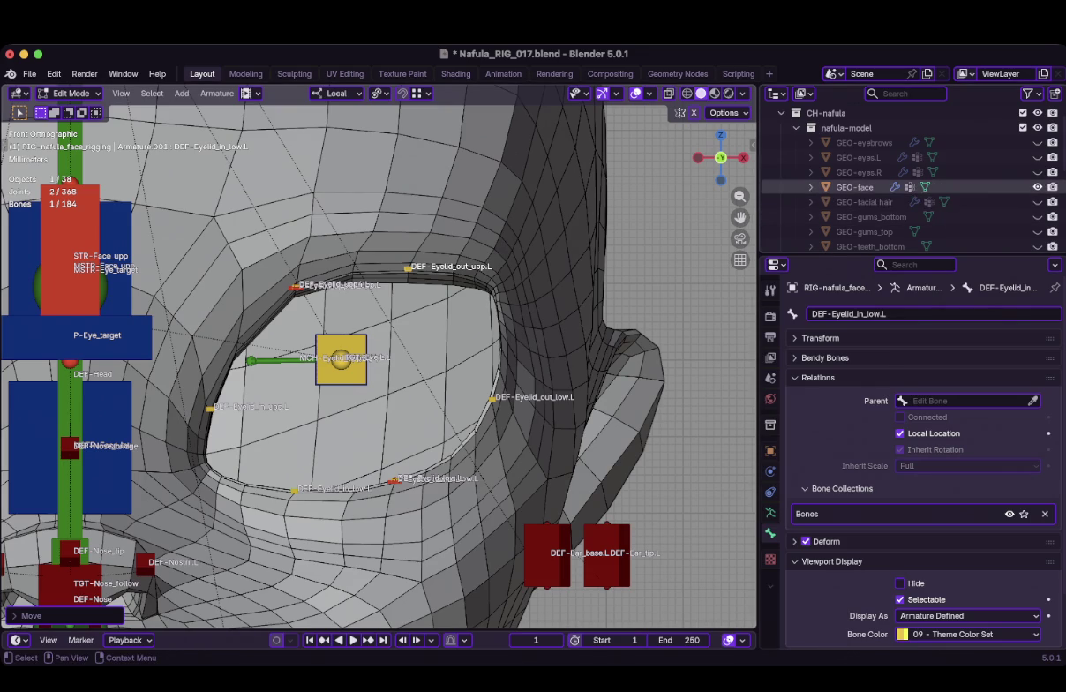
left_click(1038, 186)
mouse_move(380, 353)
middle_mouse_down()
mouse_move(401, 388)
mouse_move(515, 482)
middle_mouse_up()
key("KP_1")
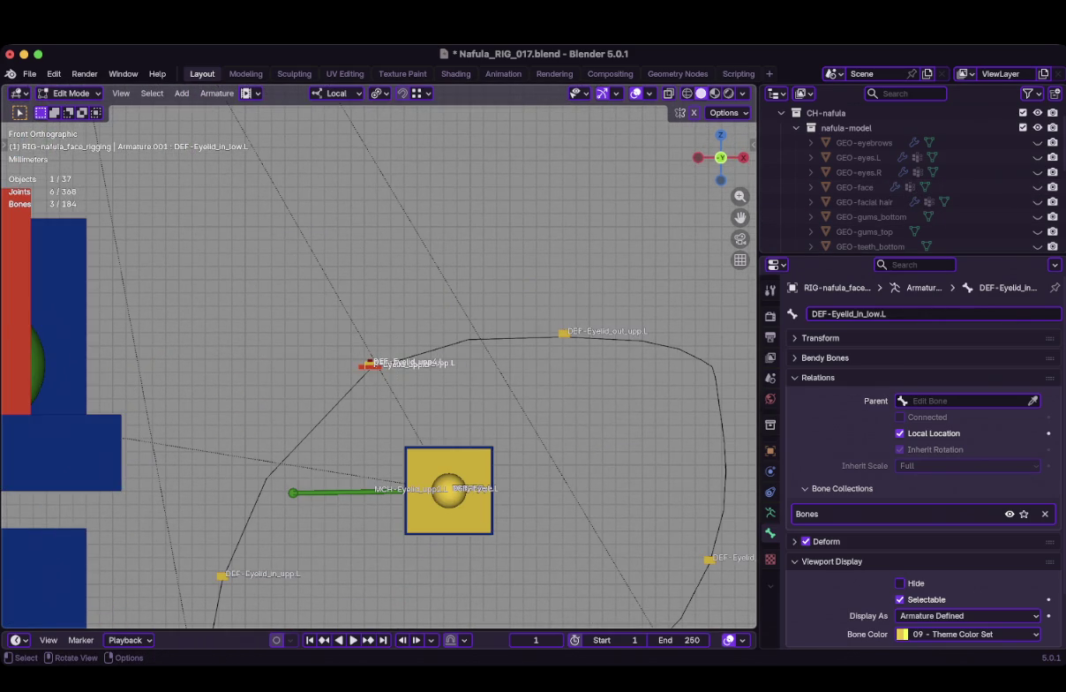
Frame the eyelid bones and add DEF-Eyelid_mid_upp.L to the selection
key("KP_Decimal")
scroll(379, 366, "down", 2)
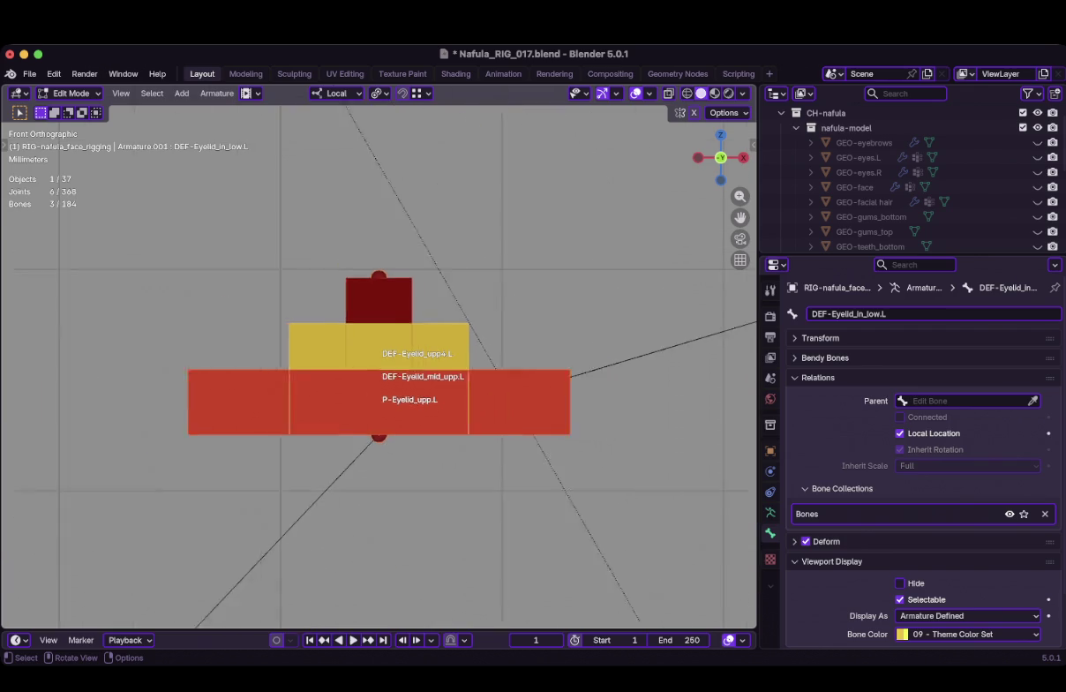
scroll(379, 367, "down", 6)
scroll(379, 366, "down", 3)
scroll(380, 366, "down", 3)
scroll(380, 366, "down", 2)
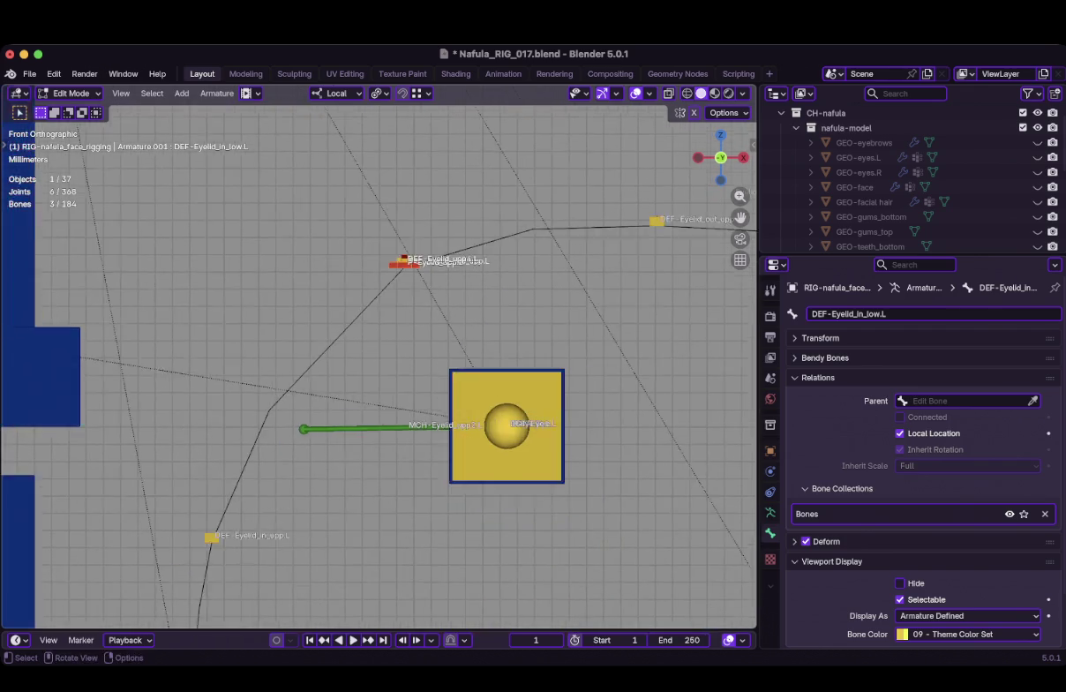
scroll(380, 366, "down", 2)
scroll(380, 366, "down", 1)
mouse_move(379, 366)
middle_mouse_down("shift")
mouse_move(334, 402)
mouse_move(286, 532)
middle_mouse_up("shift")
scroll(286, 532, "up", 3)
scroll(286, 532, "up", 4)
middle_click_drag(142, 283, 182, 290, "shift")
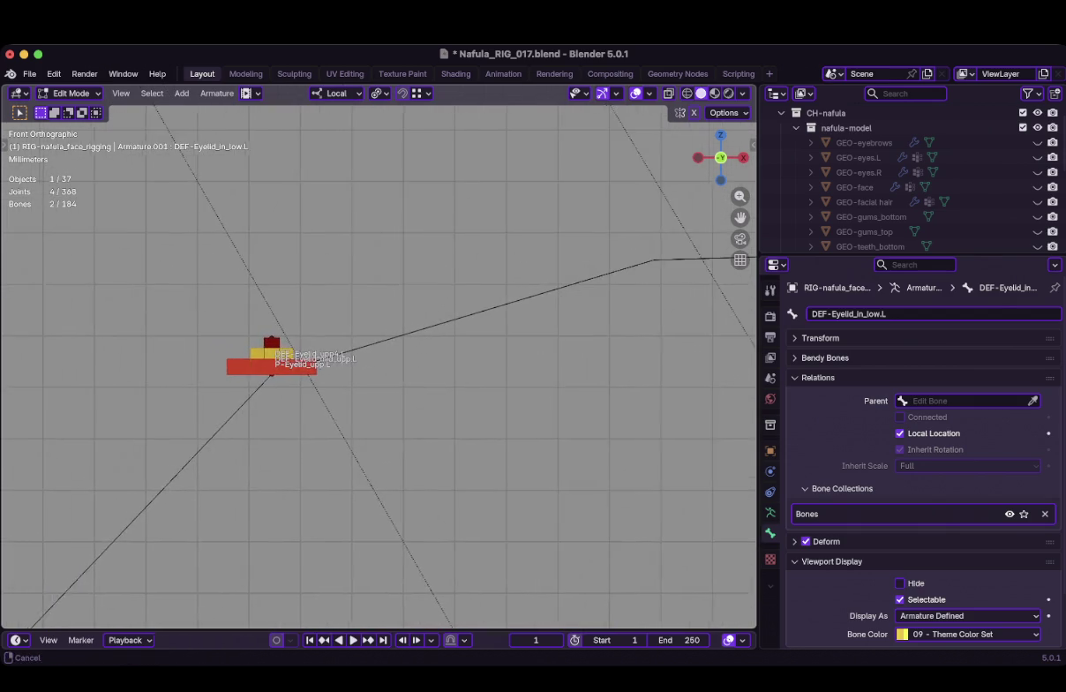
scroll(182, 290, "up", 3)
left_click(190, 352, "shift")
Parent the selection to P-Eyelid_upp.L with Keep Offset and enter Pose Mode
scroll(190, 352, "down", 3)
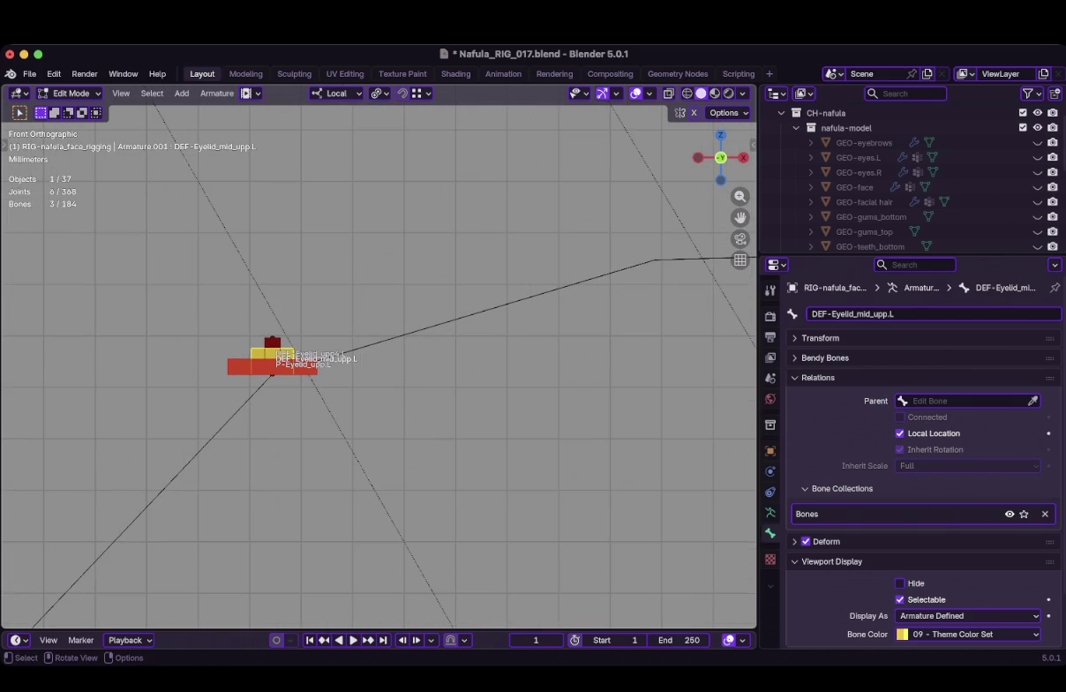
scroll(380, 367, "down", 1)
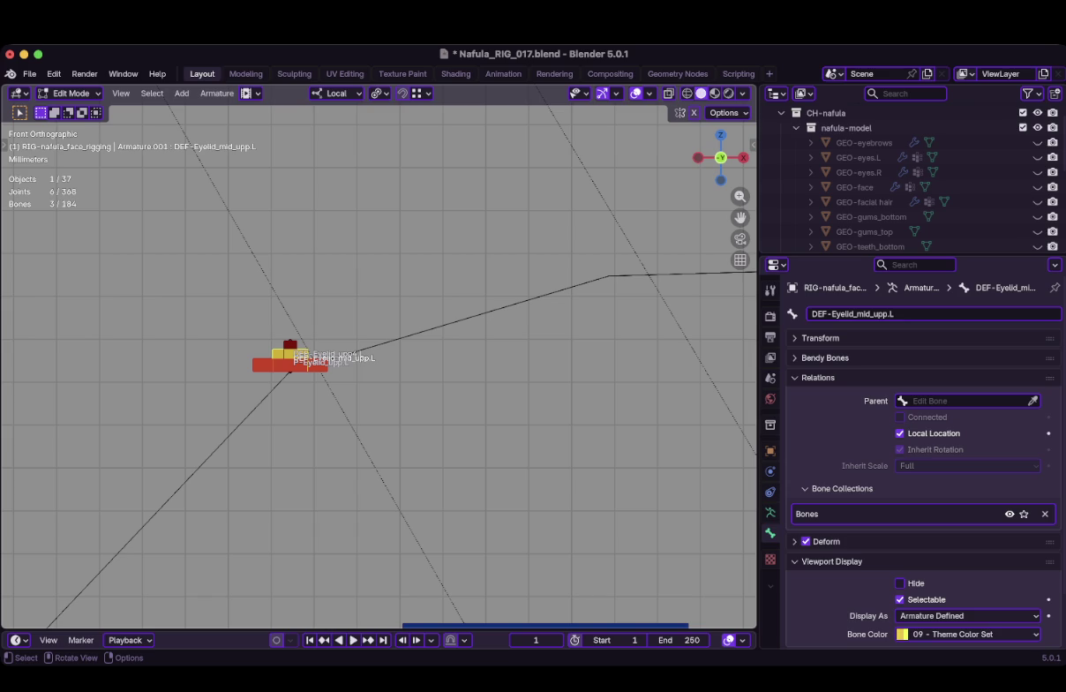
scroll(378, 359, "up", 2)
scroll(378, 358, "up", 3)
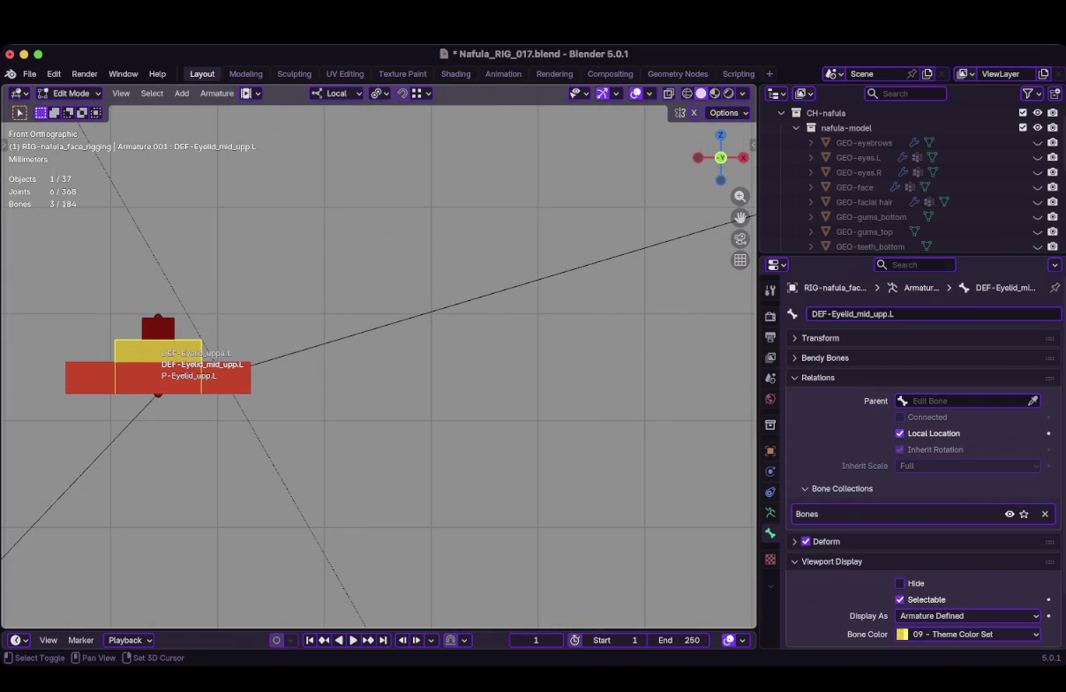
left_click(190, 382, "shift")
key("ctrl+p")
left_click(186, 373)
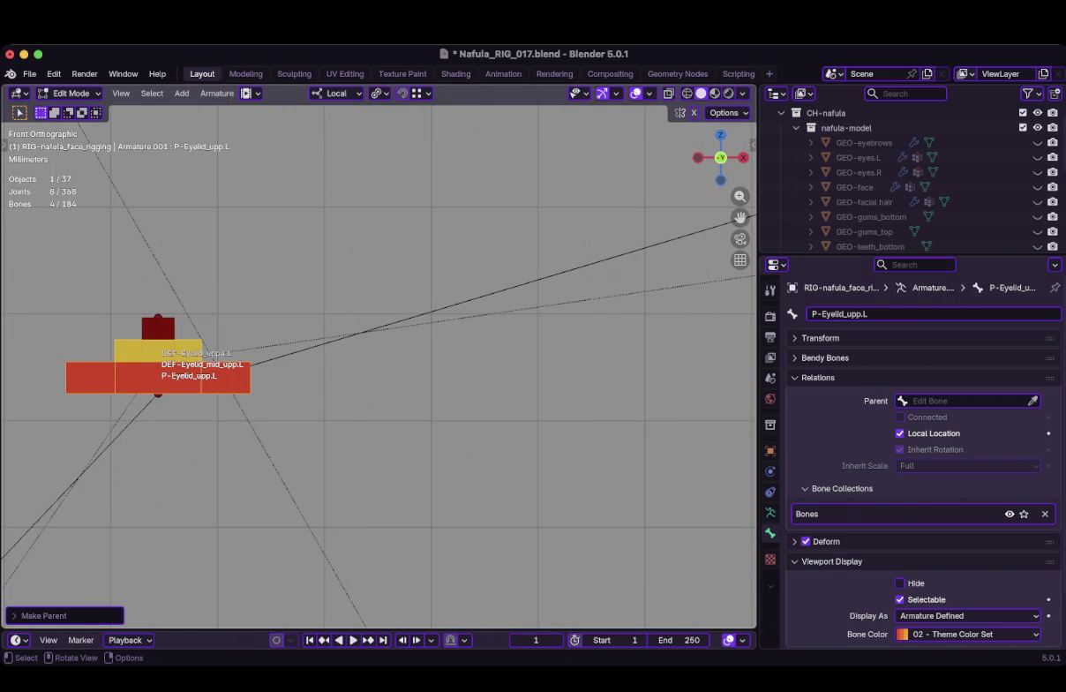
key("ctrl+Tab")
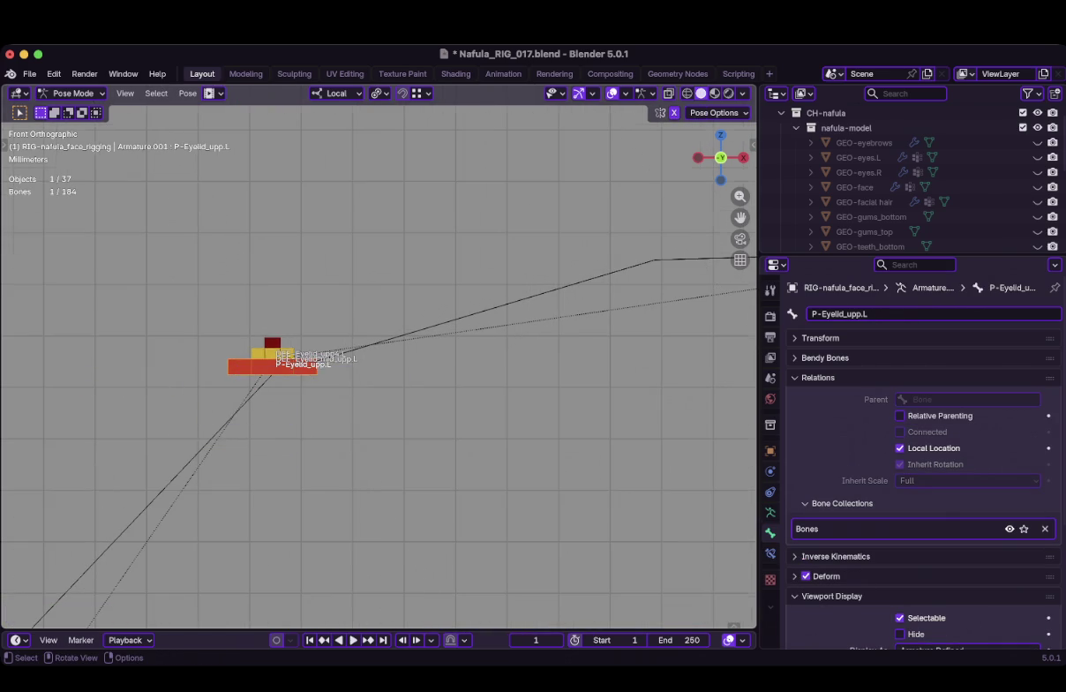
Test-rotate and test-move the upper eyelid control, cancelling each time
scroll(246, 376, "down", 10)
key("r")
key("Escape")
key("g")
key("Escape")
key("g")
key("Escape")
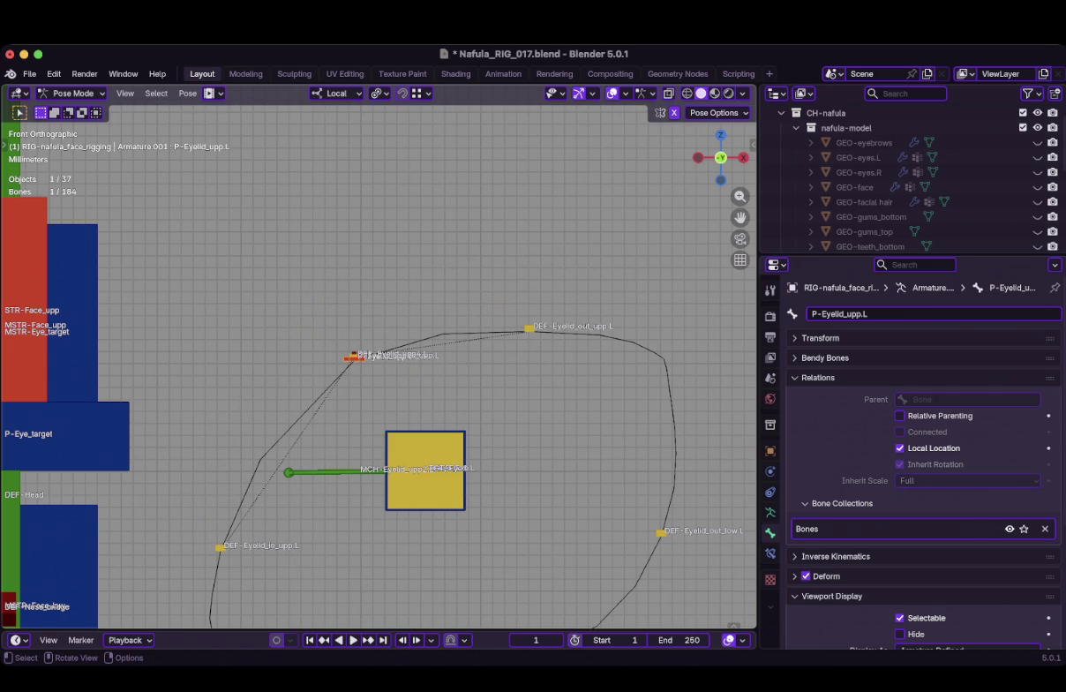
In Edit Mode, select DEF-Eyelid_mid_low.L with P-Eyelid_low.L as the active parent
key("Tab")
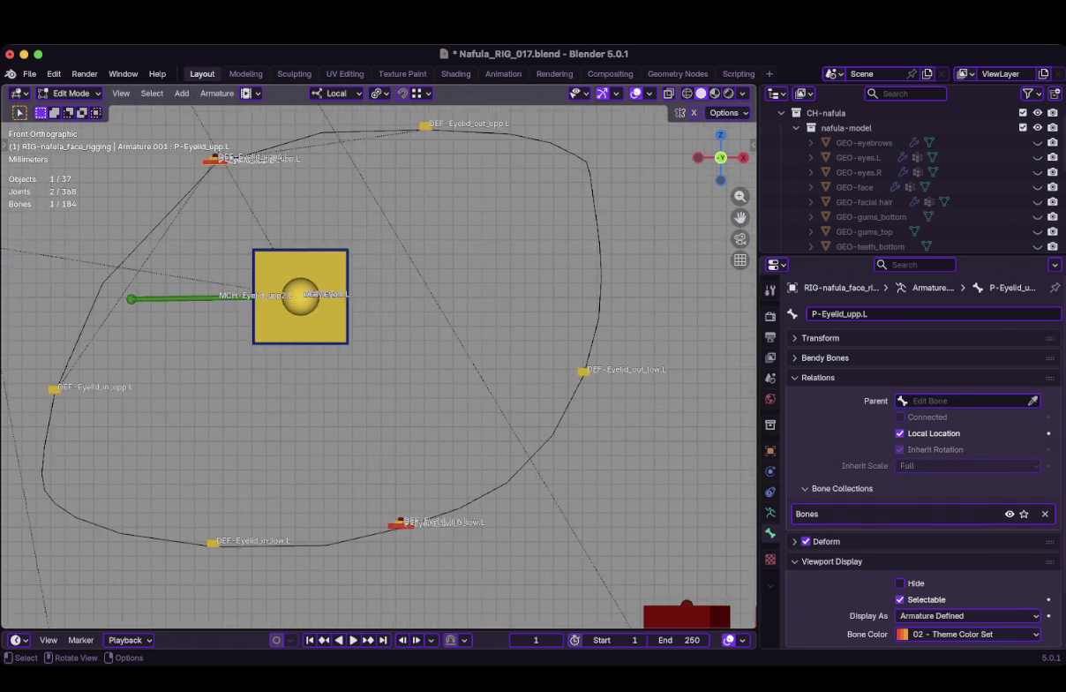
scroll(379, 366, "up", 3)
scroll(379, 366, "down", 2)
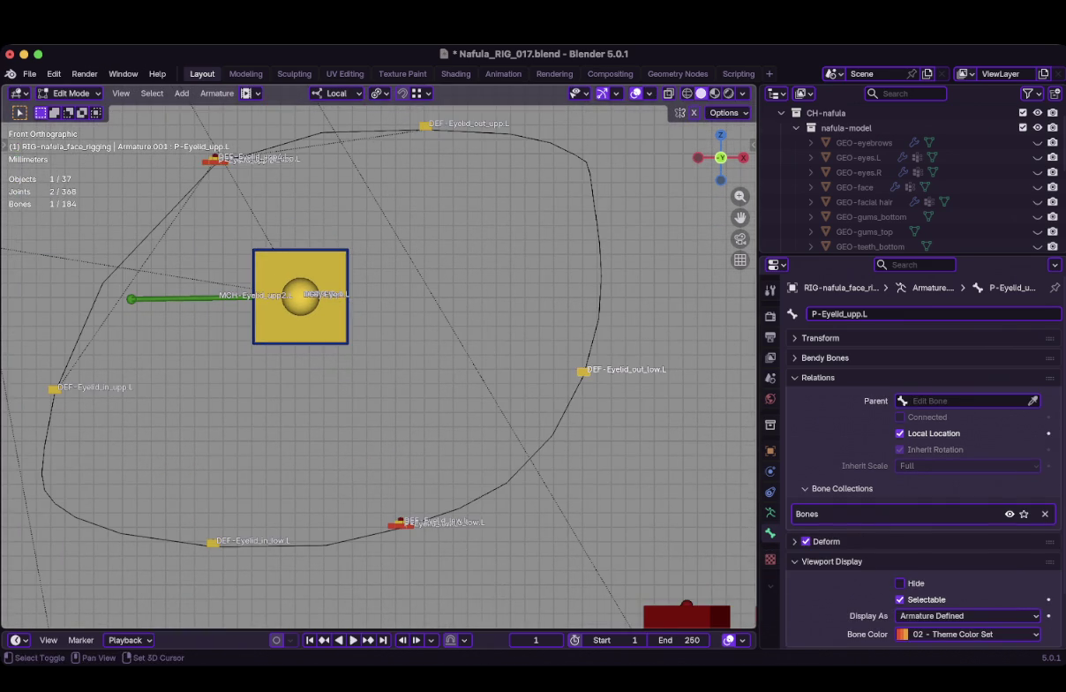
middle_click_drag(379, 367, 488, 295, "shift")
left_click_drag(291, 426, 340, 501)
scroll(339, 502, "up", 5)
middle_click_drag(339, 501, 113, 354, "shift")
scroll(575, 437, "up", 5)
middle_click_drag(575, 437, 385, 332, "shift")
left_click(385, 333, "shift")
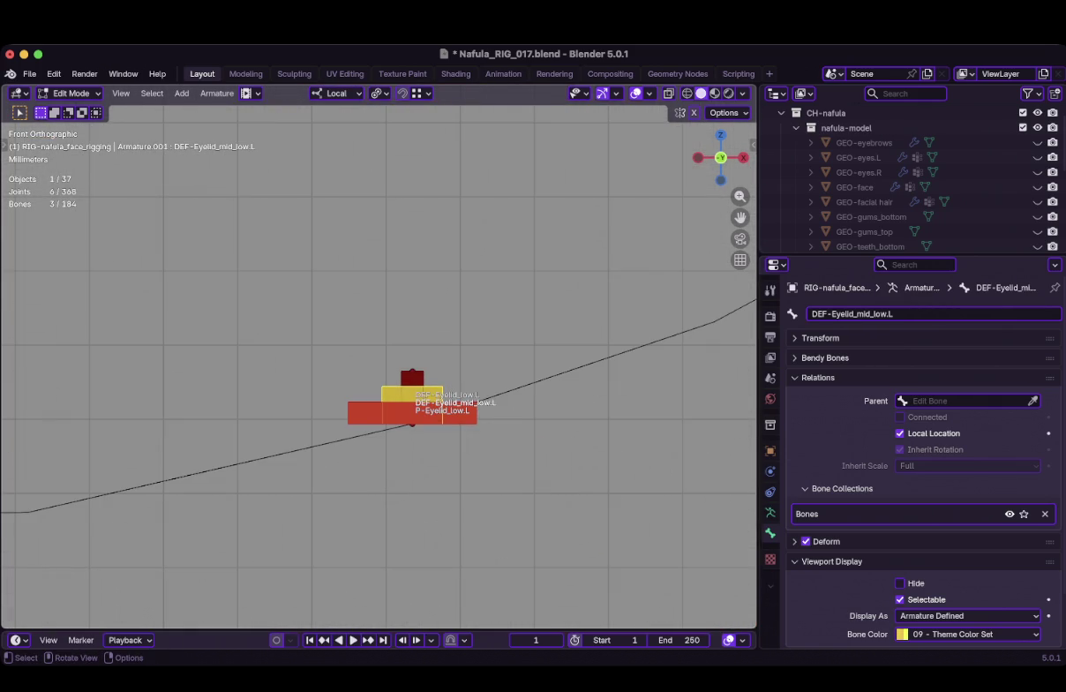
scroll(386, 332, "up", 2)
scroll(385, 332, "up", 4)
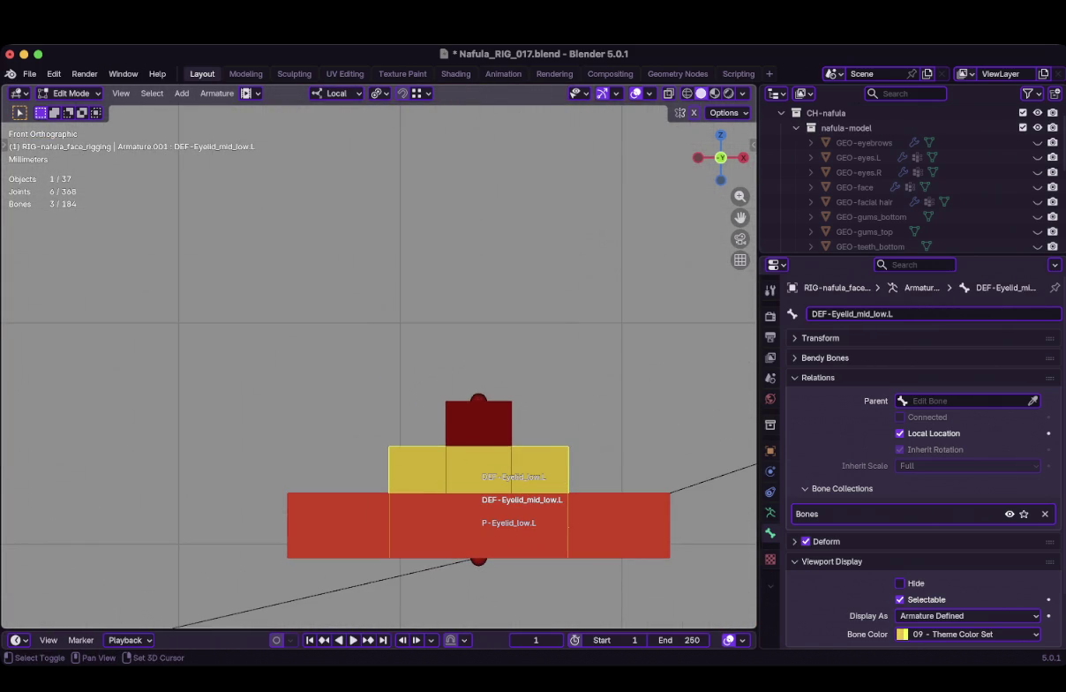
left_click(353, 526, "shift")
Switch back to Pose Mode and save Nafula_RIG_017.blend
scroll(379, 366, "down", 5)
scroll(379, 366, "down", 2)
key("ctrl+Tab")
scroll(378, 366, "down", 5)
scroll(378, 366, "down", 5)
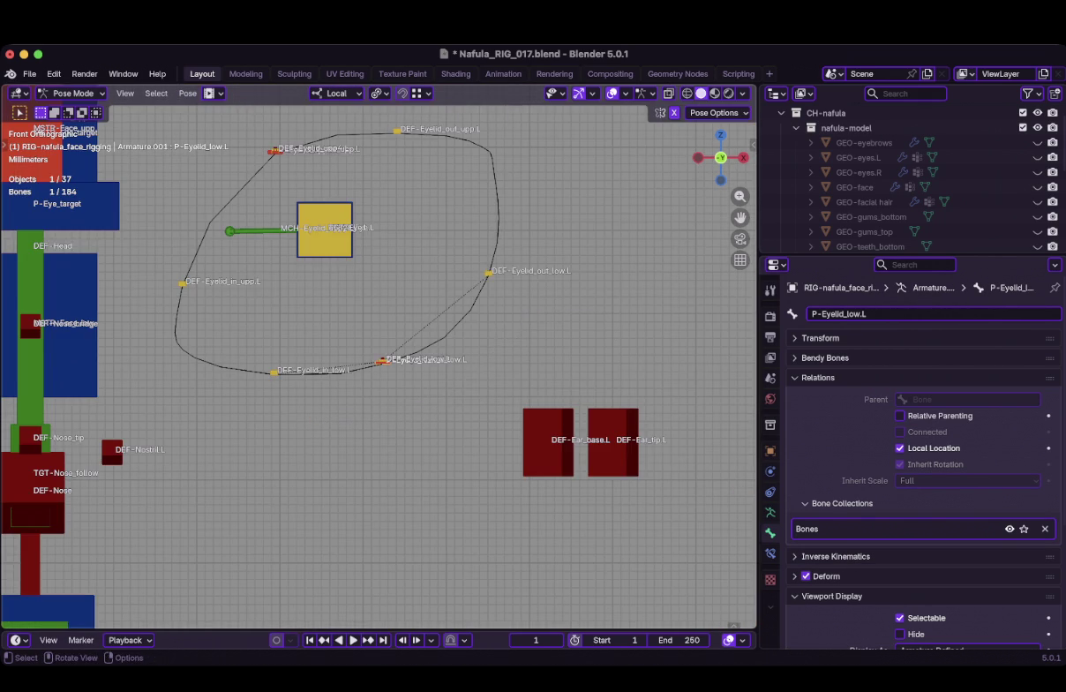
scroll(379, 366, "up", 1)
scroll(378, 367, "up", 1)
scroll(379, 366, "down", 2)
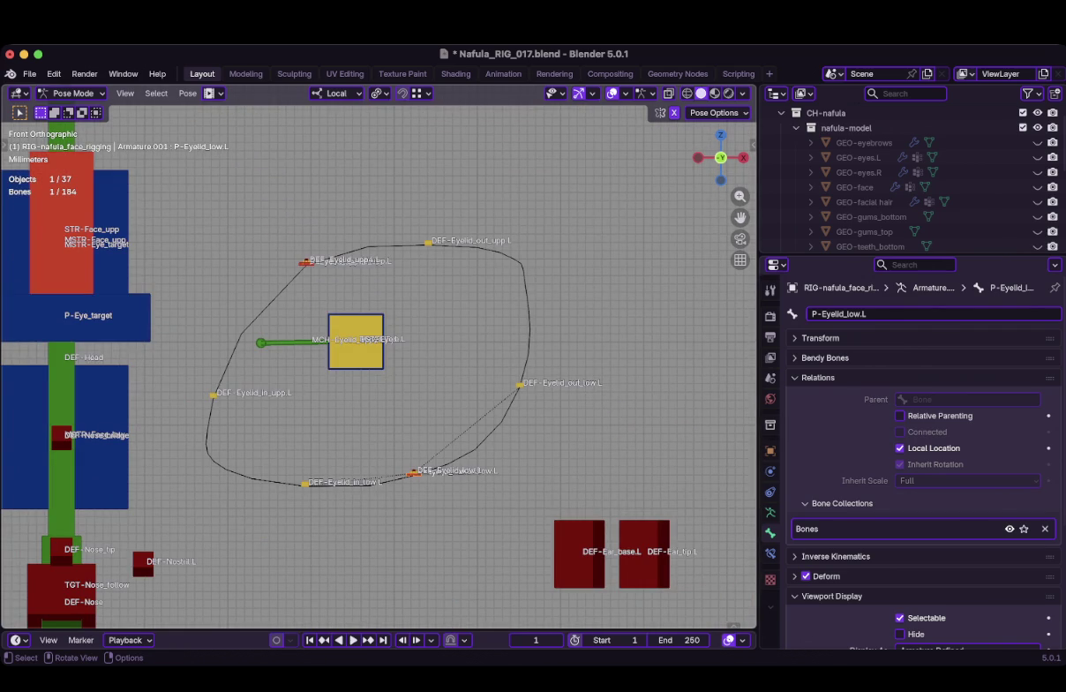
scroll(379, 362, "up", 3)
scroll(392, 344, "down", 1)
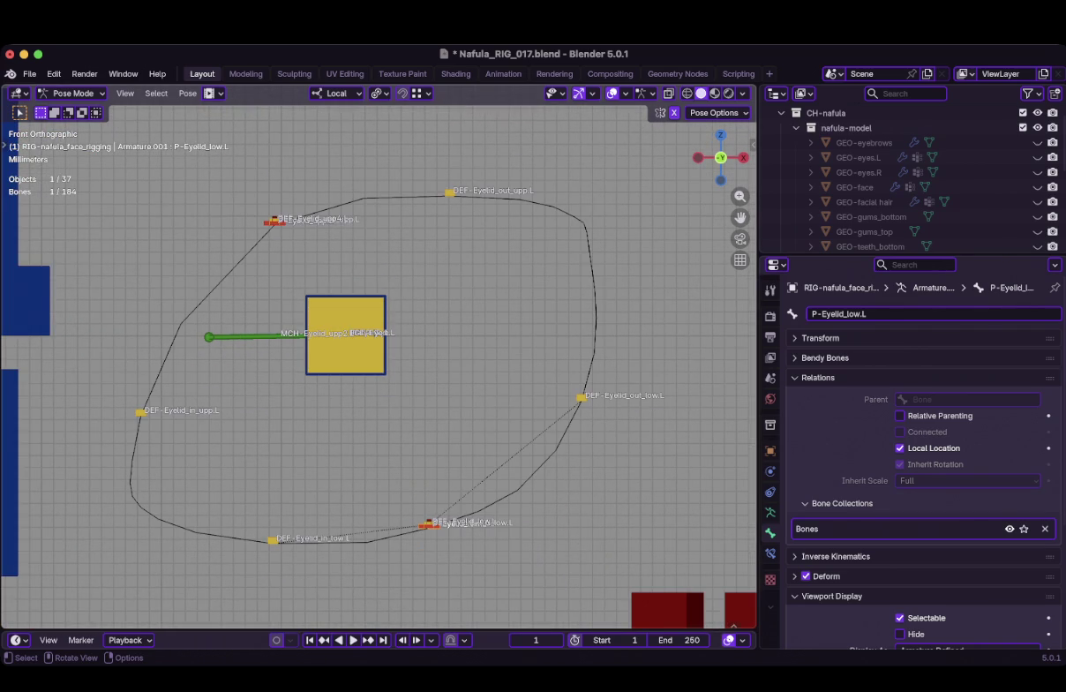
scroll(385, 367, "up", 1)
scroll(385, 367, "up", 1)
scroll(385, 366, "down", 4)
scroll(386, 366, "up", 2)
scroll(382, 360, "up", 1)
scroll(380, 353, "up", 1)
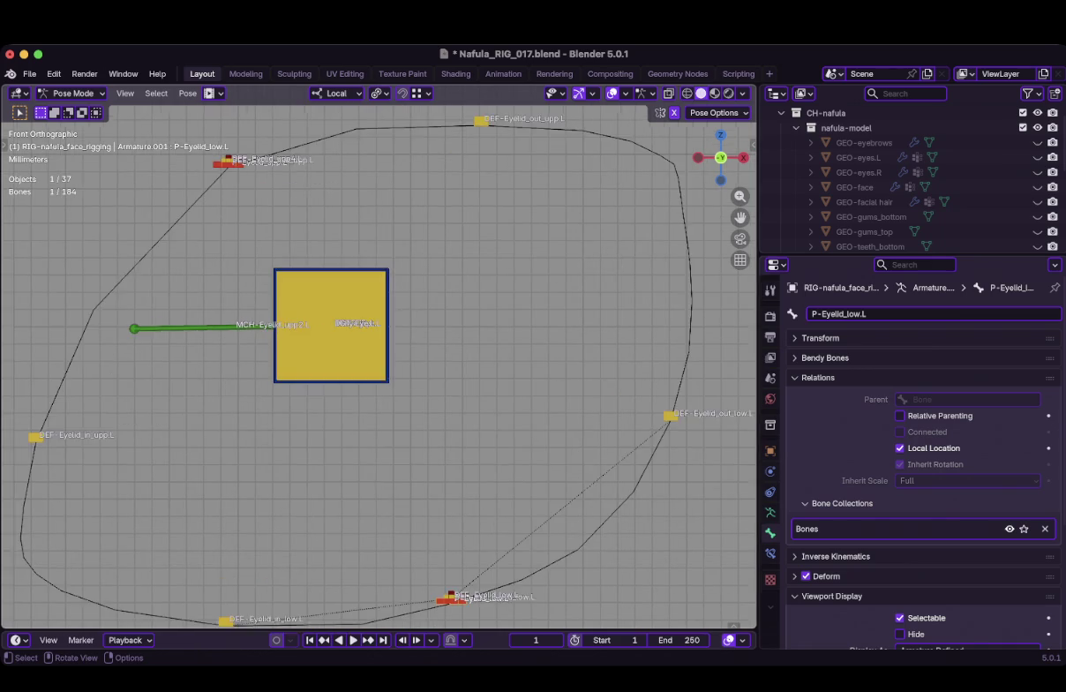
scroll(380, 353, "down", 2)
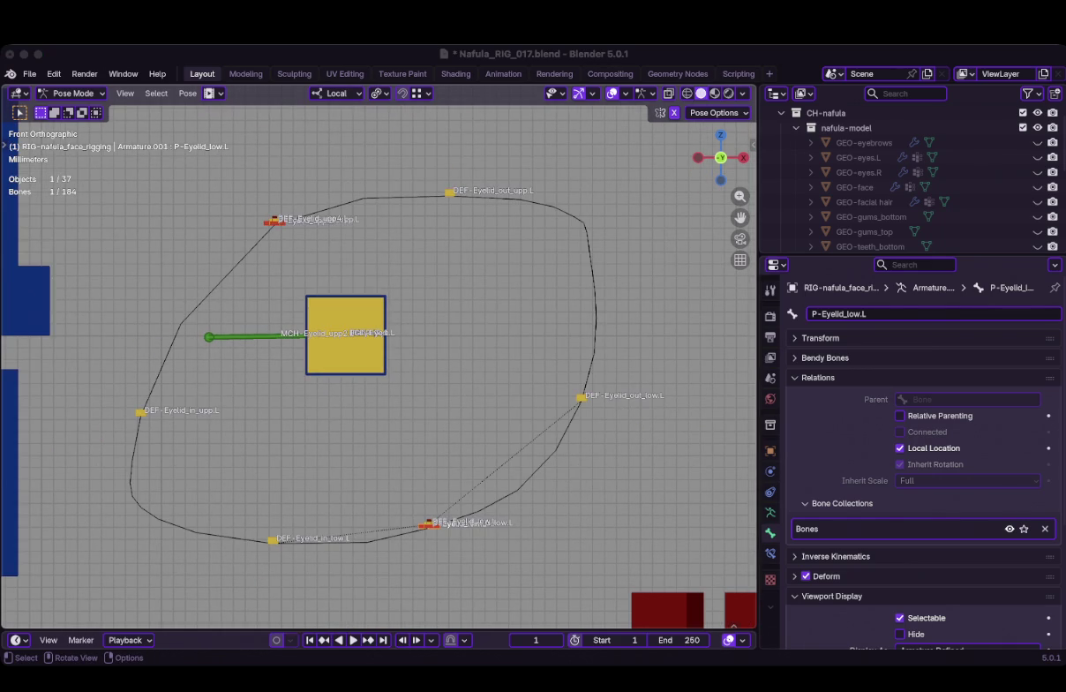
key("ctrl")
key("ctrl+s")
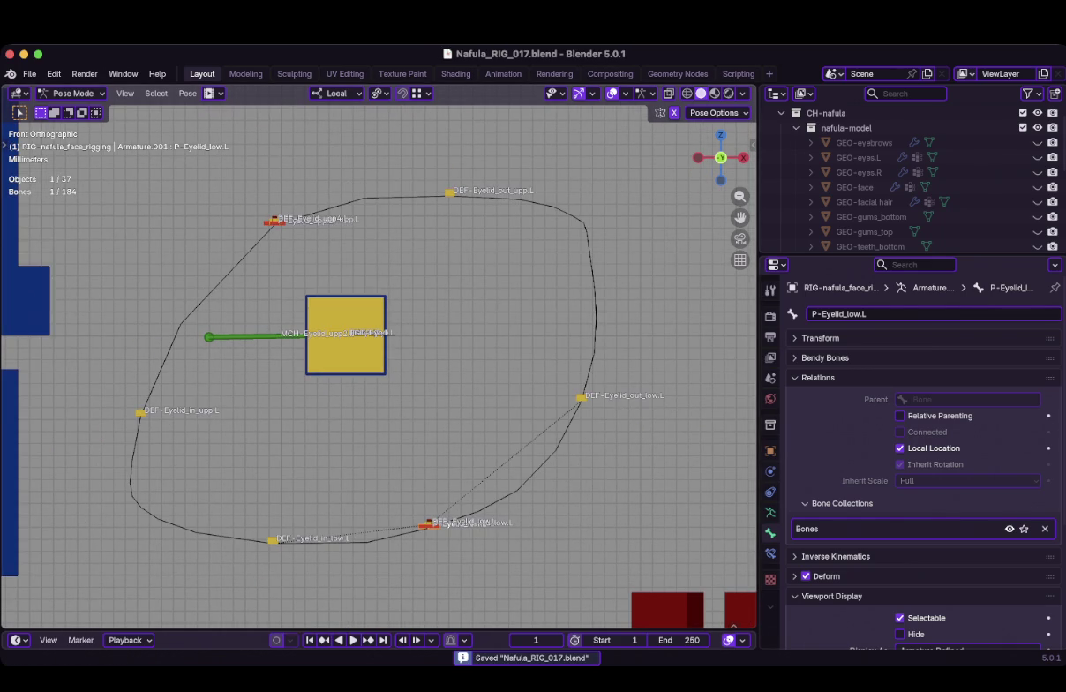
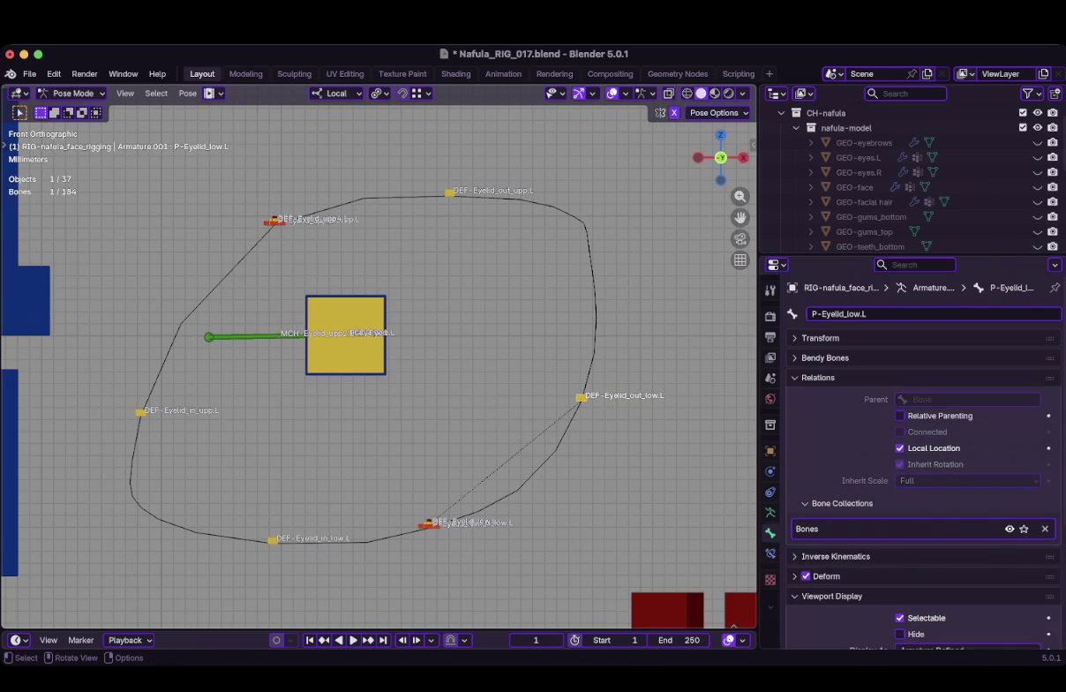
In Pose Mode, select the first four left eyelid bones and trial-move them, cancelling the move
key("Tab")
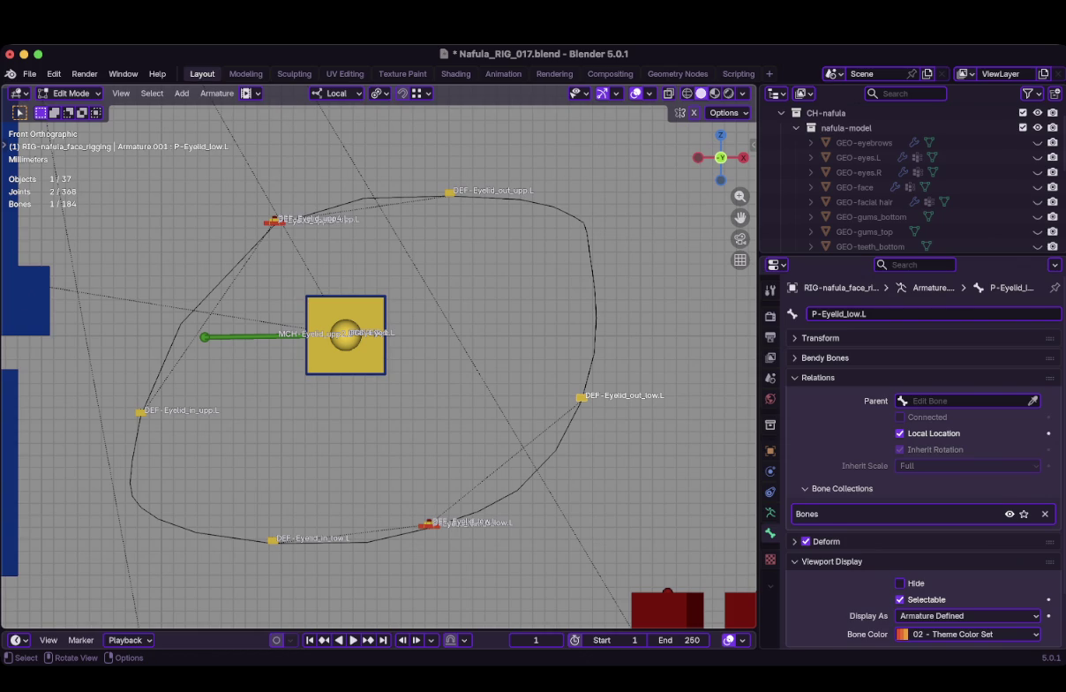
key("Tab")
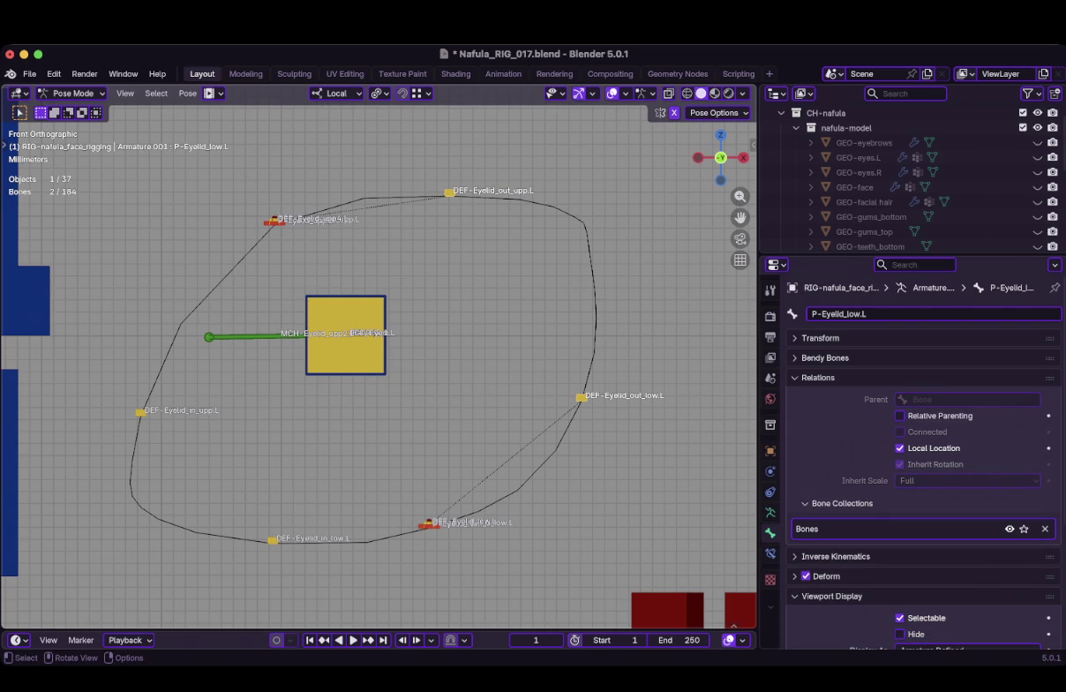
left_click(140, 412, "shift")
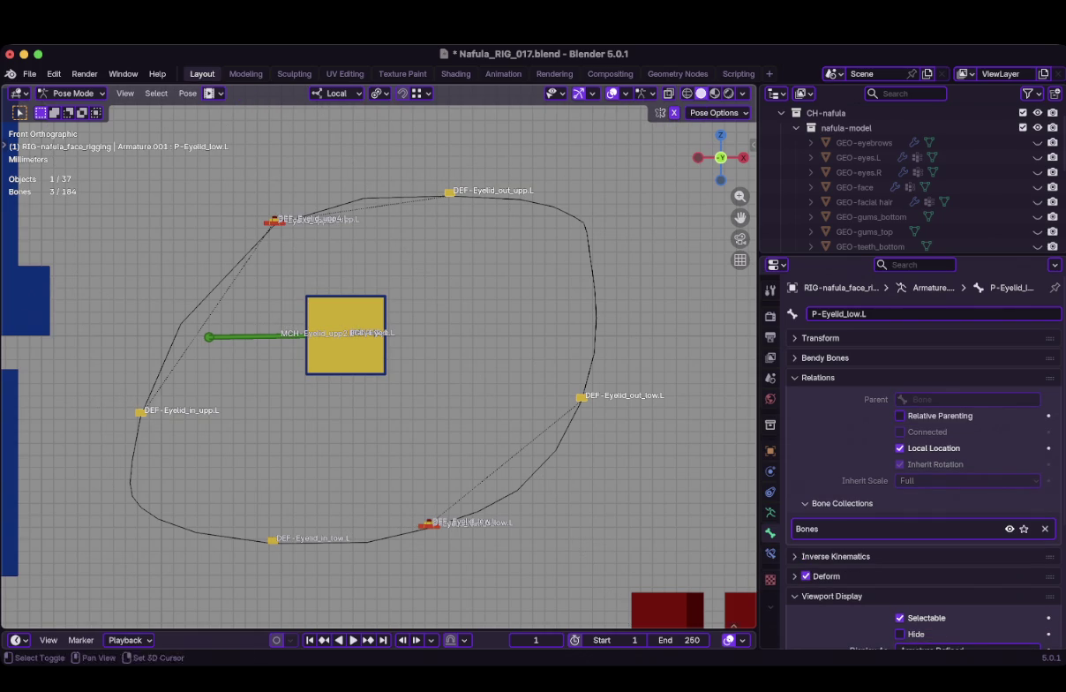
mouse_move(380, 353)
middle_mouse_down("shift")
mouse_move(395, 378)
mouse_move(507, 352)
middle_mouse_up("shift")
scroll(378, 357, "up", 2)
scroll(378, 358, "down", 3)
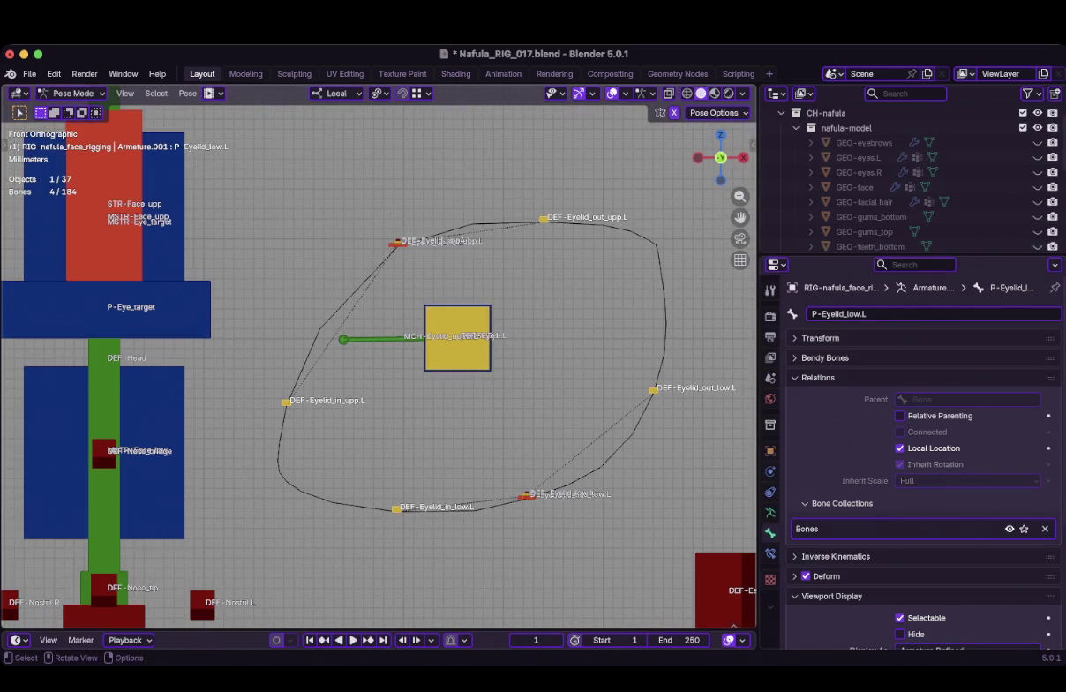
key("g")
key("Escape")
Add DEF-Eyelid_mid_upp.L and DEF-Eyelid_mid_low.L, then trial-move all six eyelid bones
scroll(379, 357, "up", 4)
middle_click_drag(378, 357, 418, 543, "shift")
scroll(379, 356, "up", 4)
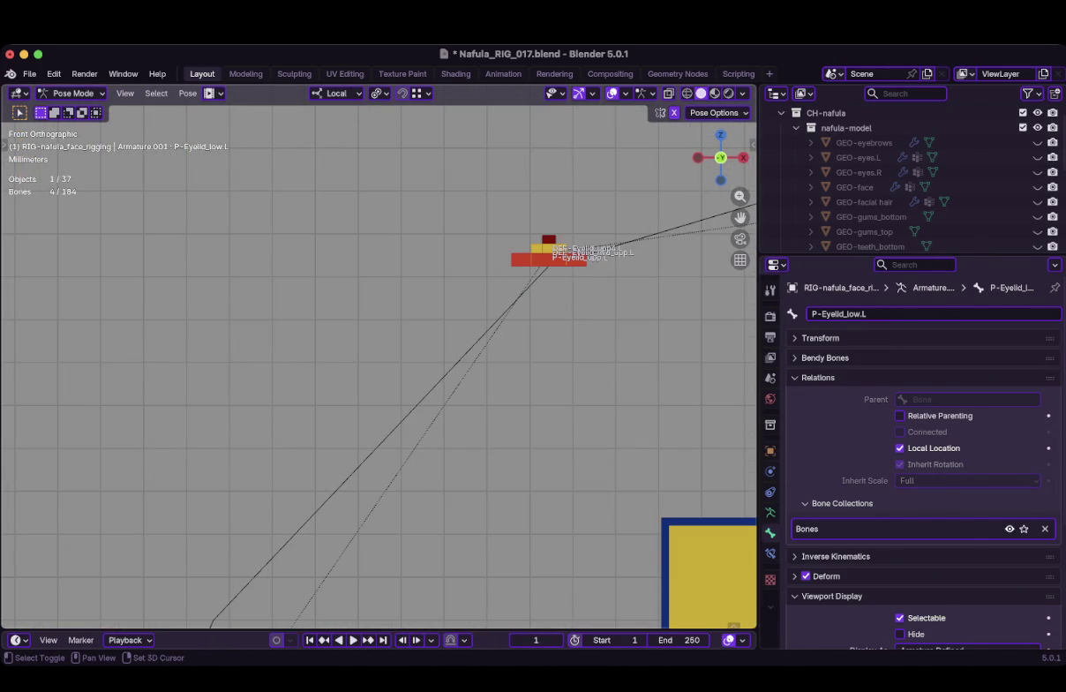
left_click(538, 248, "shift")
scroll(373, 347, "down", 5)
scroll(428, 544, "up", 4)
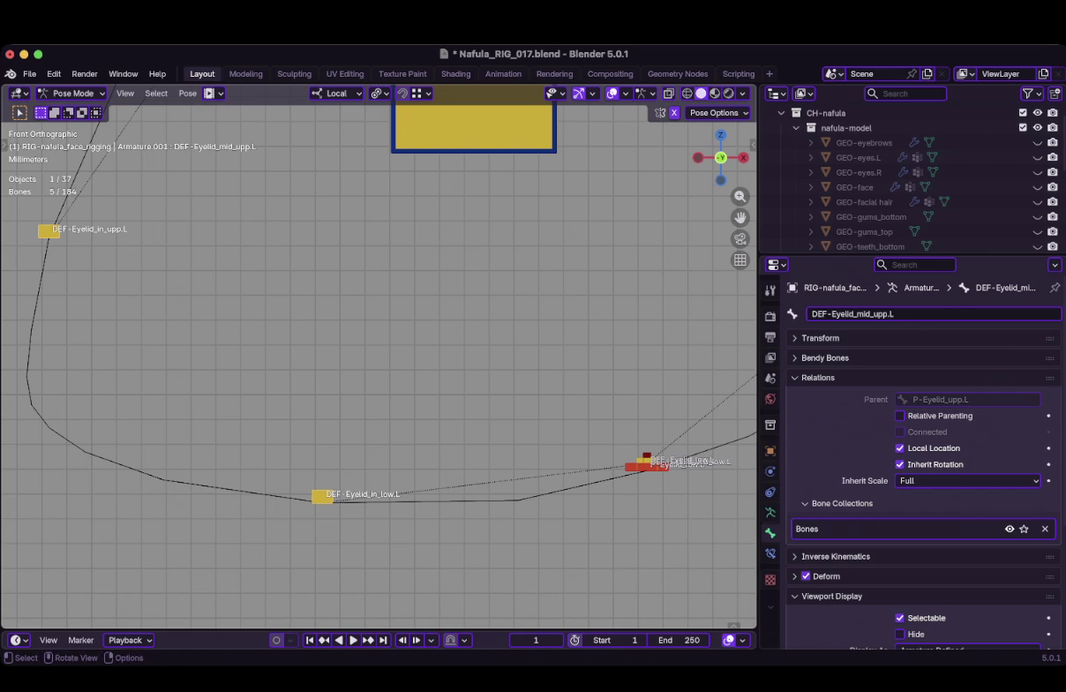
left_click(645, 461, "shift")
scroll(645, 461, "down", 5)
key("g")
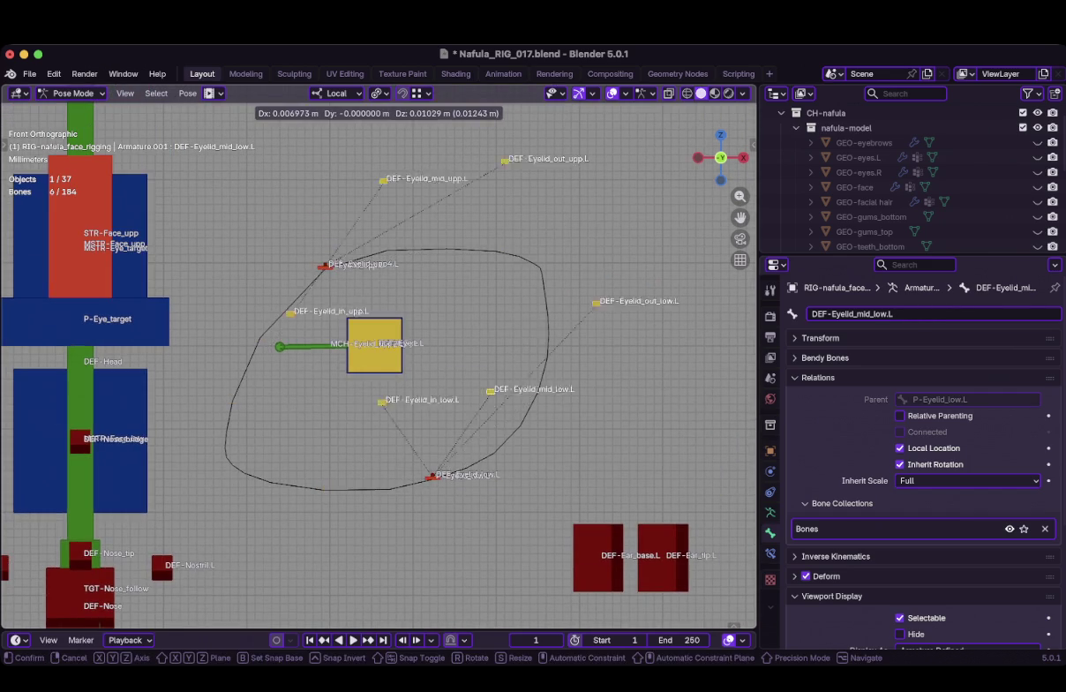
key("Return")
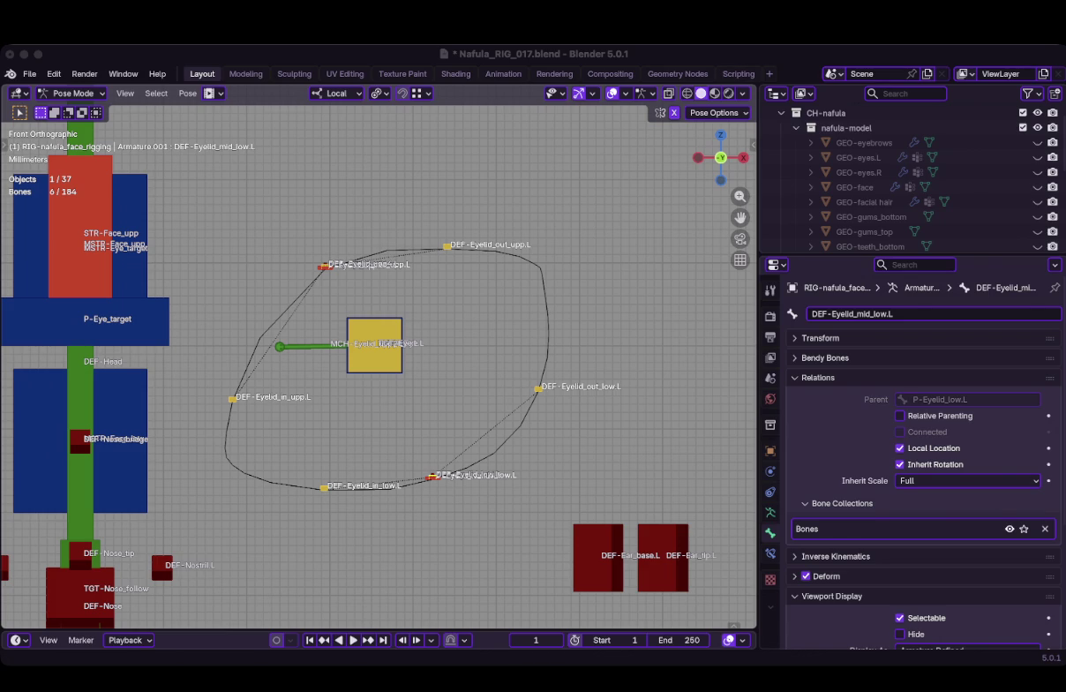
scroll(379, 356, "up", 3)
Add the six selected eyelid bones as ribbon vertex groups, lock MASK-edgeloop, and enter Edit Mode
key("ctrl+Tab")
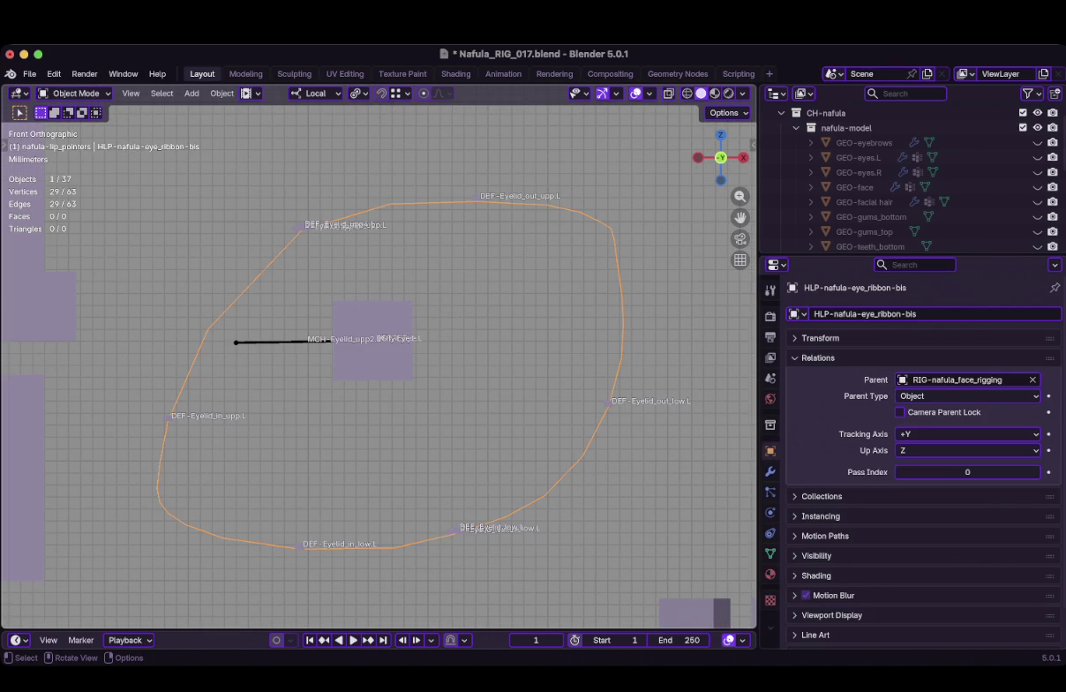
left_click(770, 553)
key("shift")
left_click(283, 342, "shift")
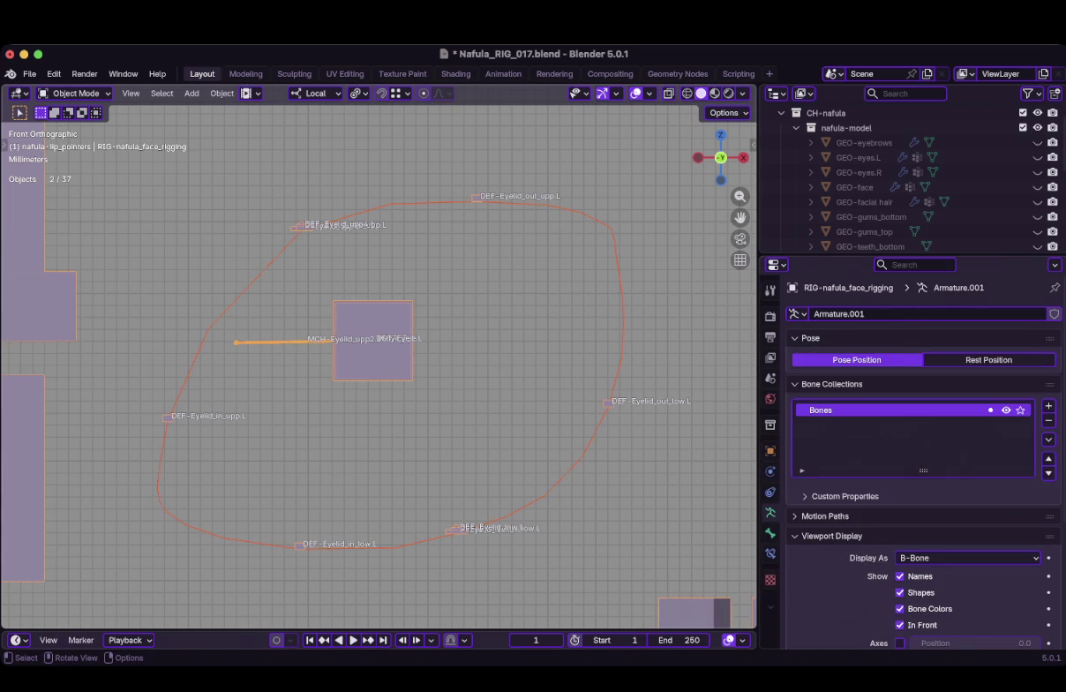
right_click(530, 404)
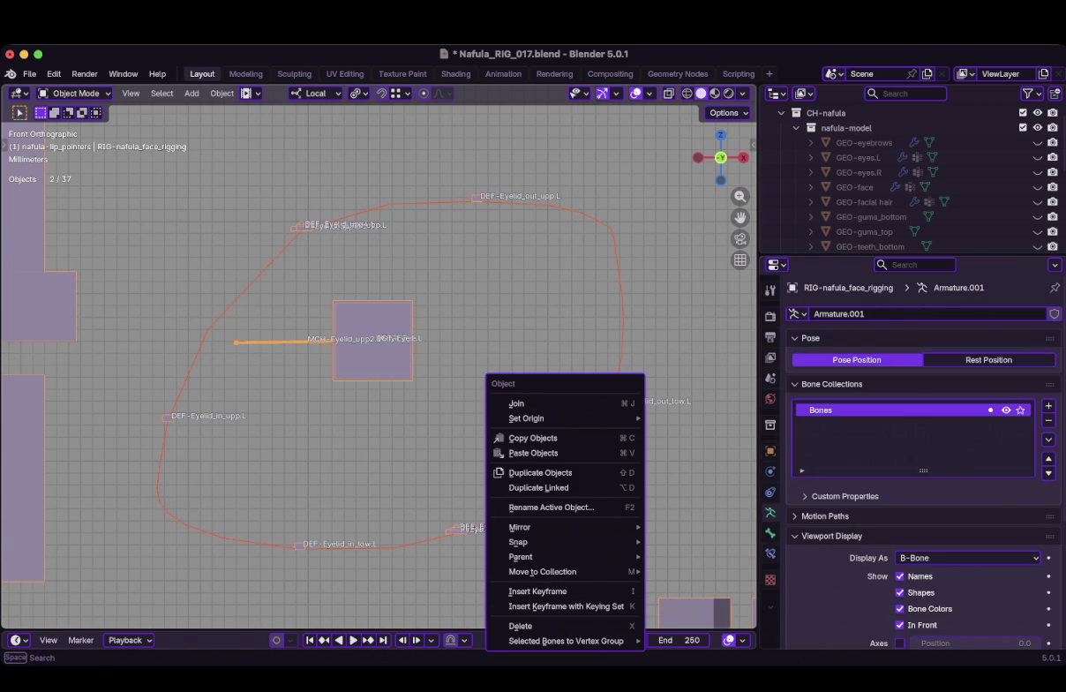
left_click(706, 625)
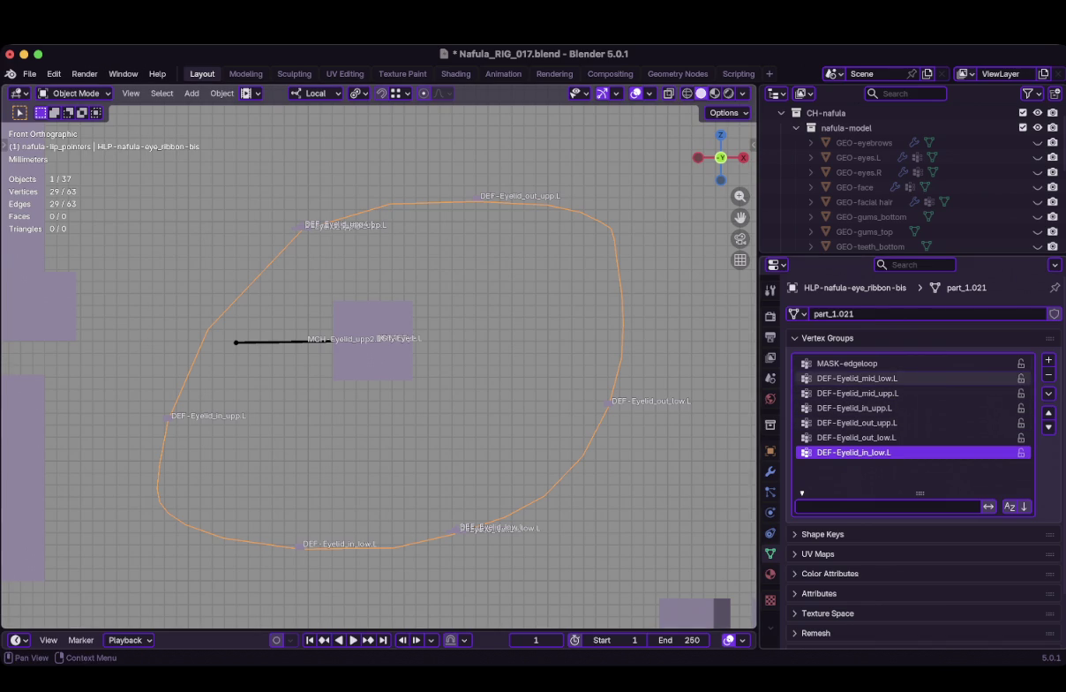
left_click(1021, 363)
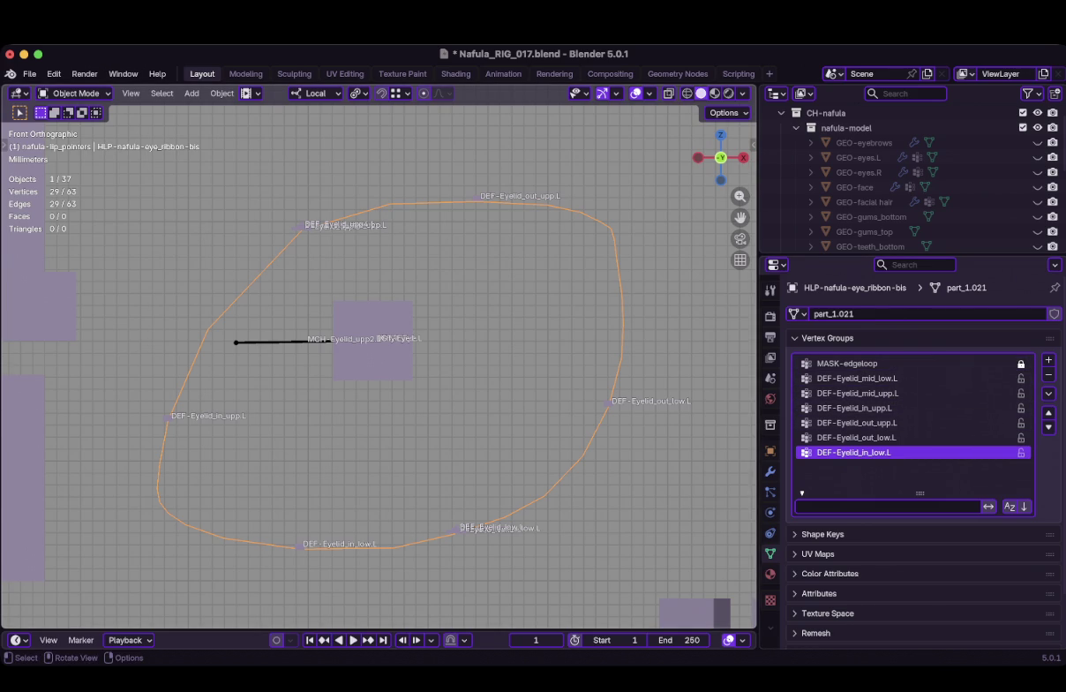
key("Tab")
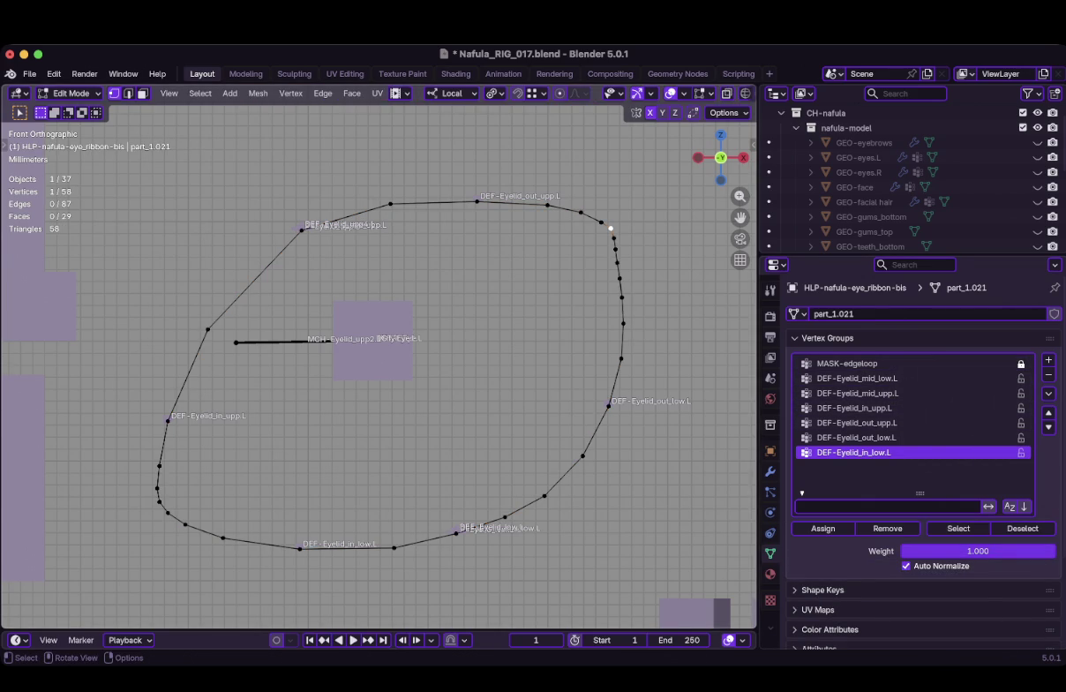
Check coordinates of vertices on the ribbon's upper edge using the sidebar
key("n")
left_click(391, 204)
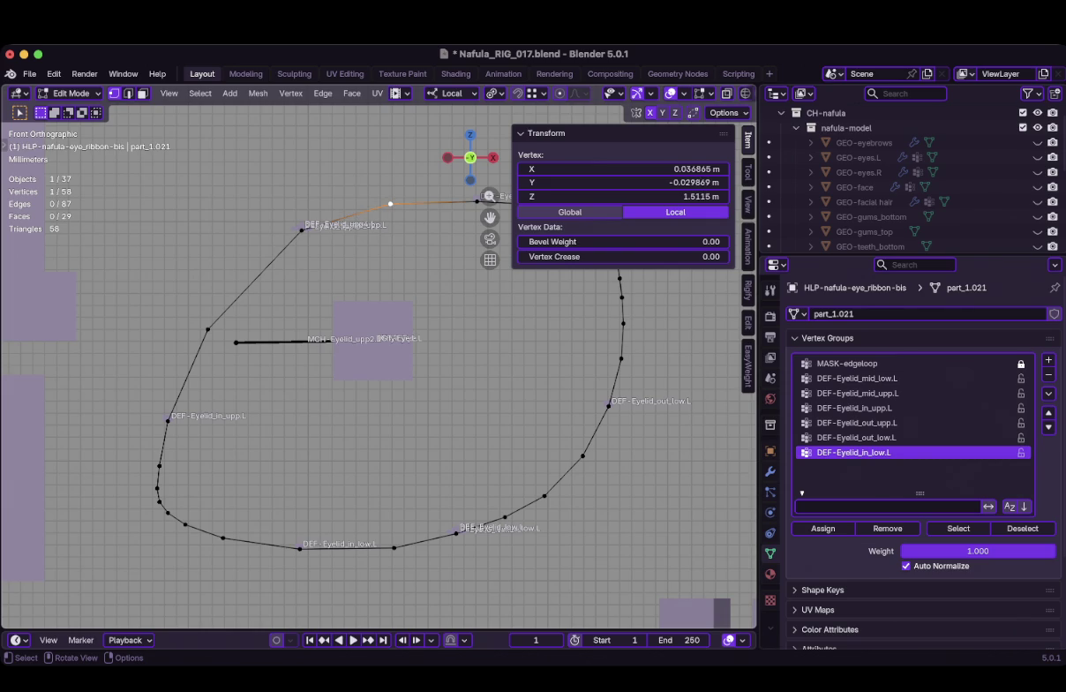
key("n")
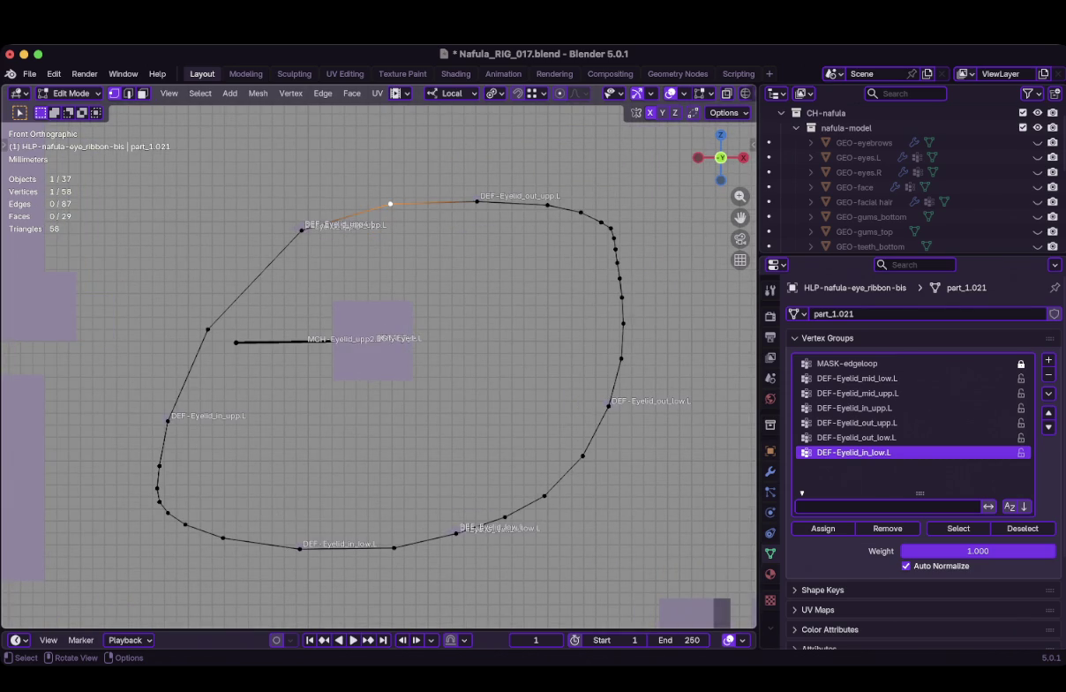
left_click(208, 329, "shift")
left_click(391, 204, "shift")
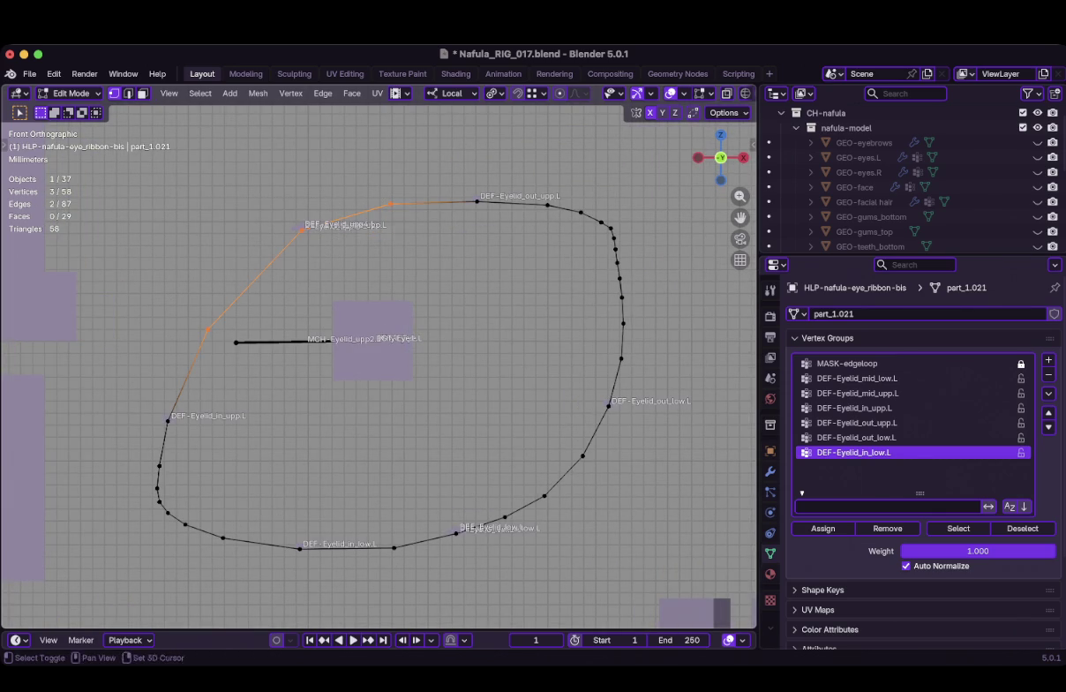
scroll(380, 357, "down", 1)
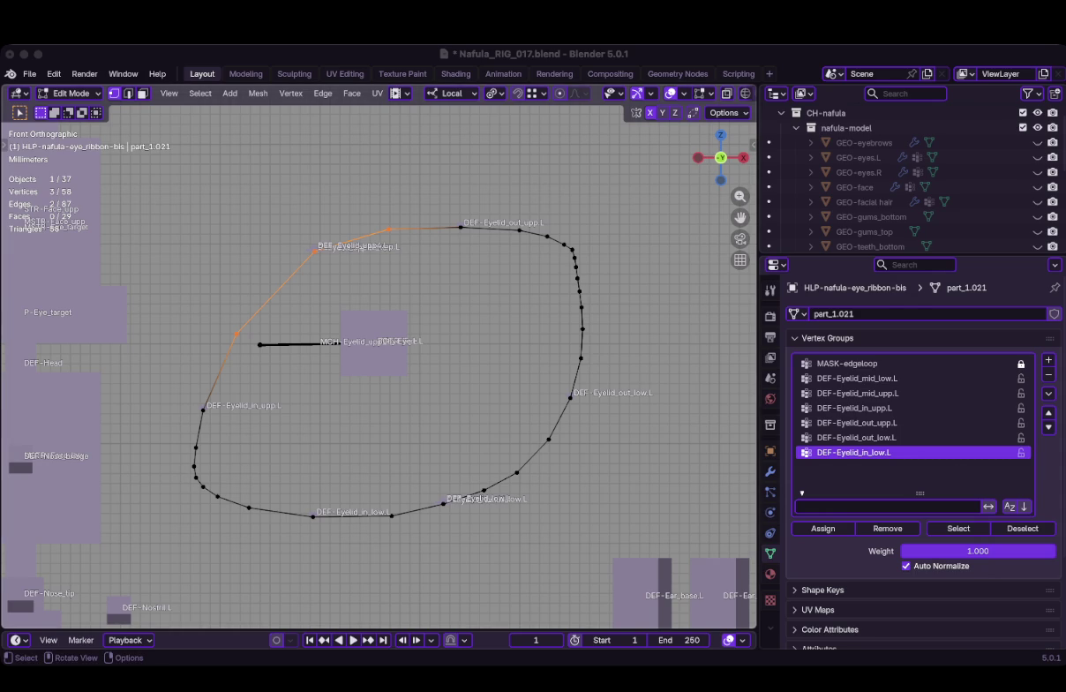
Leave the ribbon's Edit Mode and bring up the face rig armature's bone editing
key("Tab")
key("ctrl+z")
scroll(377, 353, "up", 2)
scroll(378, 353, "down", 2)
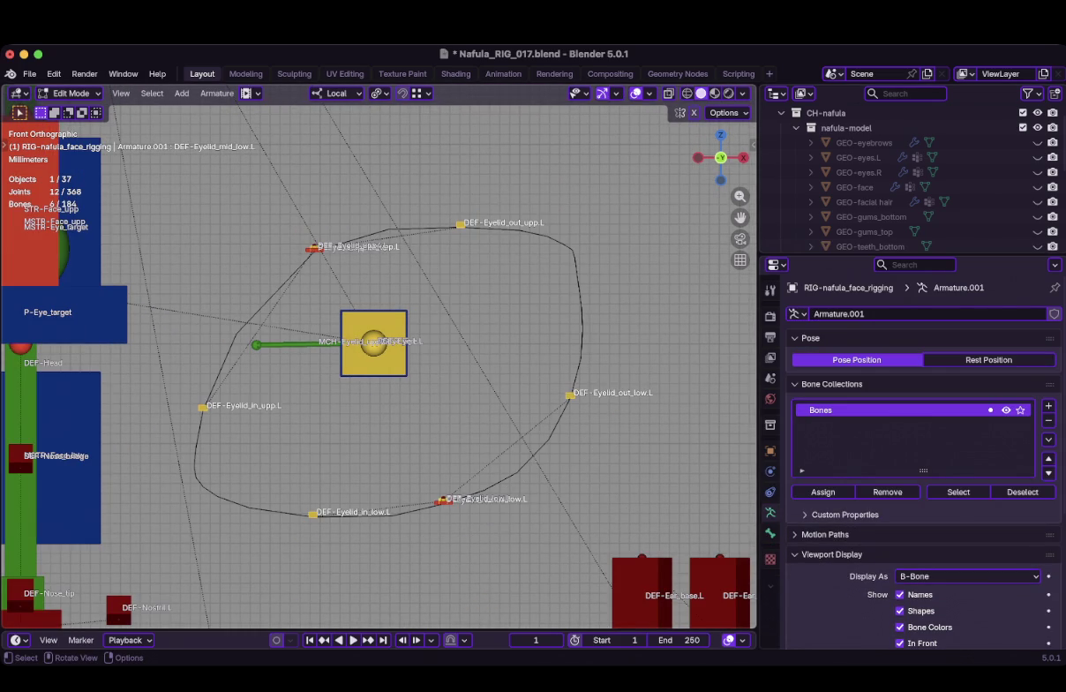
Duplicate DEF-Eyelid_out_upp.L and place the copy at the ribbon's outer corner
left_click_drag(309, 190, 505, 238)
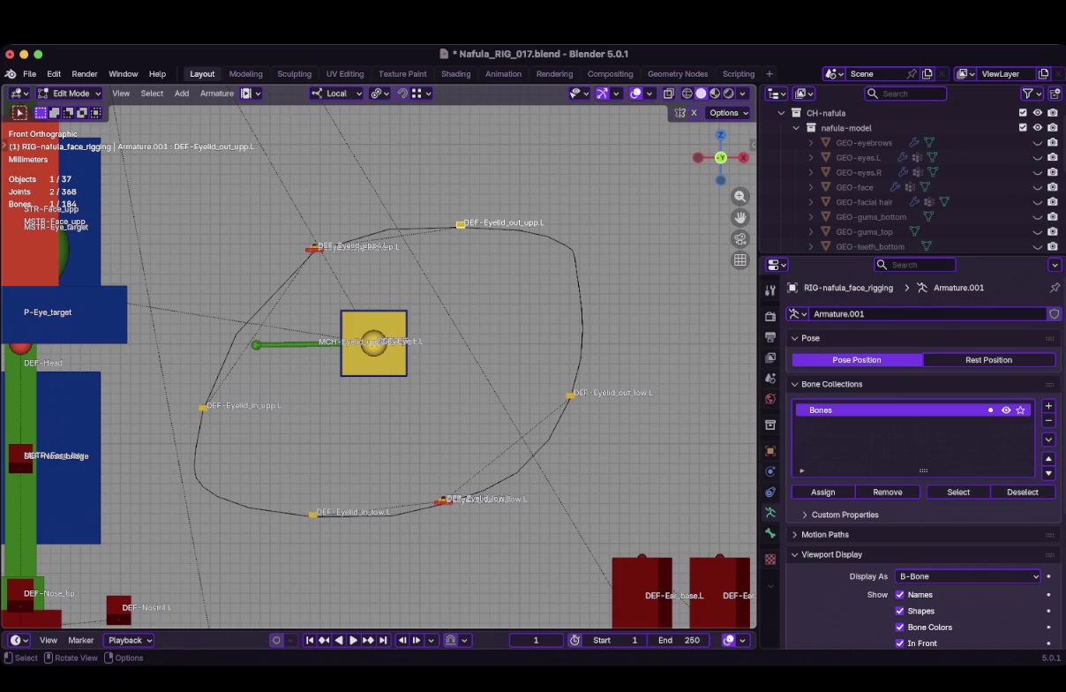
key("shift+d")
key("Return")
scroll(379, 362, "up", 1)
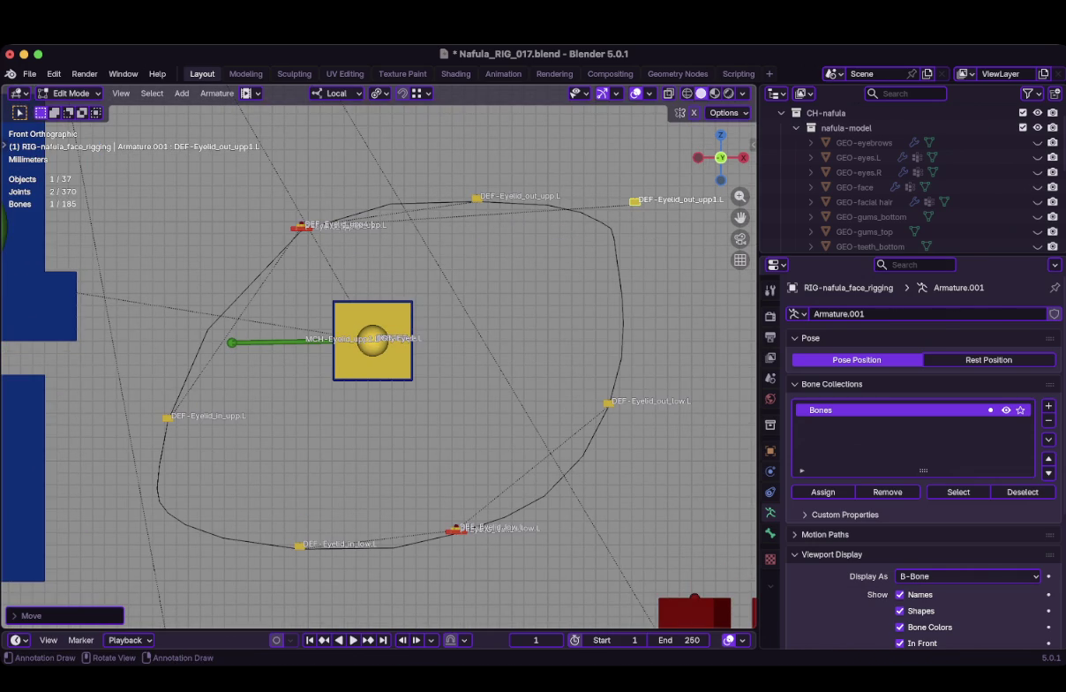
key("g")
key("Return")
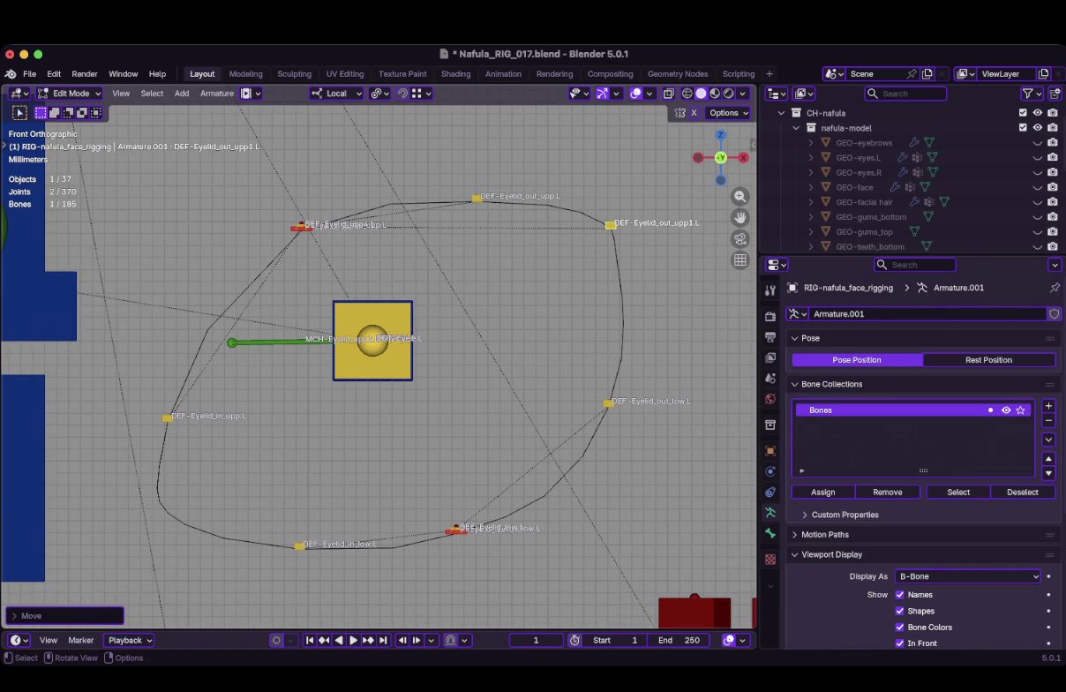
Clear the parent of the new bone DEF-Eyelid_out_upp1.L in its Bone properties
left_click(770, 451)
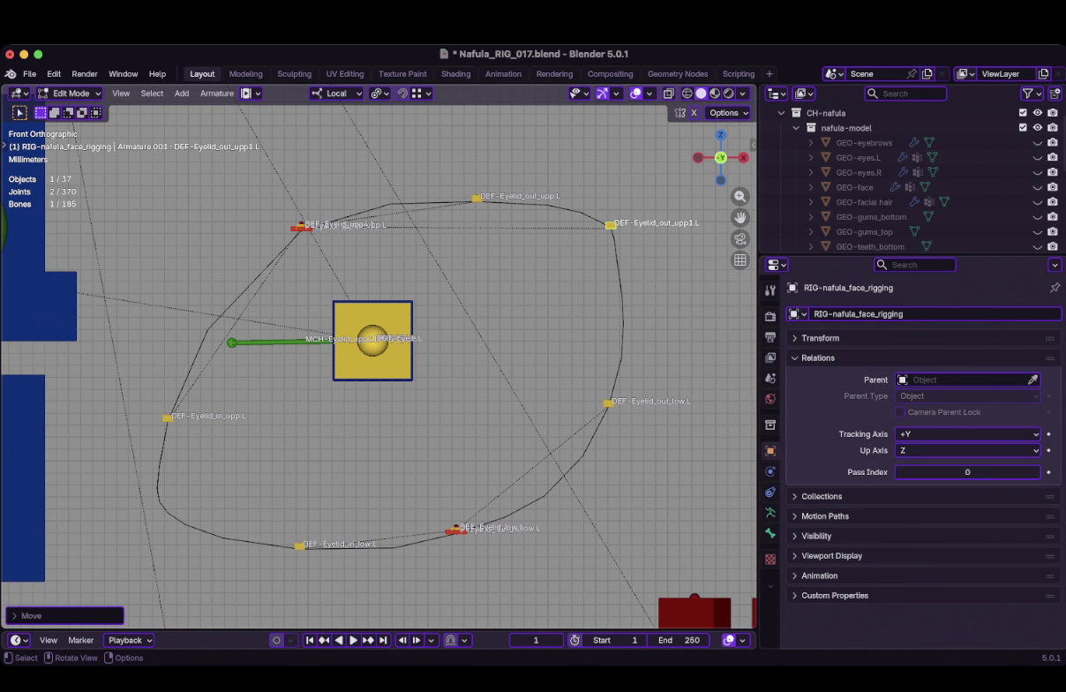
key("ctrl+Tab")
key("Tab")
left_click(770, 512)
left_click(770, 533)
left_click(1033, 400)
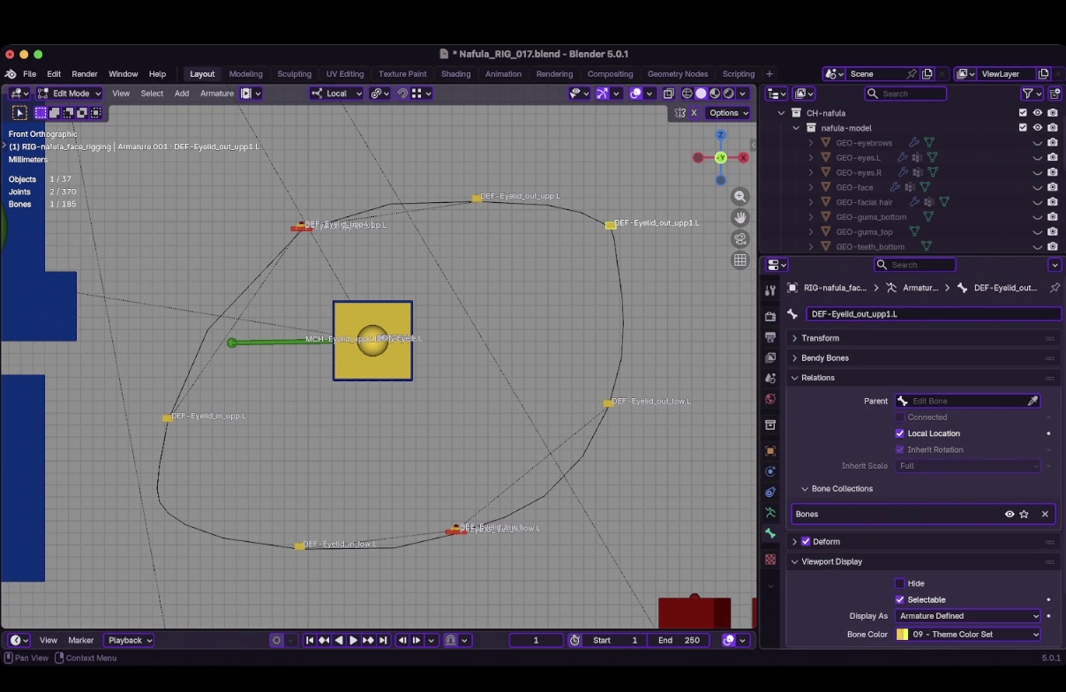
Rename the new bone to DEF-Eyelid_out.L
left_click(896, 314)
left_click(887, 314)
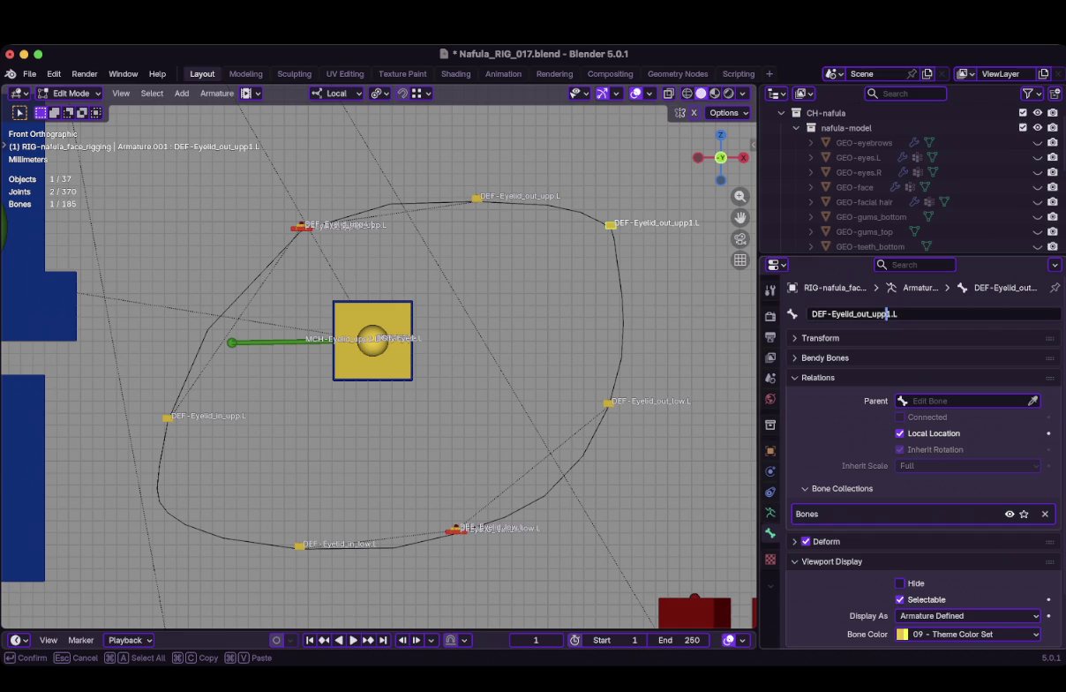
left_click_drag(874, 314, 898, 314)
key("BackSpace")
type(".L")
key("Left")
key("Left")
key("BackSpace")
key("Return")
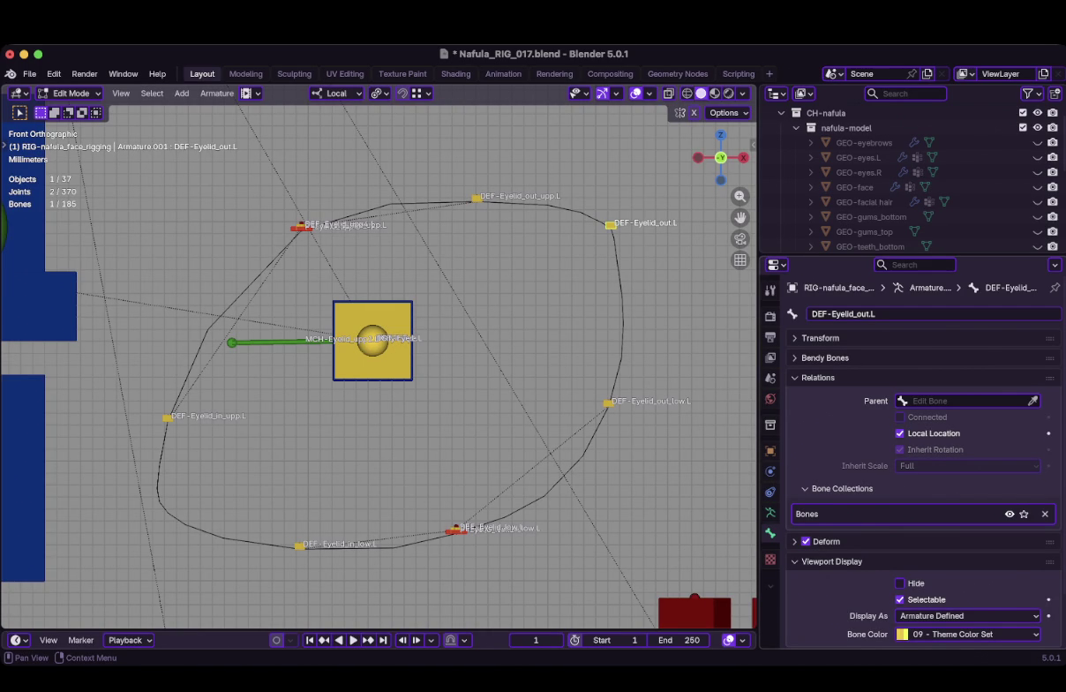
middle_click_drag(379, 353, 522, 289, "shift")
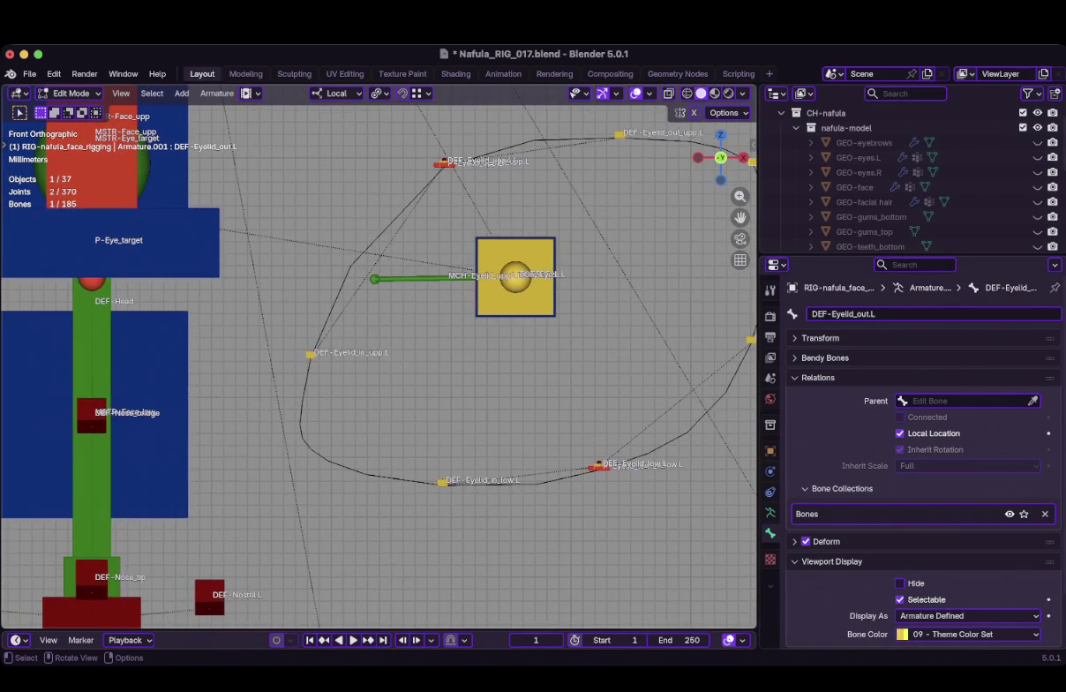
Duplicate DEF-Eyelid_out.L to the ribbon's inner corner, naming it DEF-Eyelid_out1.L
key("shift+d")
left_click(301, 435)
scroll(301, 435, "up", 1)
left_click(882, 314)
type("DEF-Eyelid_out1.L")
key("Return")
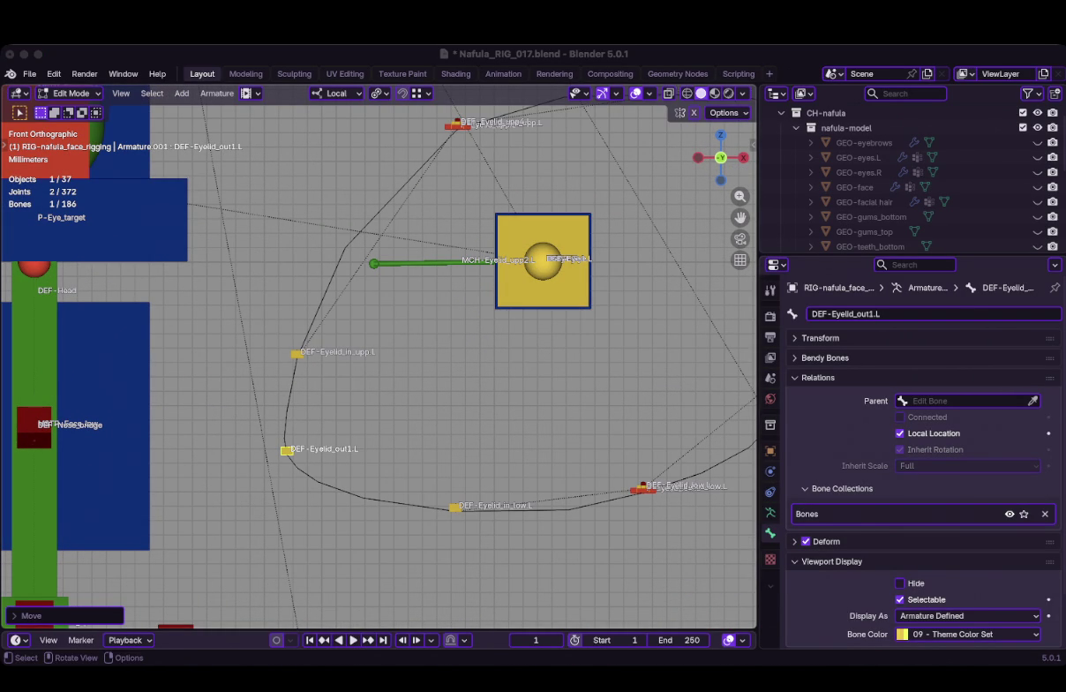
Rename DEF-Eyelid_out1.L to DEF-Eyelid_in.L
key("super+Tab")
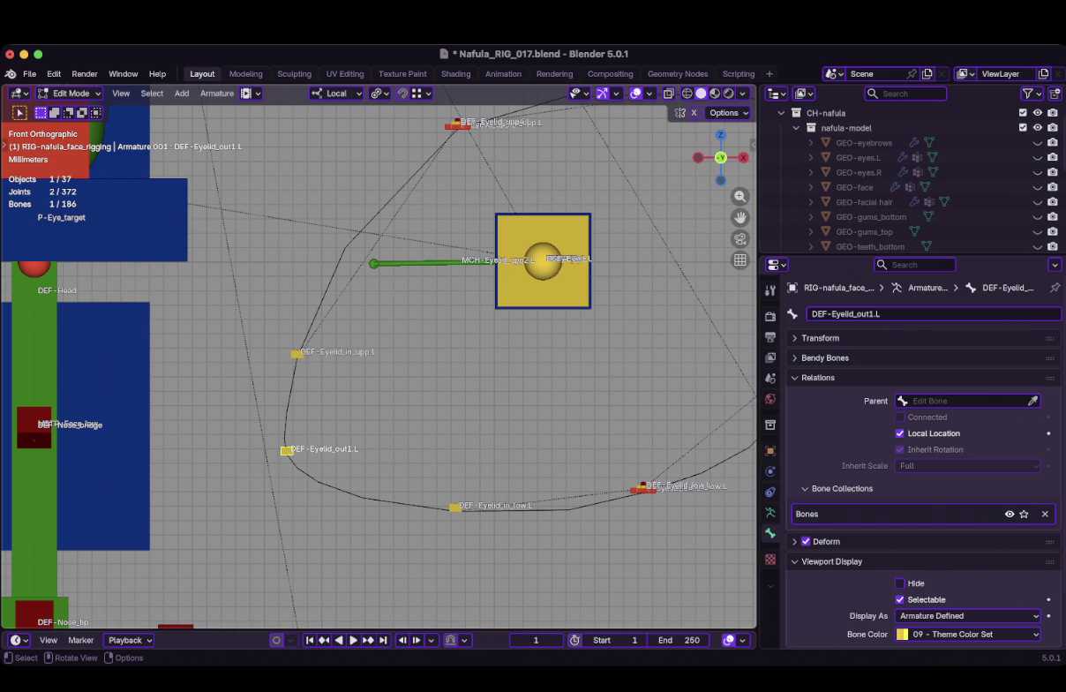
left_click(869, 313)
left_click(870, 313)
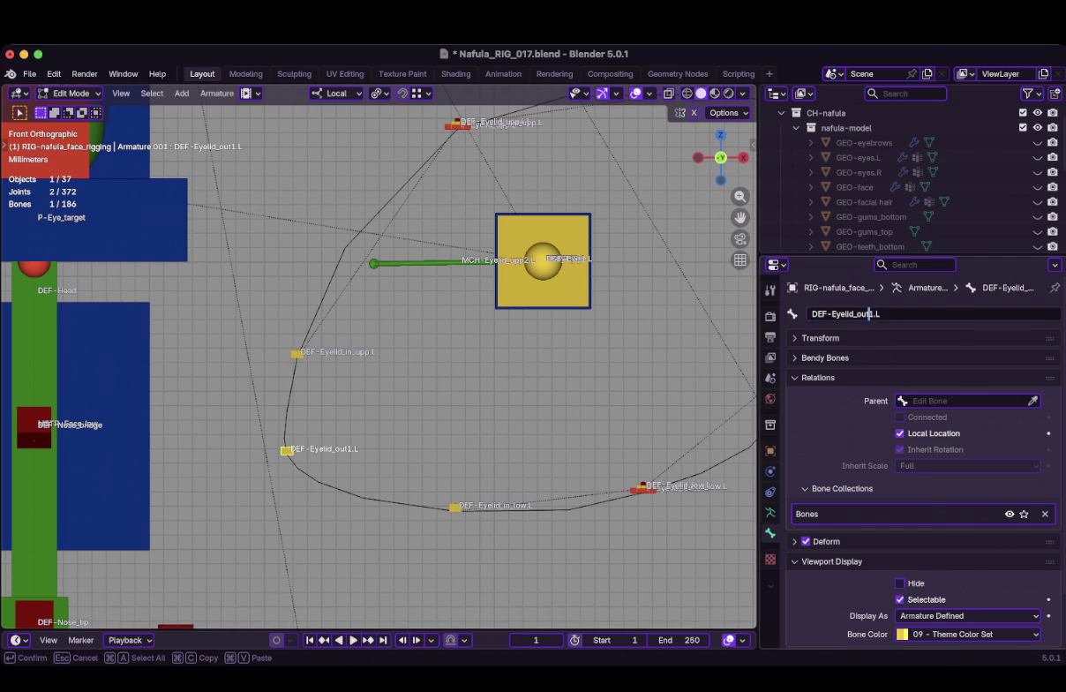
double_click(869, 313)
type("in")
type(".L")
key("Return")
Pull back and inspect the whole eyelid bone loop from the front view
scroll(328, 403, "down", 3)
mouse_move(328, 403)
middle_mouse_down("shift")
mouse_move(279, 433)
mouse_move(371, 415)
middle_mouse_up("shift")
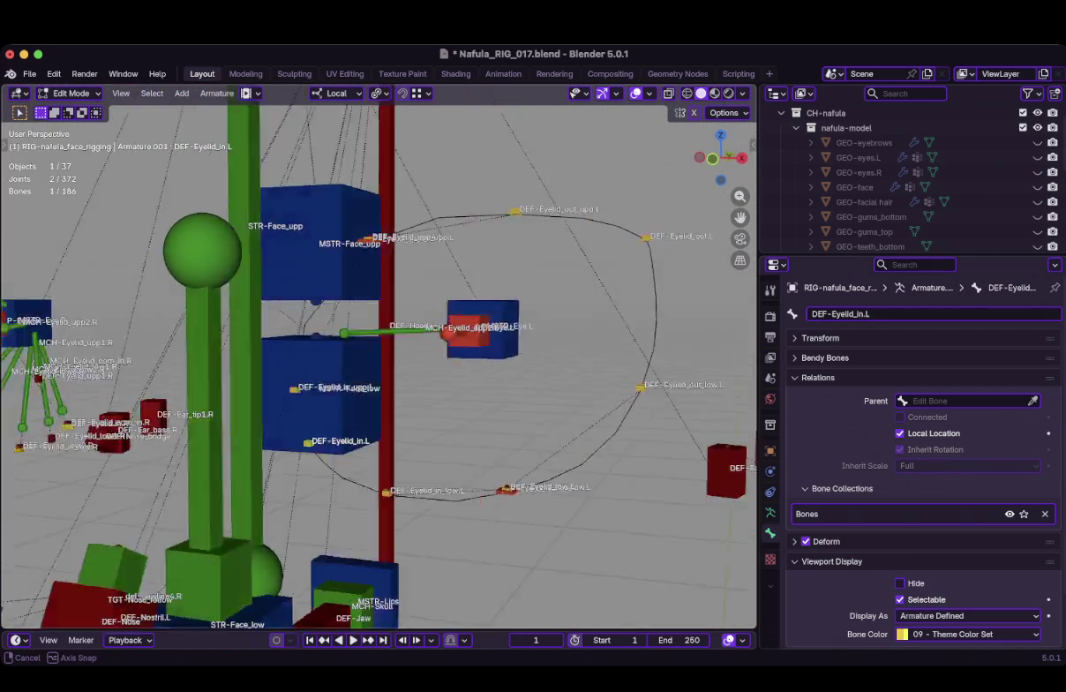
key("KP_1")
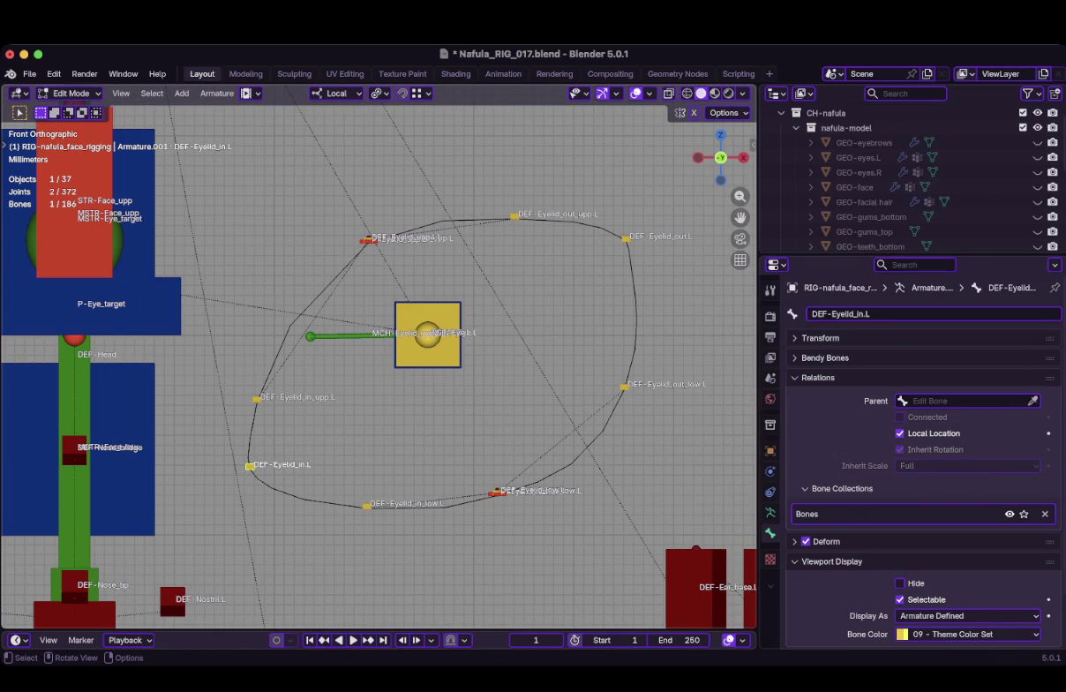
scroll(380, 362, "down", 3)
scroll(380, 362, "up", 3)
scroll(382, 360, "up", 1)
scroll(380, 358, "down", 1)
scroll(377, 371, "down", 5)
Show and then hide GEO-face to compare the eyelid bones against the mesh
left_click(1038, 188)
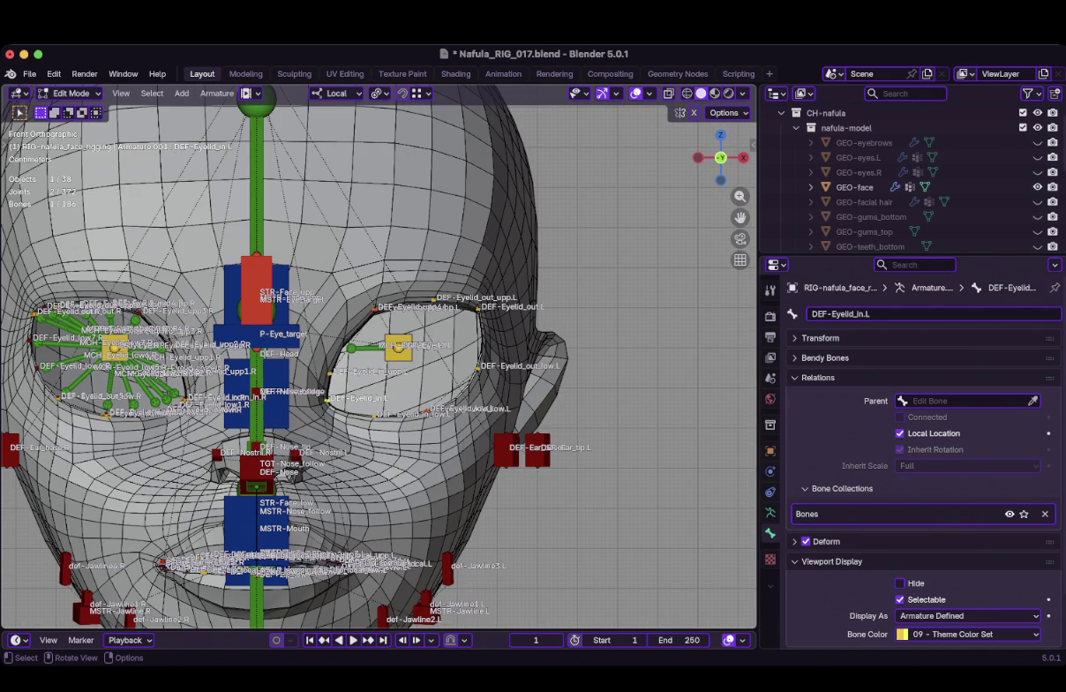
left_click(1038, 188)
scroll(404, 380, "up", 6)
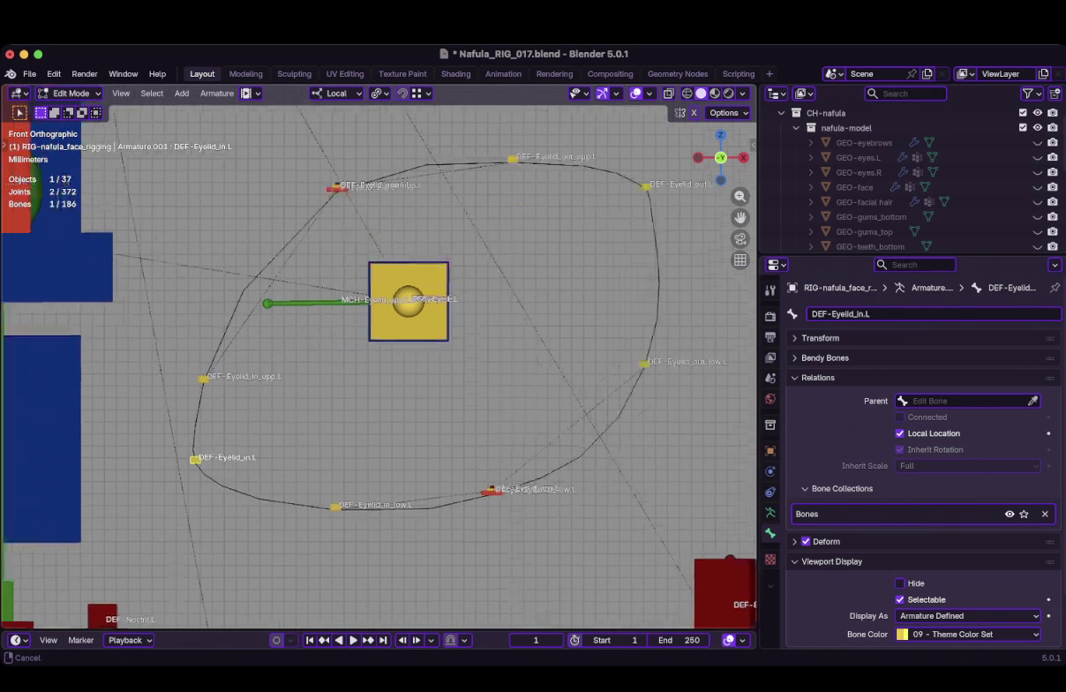
scroll(404, 381, "up", 1)
Move the lower left eyelid bone up and to the right
key("g")
key("Escape")
scroll(378, 355, "up", 3)
scroll(378, 367, "down", 1)
middle_click_drag(530, 424, 318, 364, "shift")
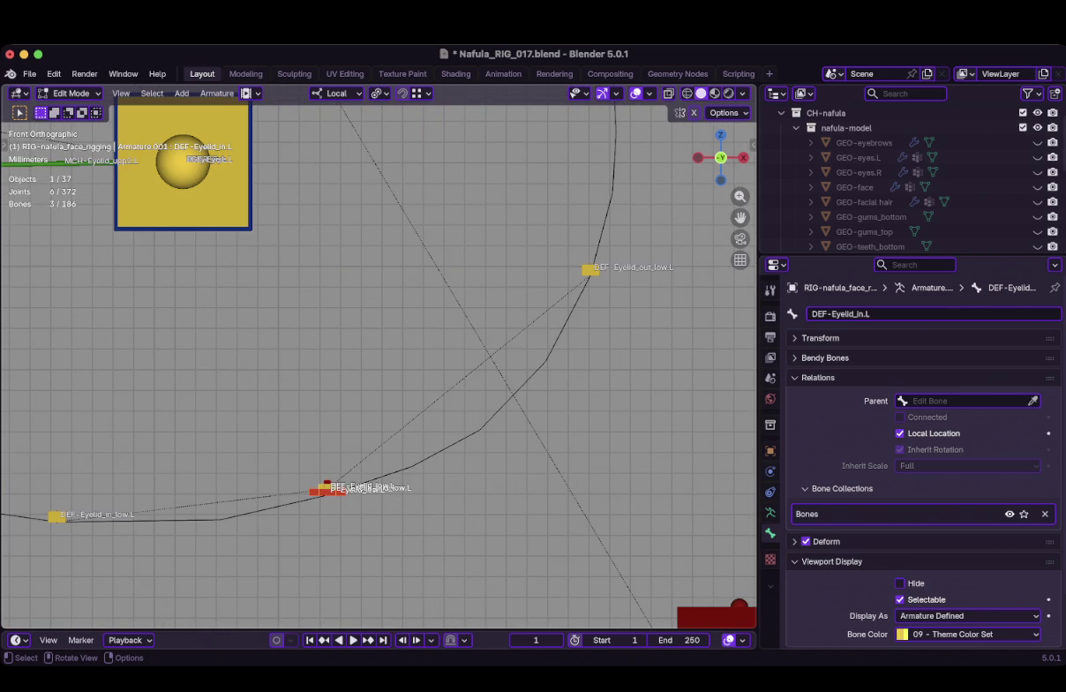
key("g")
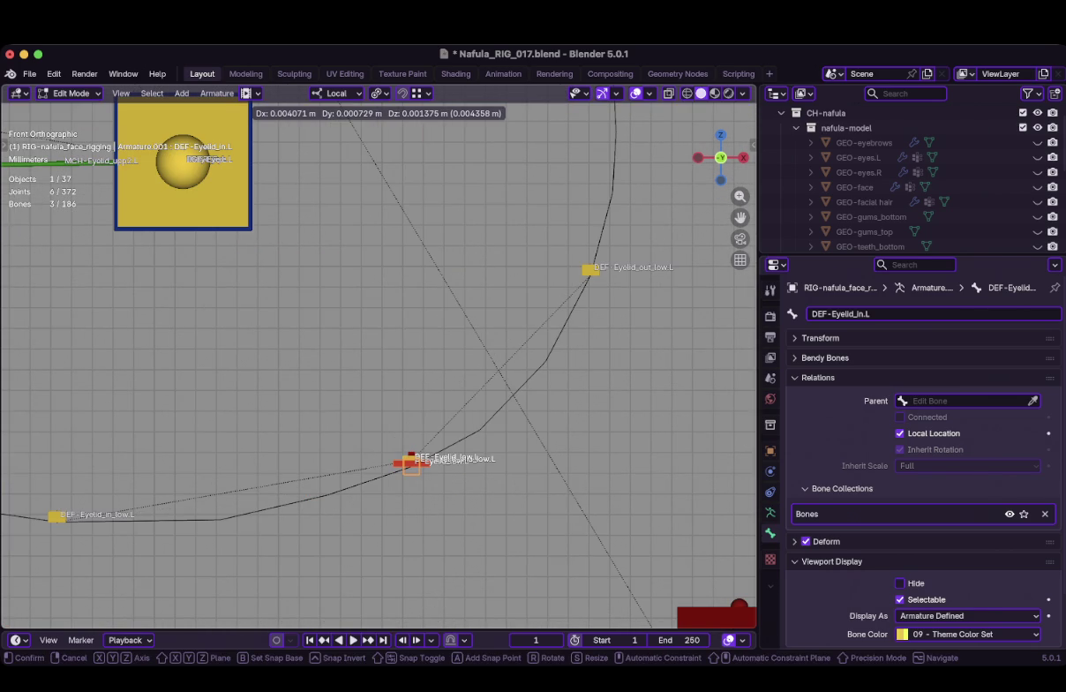
key("Return")
Move DEF-Eyelid_out_low.L up and outward along the eye opening
scroll(382, 355, "down", 5)
scroll(375, 348, "down", 1)
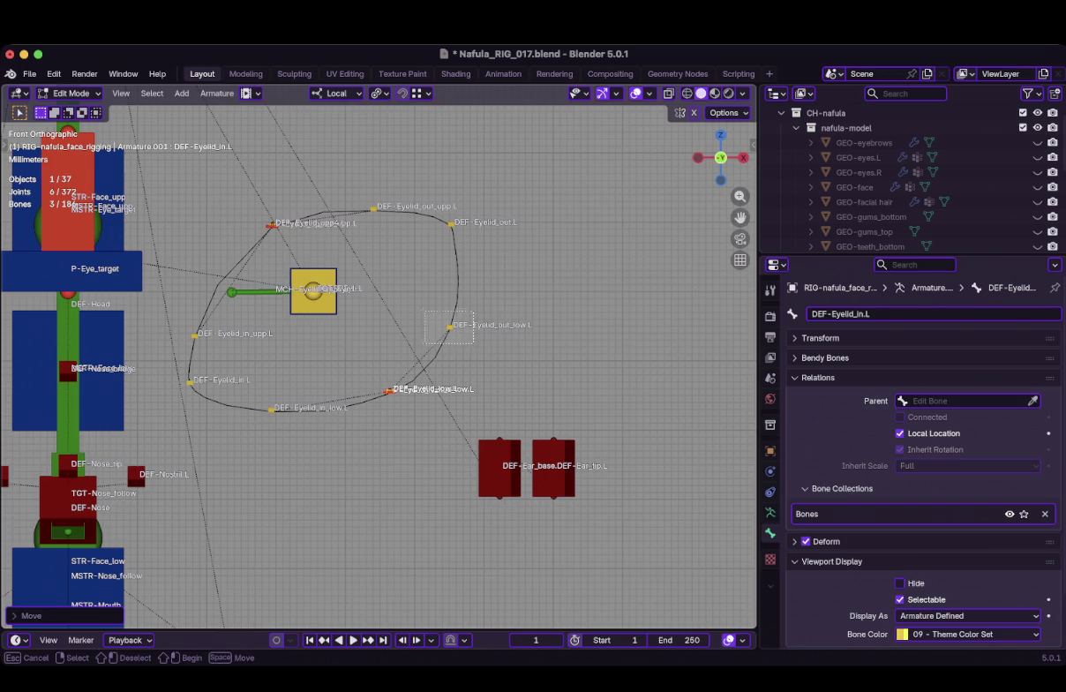
scroll(380, 356, "up", 4)
middle_click_drag(379, 355, 292, 439, "shift")
key("g")
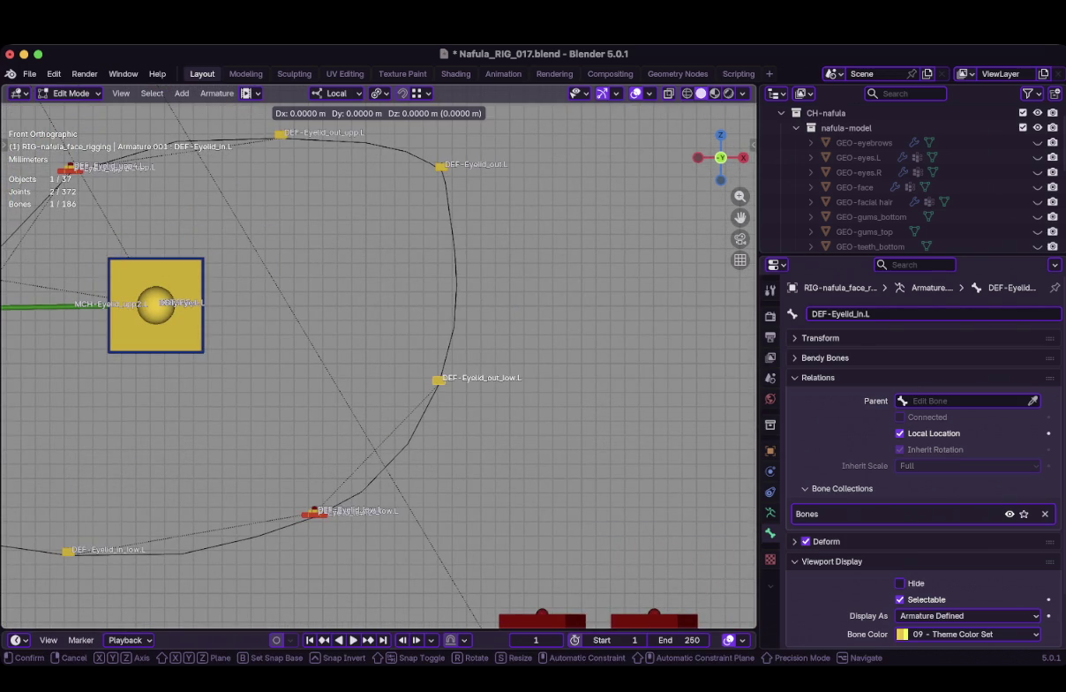
left_click(453, 326)
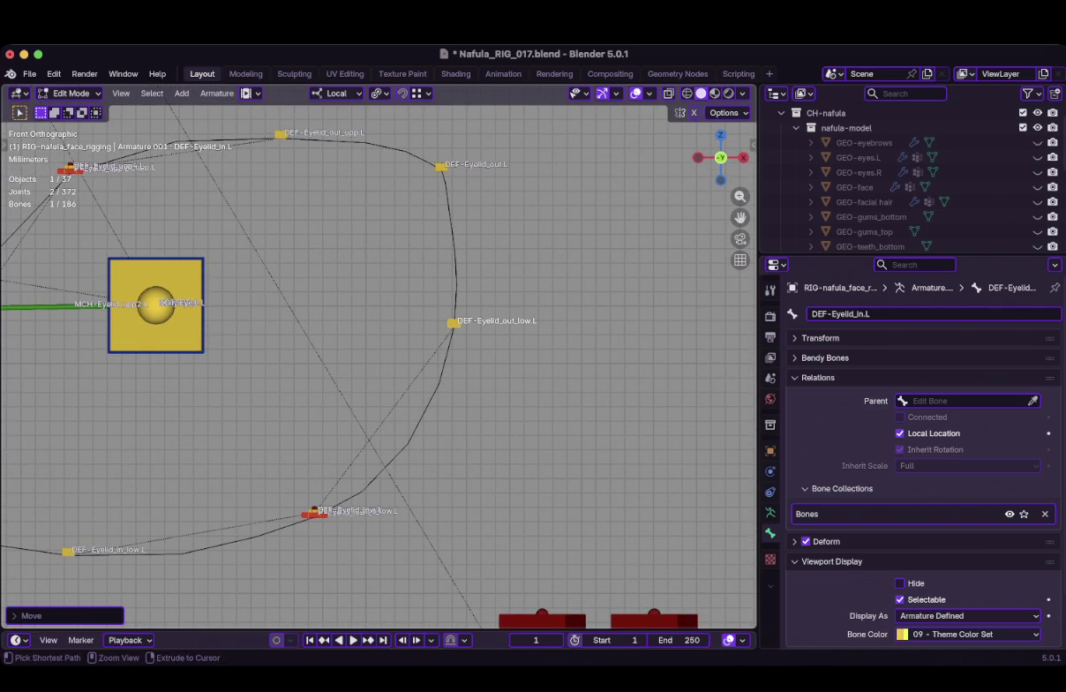
Show GEO-face to check the new bone placement, then hide it again
scroll(454, 327, "down", 2)
scroll(454, 326, "down", 2)
middle_click_drag(357, 327, 454, 333, "shift")
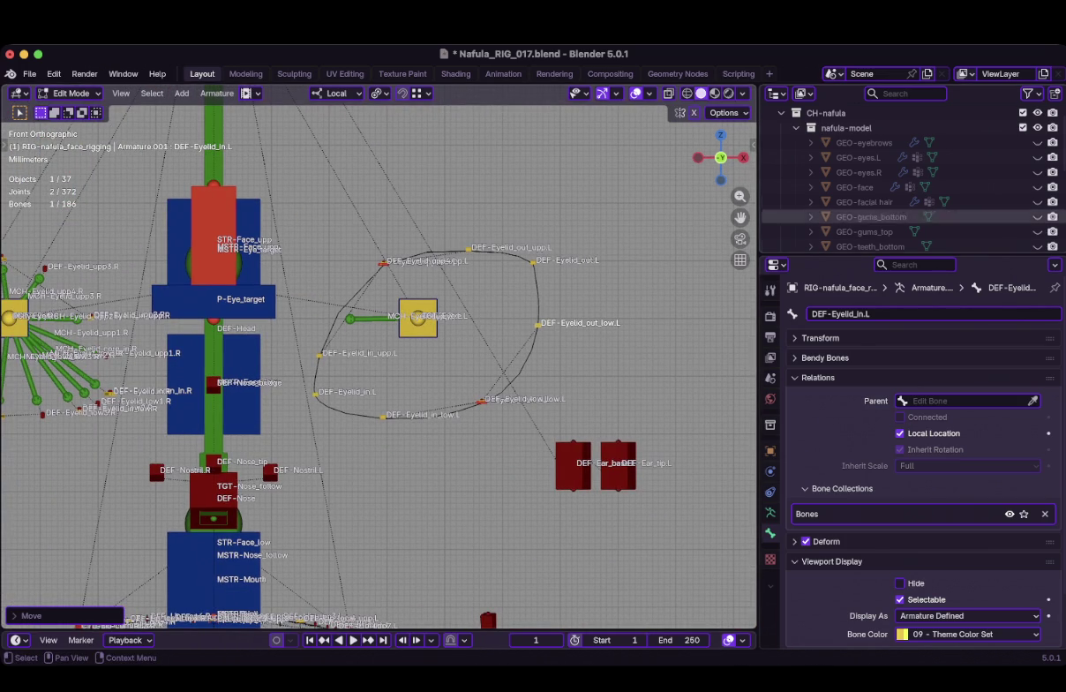
left_click(1038, 187)
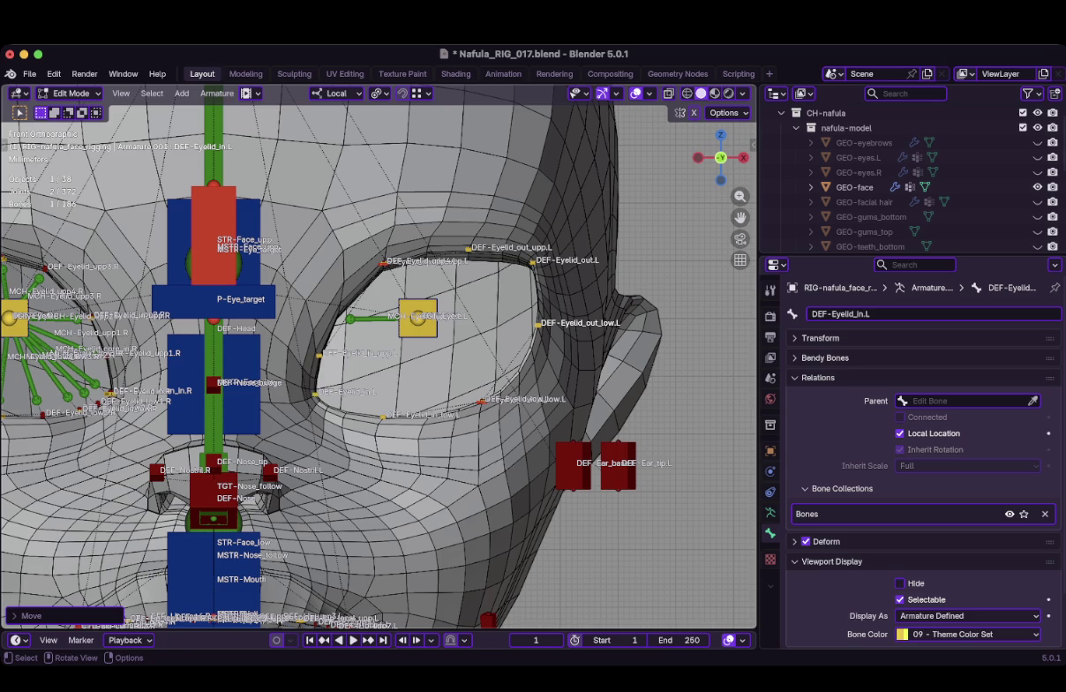
scroll(379, 353, "down", 5)
scroll(379, 353, "up", 6)
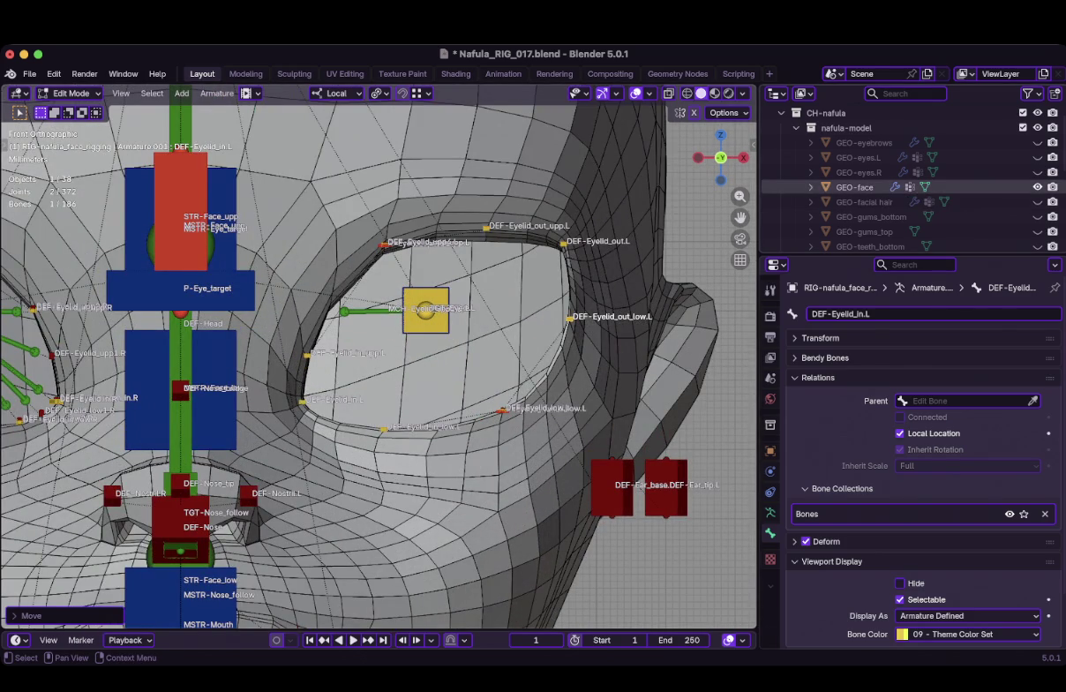
left_click(1038, 187)
Navigate around the eye, then briefly leave and re-enter bone Edit Mode
scroll(380, 353, "up", 1)
scroll(379, 358, "up", 2)
scroll(379, 357, "right", 3)
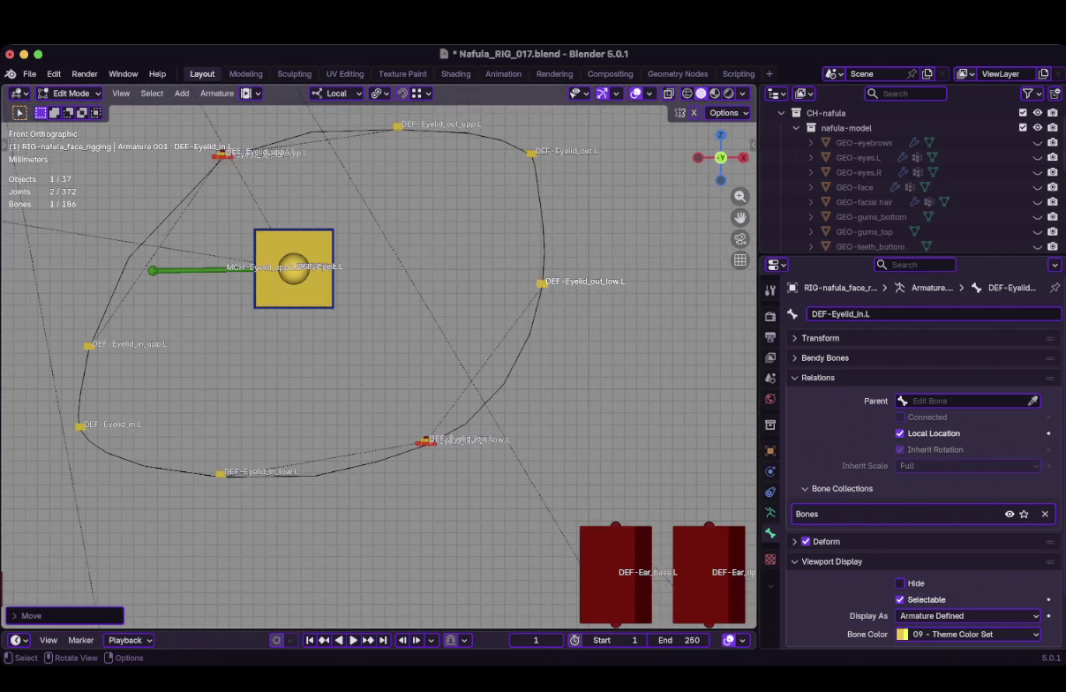
scroll(379, 357, "up", 2)
scroll(380, 357, "up", 1)
scroll(379, 361, "down", 2)
scroll(380, 362, "down", 1)
scroll(380, 362, "left", 2)
scroll(380, 362, "up", 2)
scroll(380, 362, "right", 1)
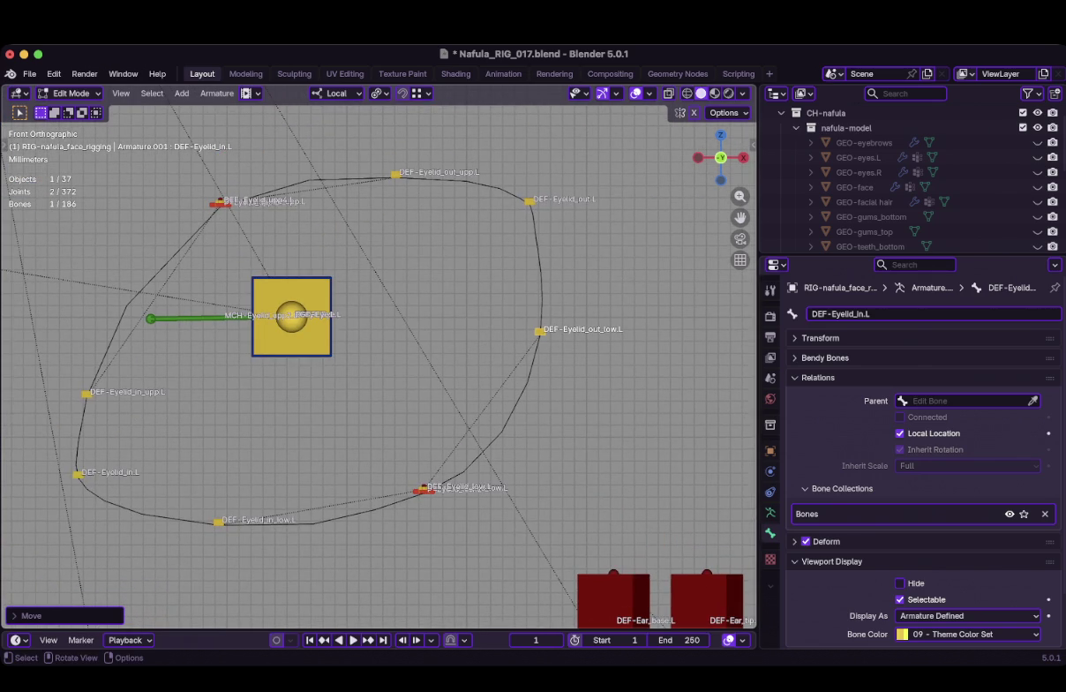
key("Tab")
key("Tab")
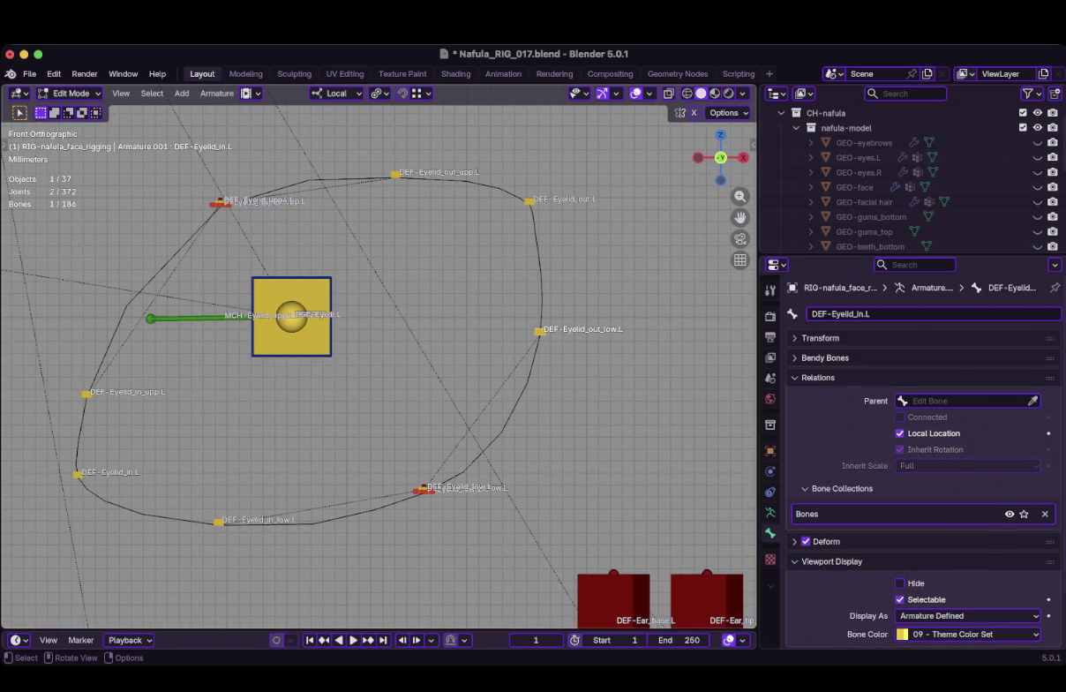
key("Tab")
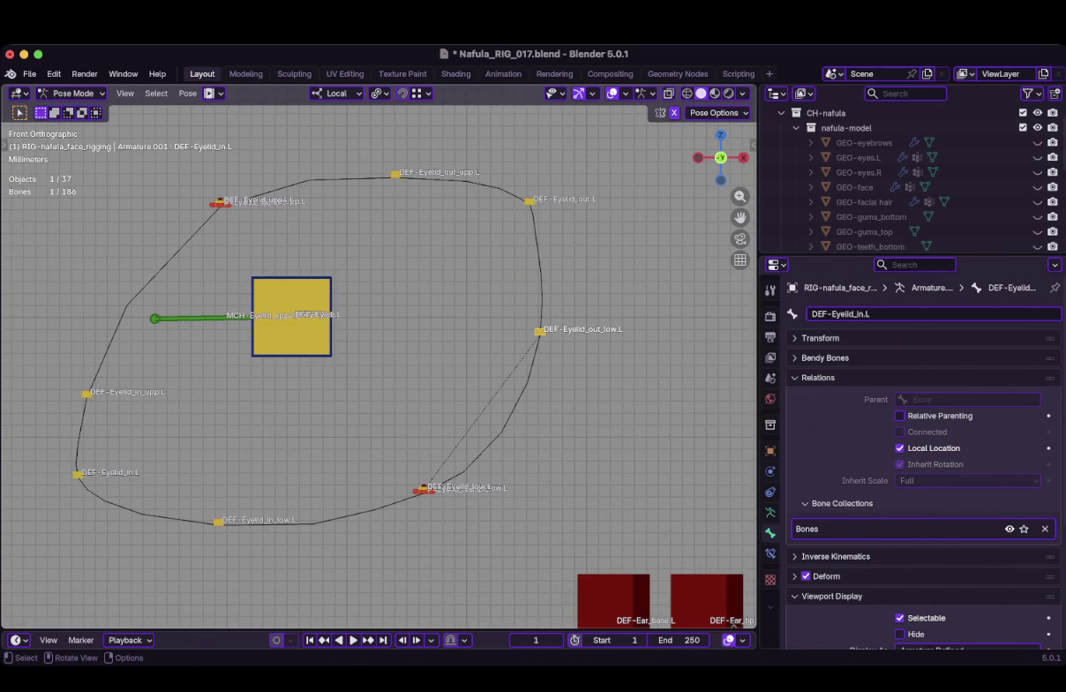
Create vertex groups on the eyelid ribbon from the selected eyelid bones
scroll(380, 362, "left", 3)
scroll(379, 362, "down", 1)
scroll(380, 362, "left", 1)
scroll(380, 362, "right", 3)
scroll(379, 362, "up", 2)
key("ctrl+Tab")
left_click(571, 336, "shift")
right_click(495, 326)
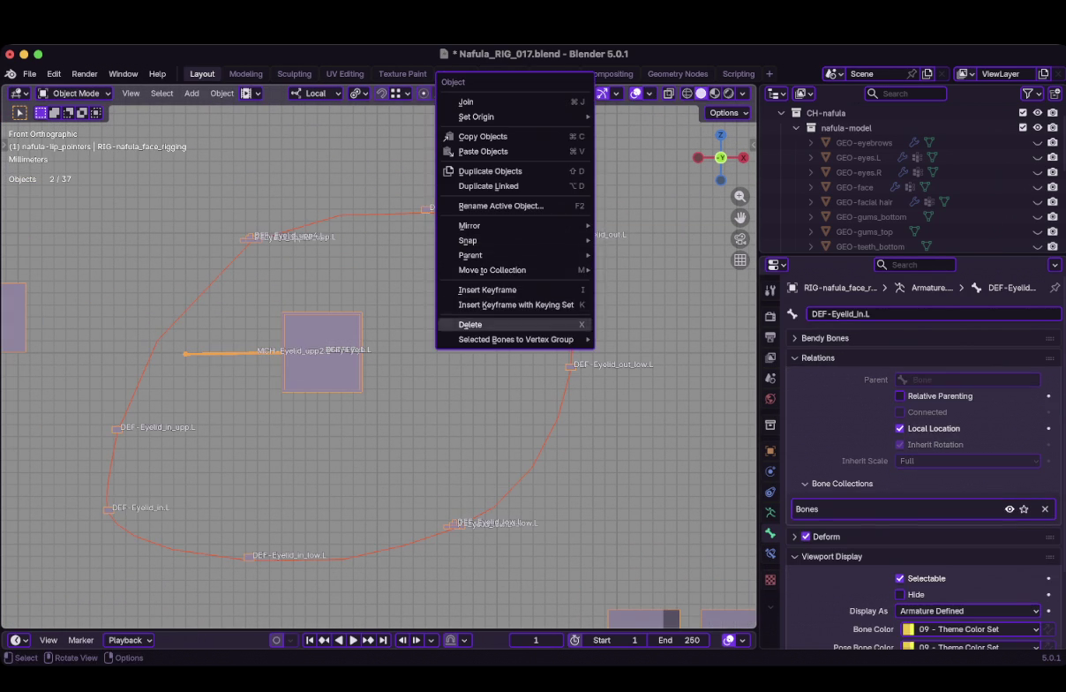
left_click(637, 341)
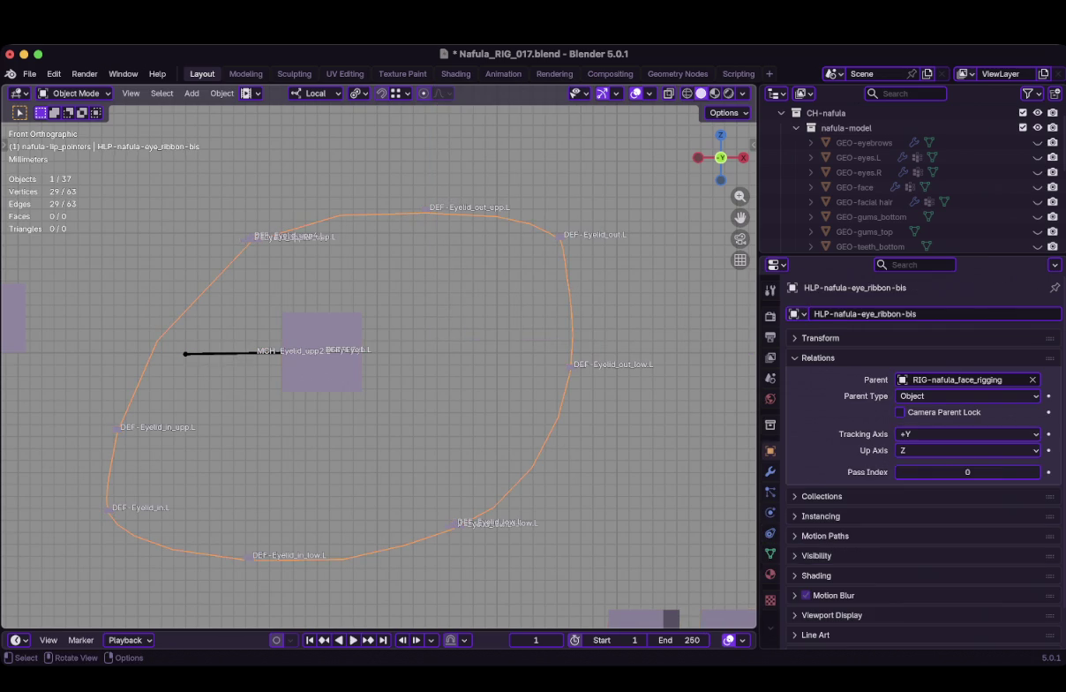
In Edit Mode, select three upper-left ribbon vertices and make DEF-Eyelid_mid_upp.L the active group
key("Tab")
key("Tab")
key("Tab")
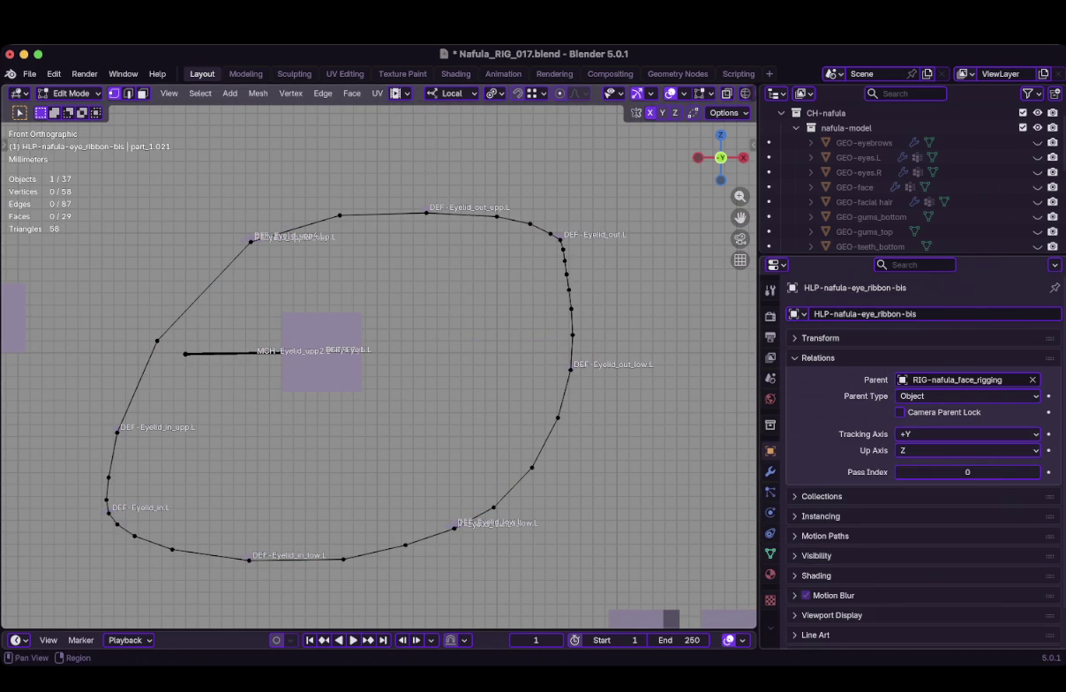
left_click(770, 552)
scroll(918, 442, "down", 3)
scroll(918, 441, "up", 2)
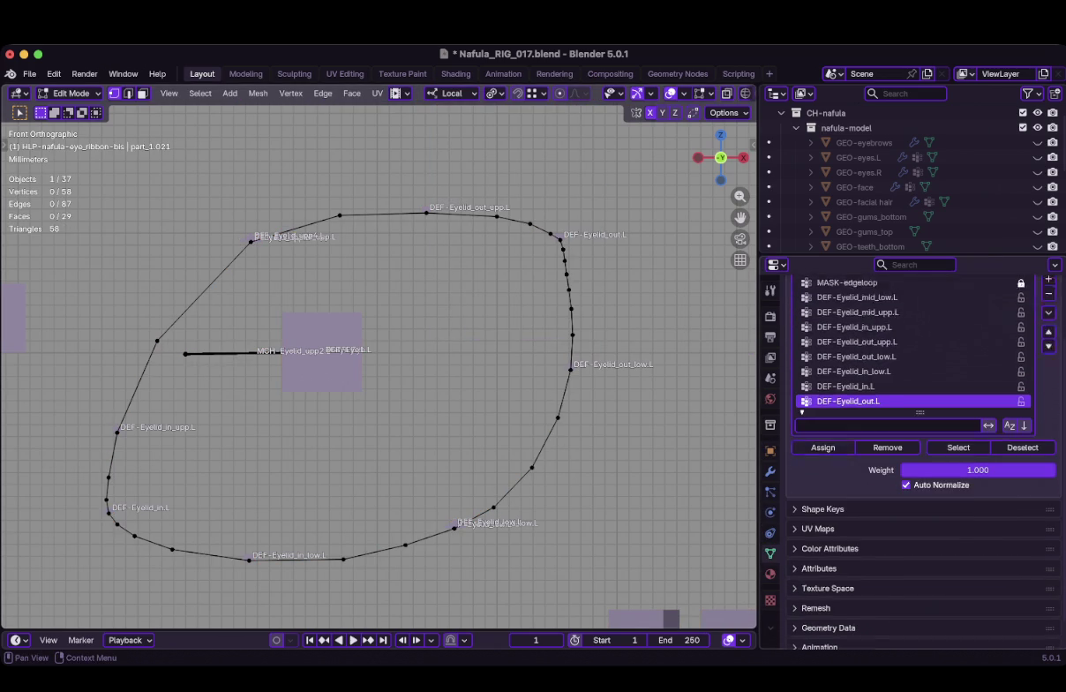
middle_click_drag(380, 371, 493, 390, "shift")
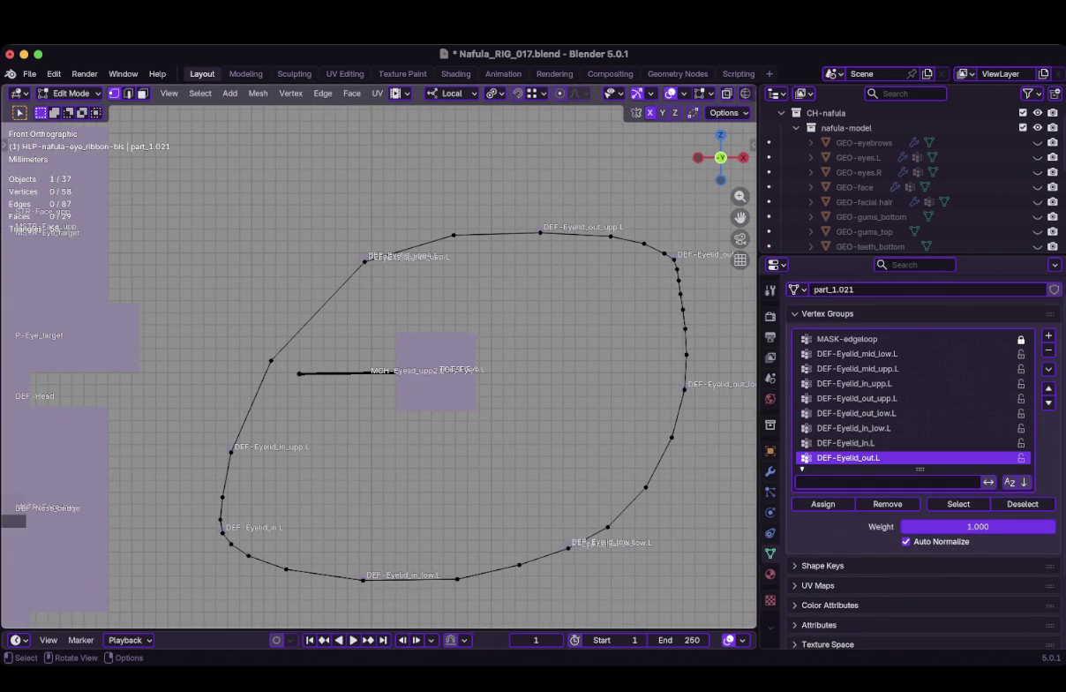
left_click_drag(468, 226, 217, 463)
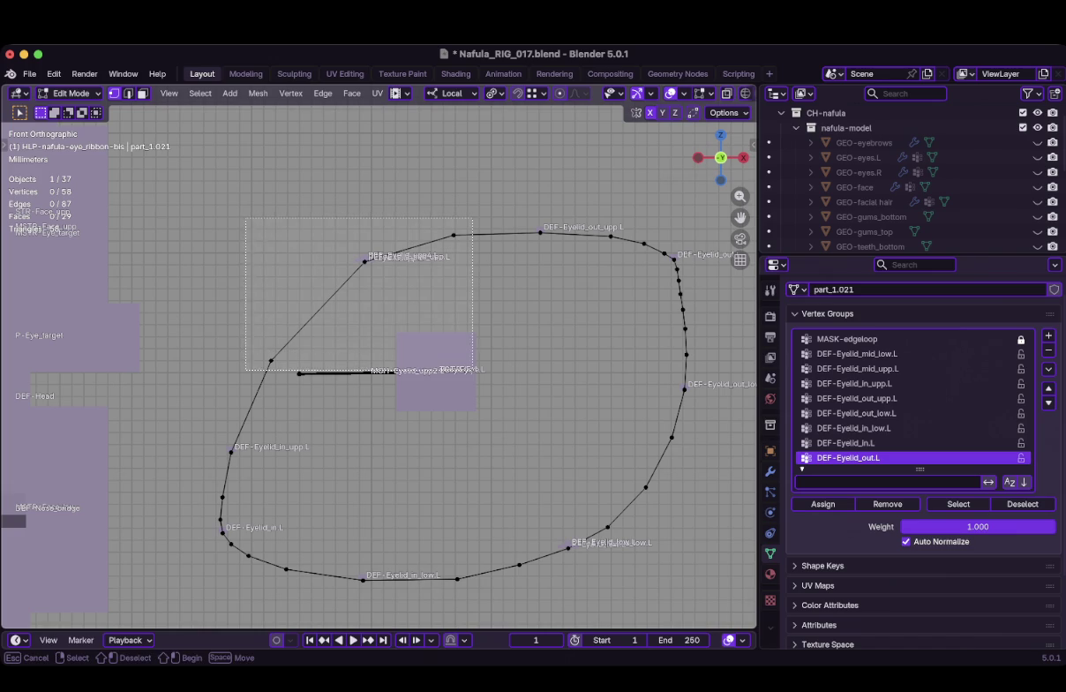
scroll(217, 464, "up", 4)
middle_click_drag(379, 176, 379, 388, "shift")
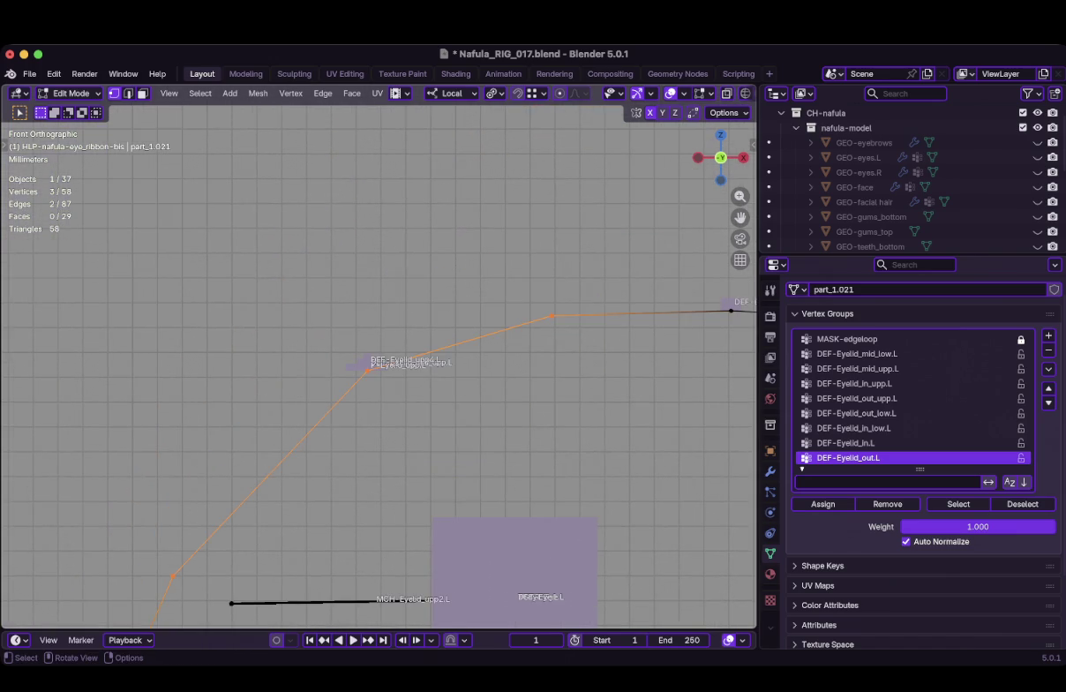
scroll(353, 389, "up", 4)
scroll(378, 367, "up", 2)
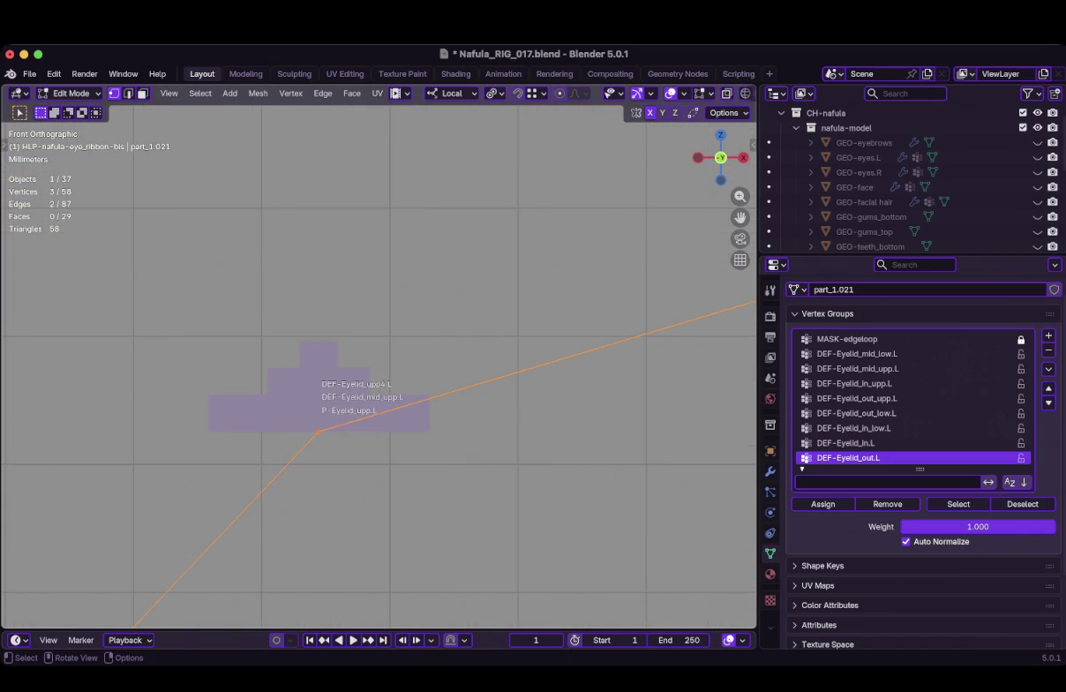
left_click(857, 368)
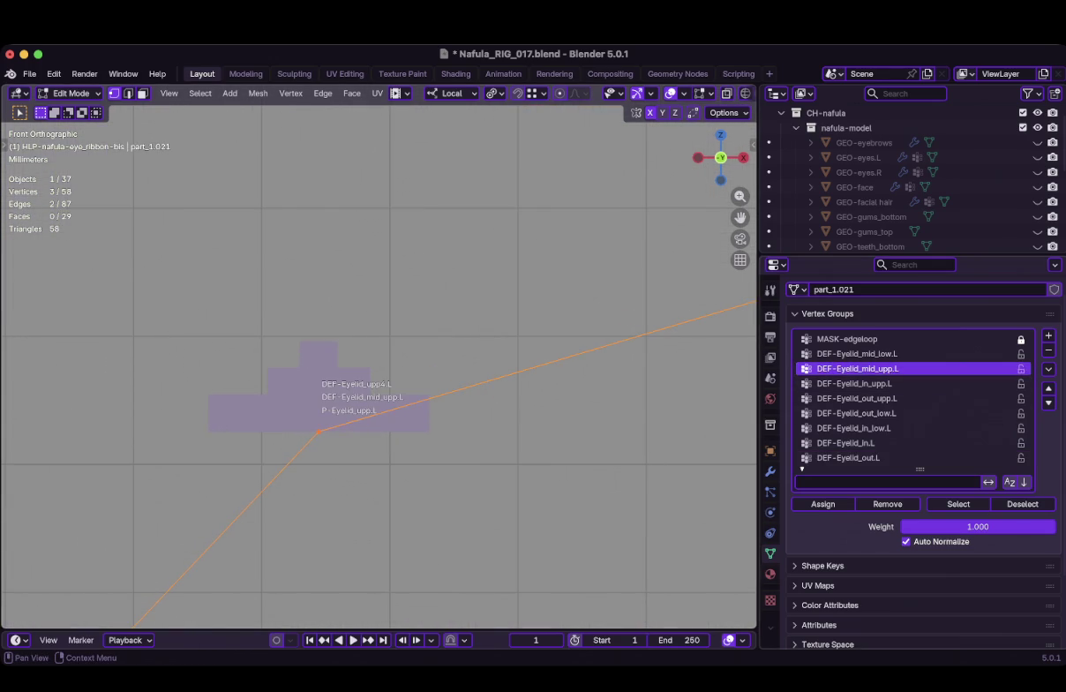
Assign the upper-inner ribbon vertices to DEF-Eyelid_in_upp.L, then box-select the inner-corner vertices
scroll(380, 367, "down", 6)
scroll(388, 343, "down", 2)
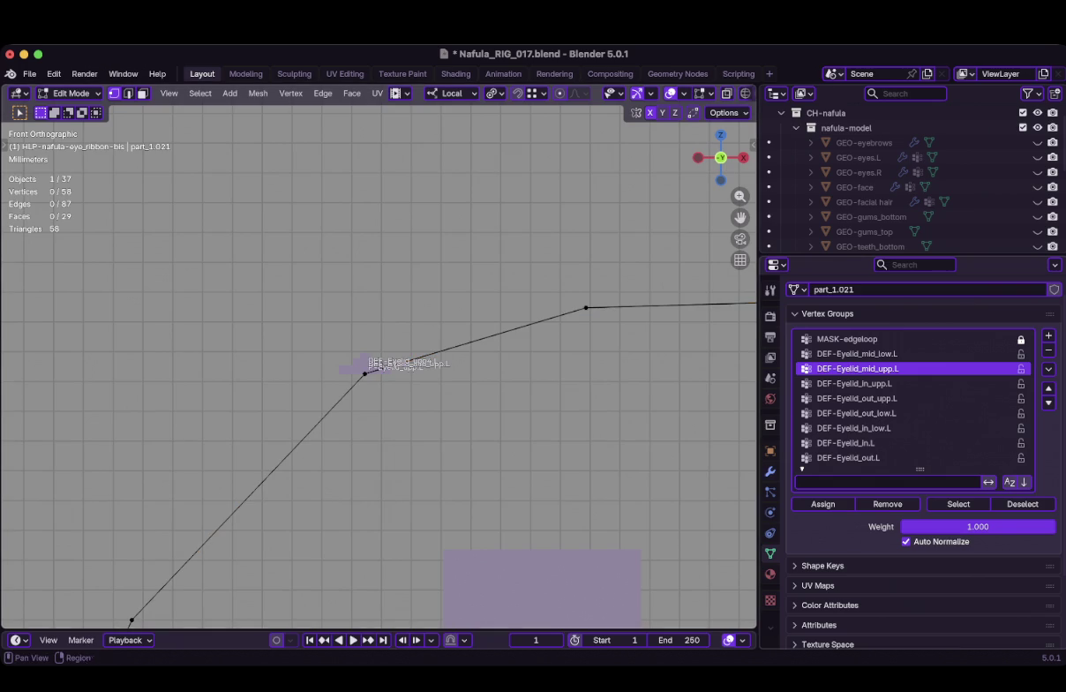
scroll(387, 343, "down", 2)
scroll(388, 343, "down", 3)
middle_click_drag(379, 441, 523, 291, "shift")
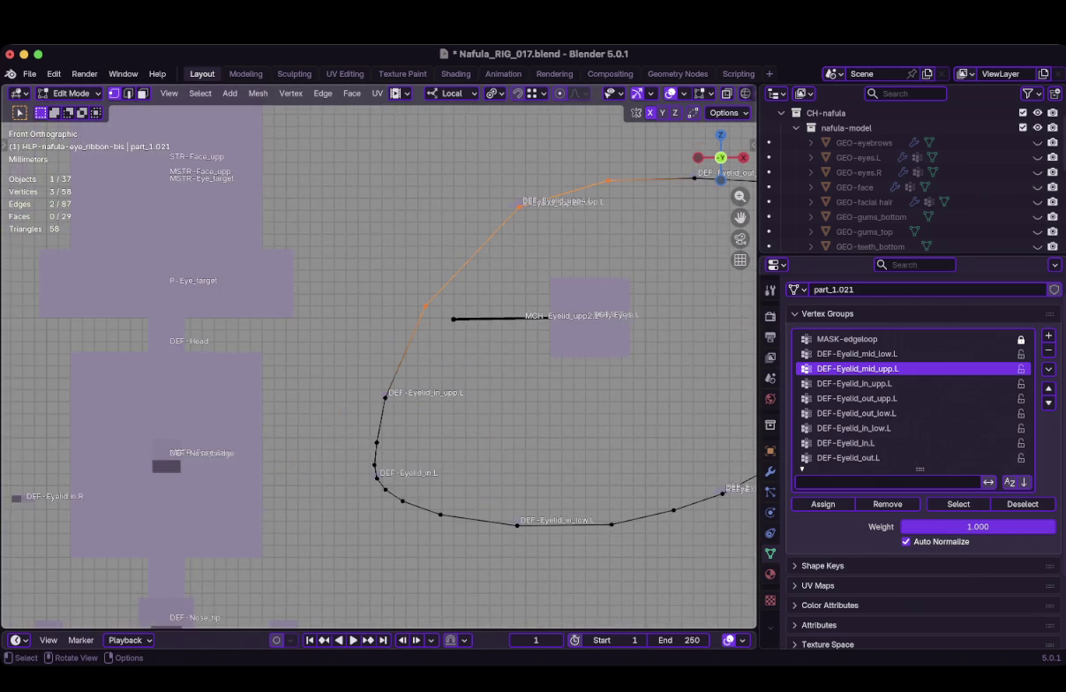
scroll(379, 366, "up", 1)
middle_click_drag(379, 367, 372, 350, "shift")
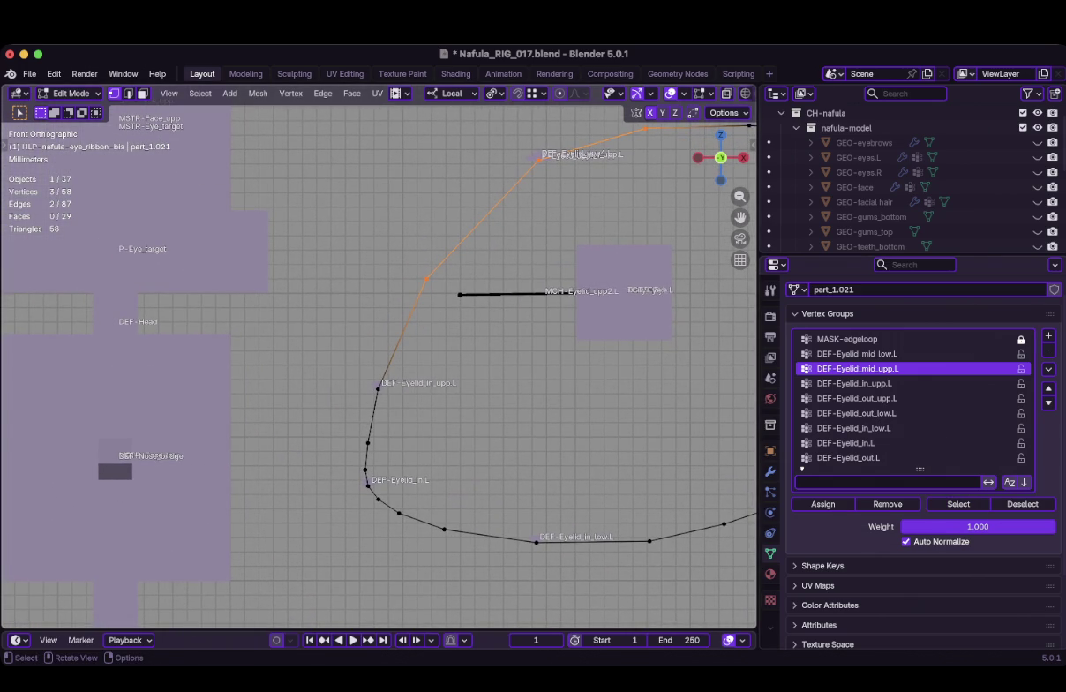
left_click(372, 416)
middle_click_drag(373, 417, 336, 425, "shift")
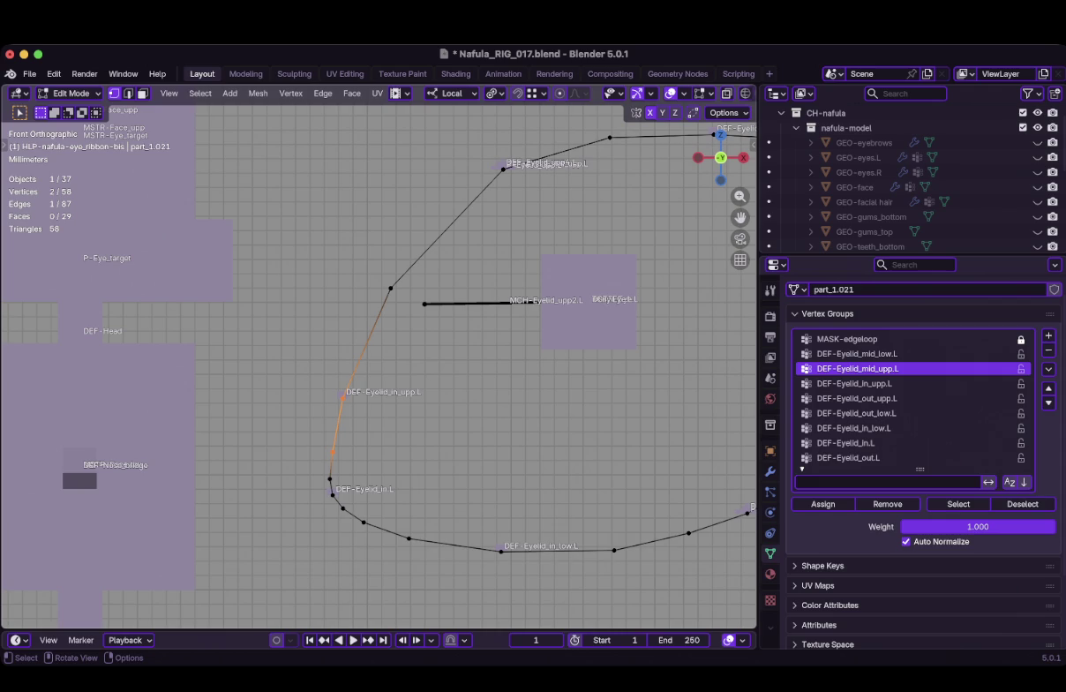
scroll(379, 366, "down", 1)
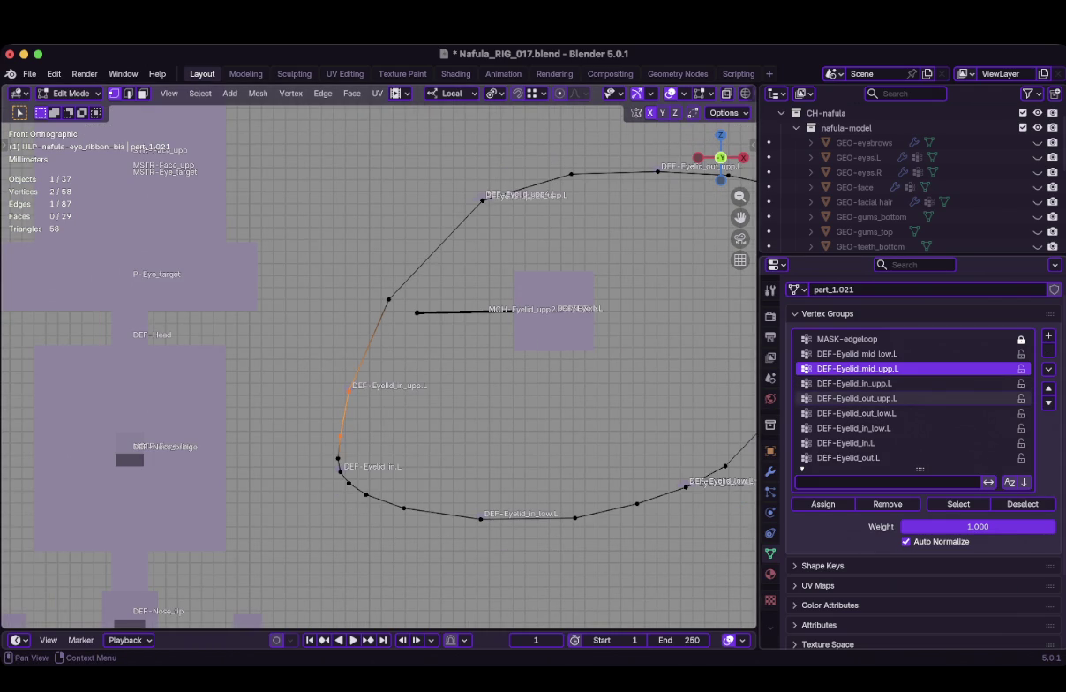
left_click(854, 383)
left_click(823, 504)
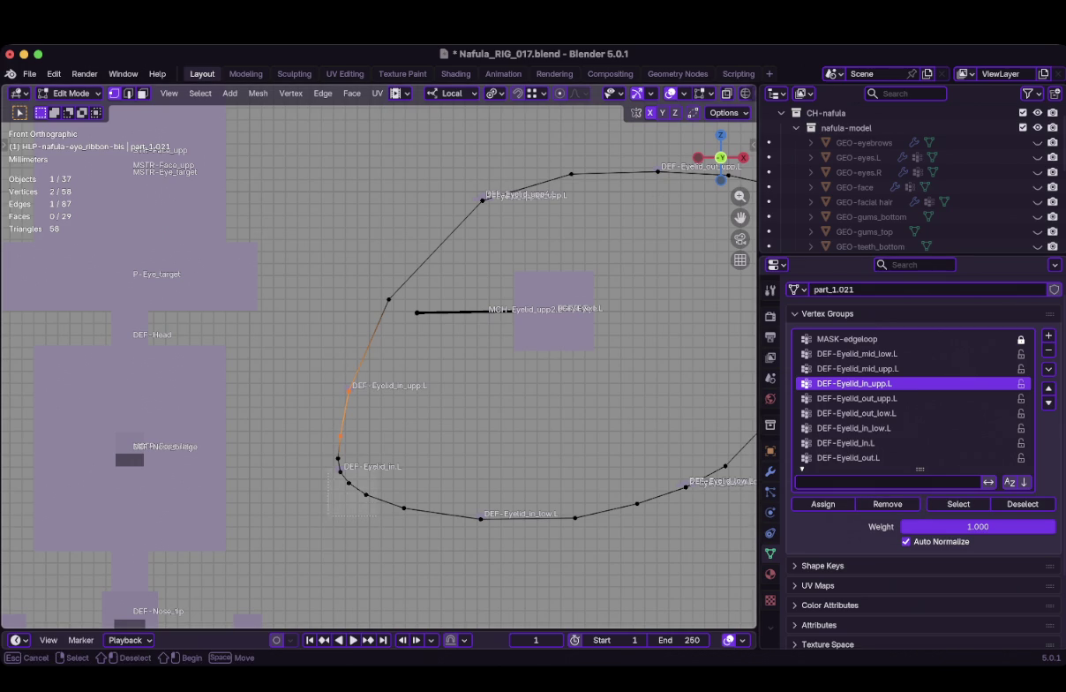
left_click_drag(302, 490, 379, 449)
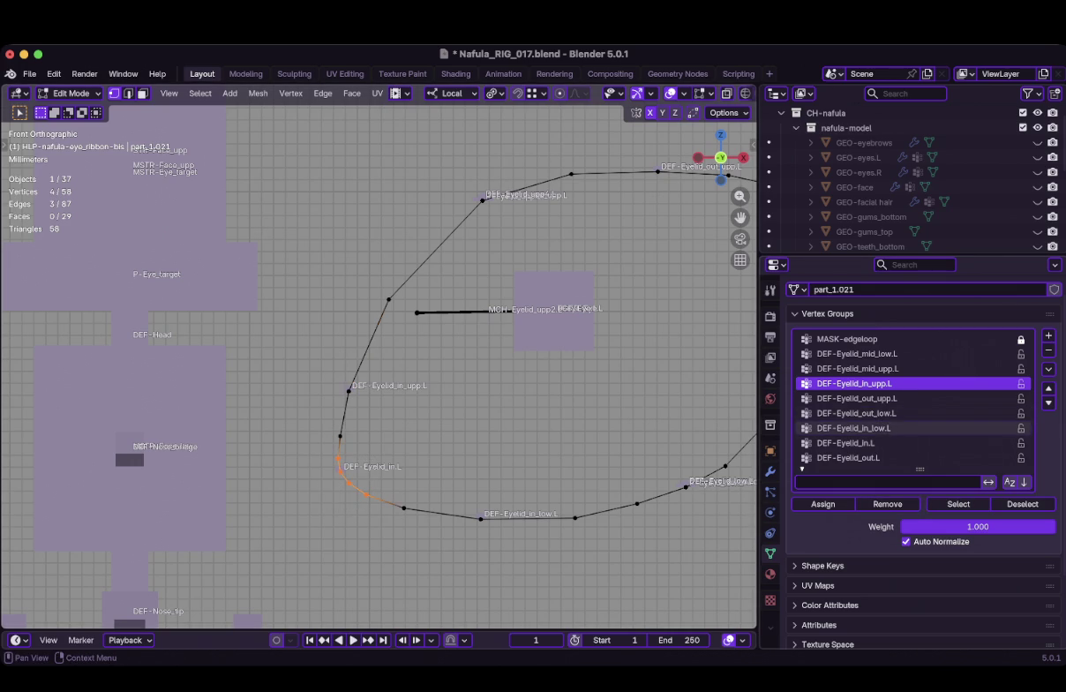
Activate DEF-Eyelid_in.L, then assign the inner lower-lid vertices to DEF-Eyelid_in_low.L
left_click(852, 442)
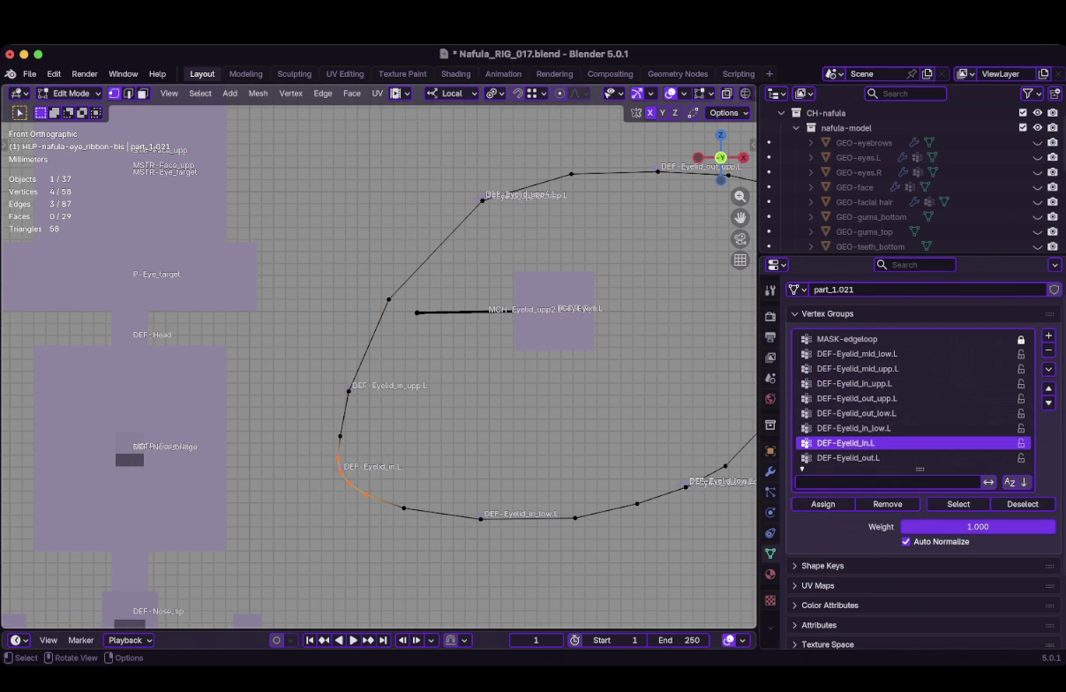
scroll(379, 362, "down", 2)
scroll(379, 361, "up", 1)
left_click_drag(423, 461, 553, 530)
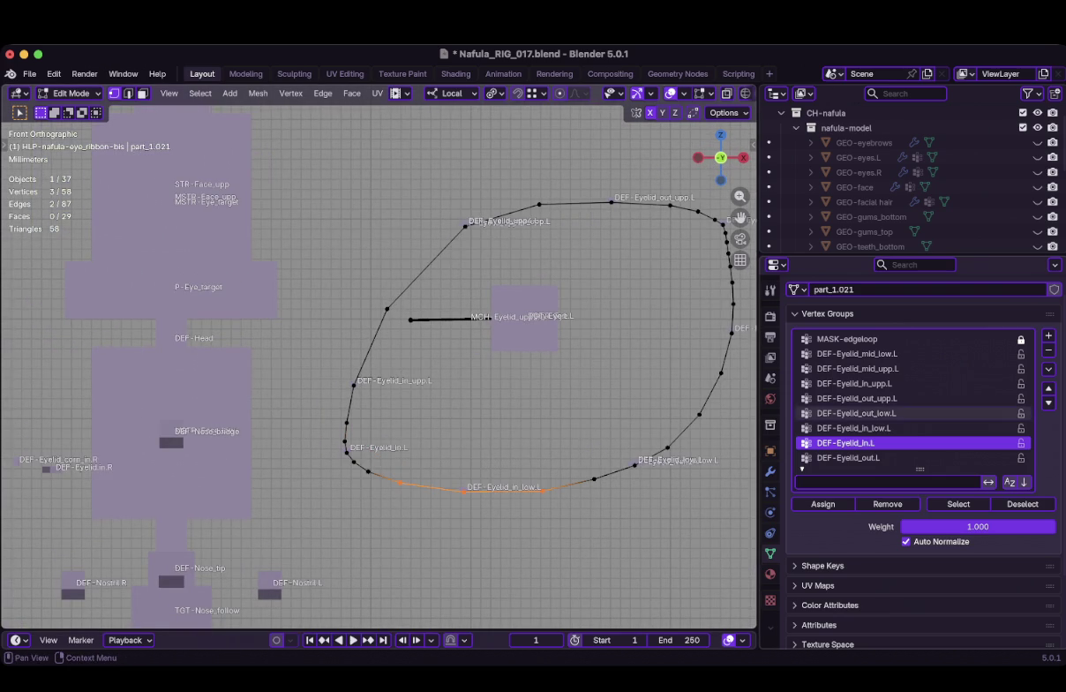
left_click(852, 429)
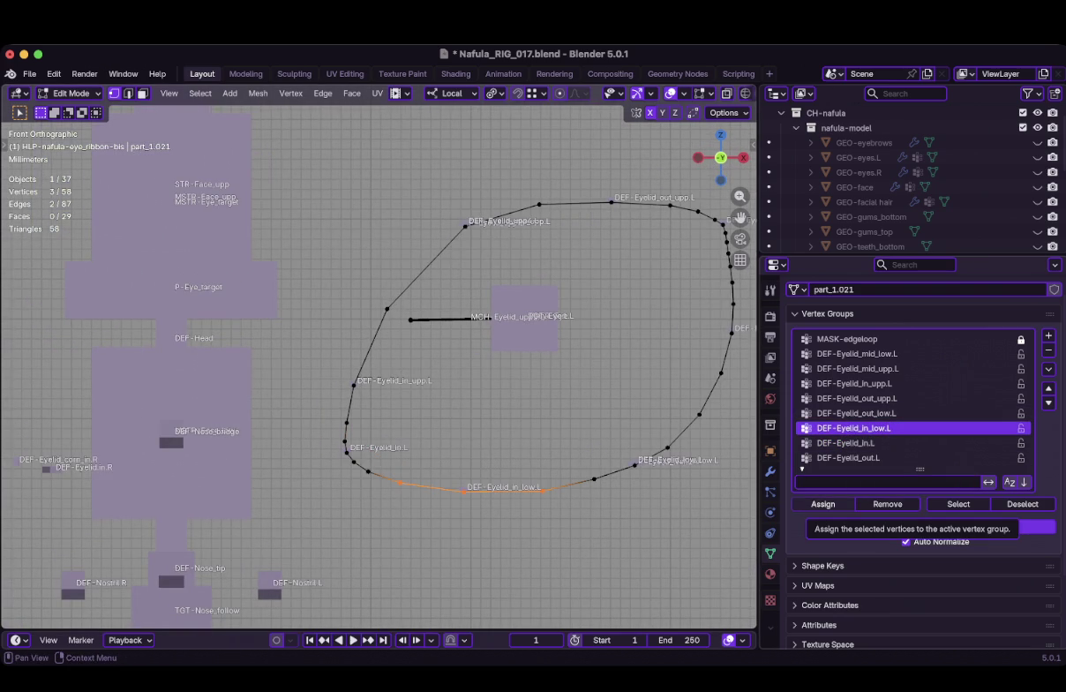
left_click(822, 504)
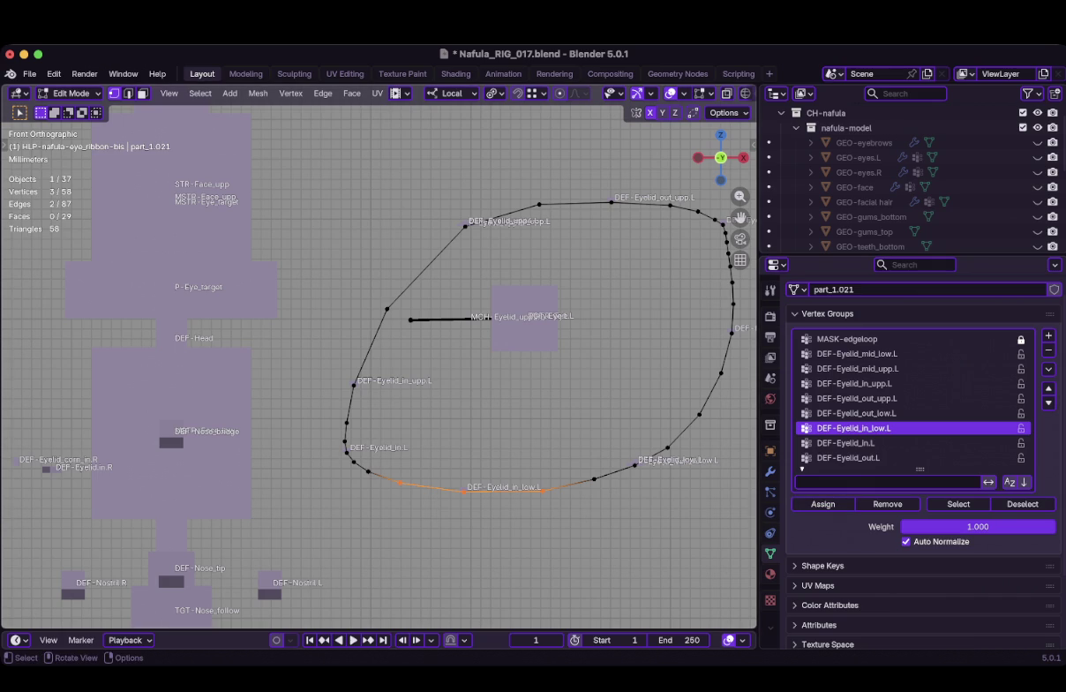
Select the outer lower-lid stretch and make DEF-Eyelid_mid_low.L the active vertex group
scroll(380, 370, "right", 3)
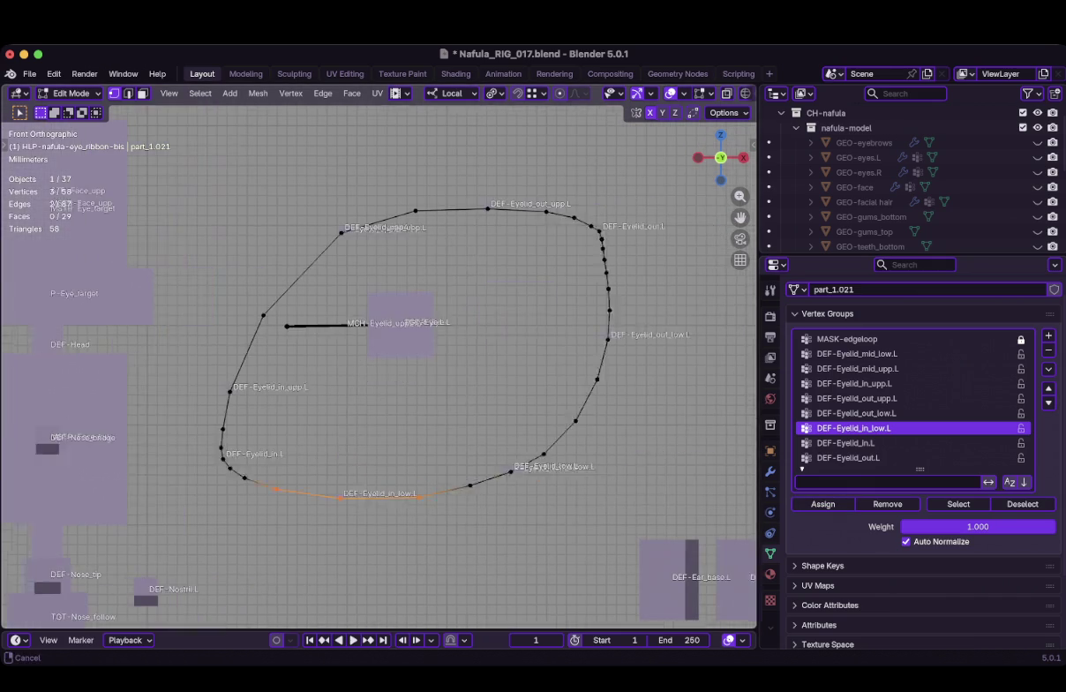
scroll(380, 371, "right", 2)
left_click_drag(429, 406, 591, 529)
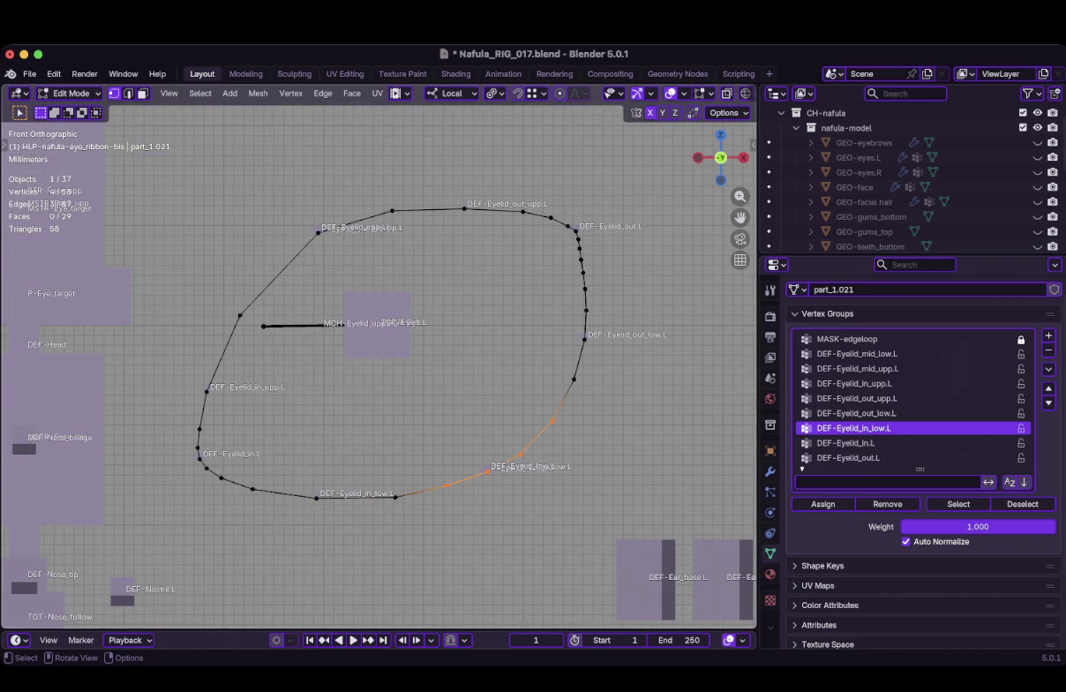
scroll(501, 477, "up", 3)
scroll(501, 477, "up", 3)
scroll(501, 406, "up", 3)
scroll(547, 438, "up", 2)
scroll(618, 459, "right", 3)
scroll(386, 353, "up", 1)
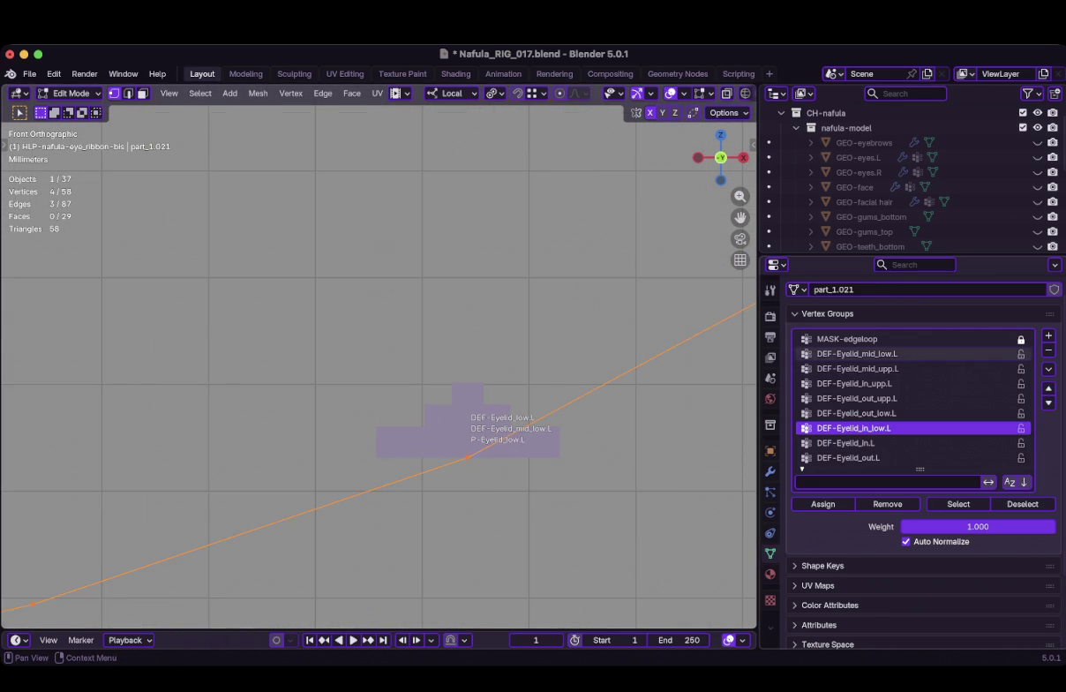
left_click(856, 353)
Box-select the outer-side ribbon vertices and make DEF-Eyelid_out_low.L the active vertex group
scroll(379, 336, "down", 1)
scroll(380, 336, "down", 2)
scroll(379, 336, "down", 2)
scroll(387, 410, "down", 1)
middle_click_drag(556, 267, 539, 380, "shift")
key("b")
left_click_drag(516, 366, 434, 236)
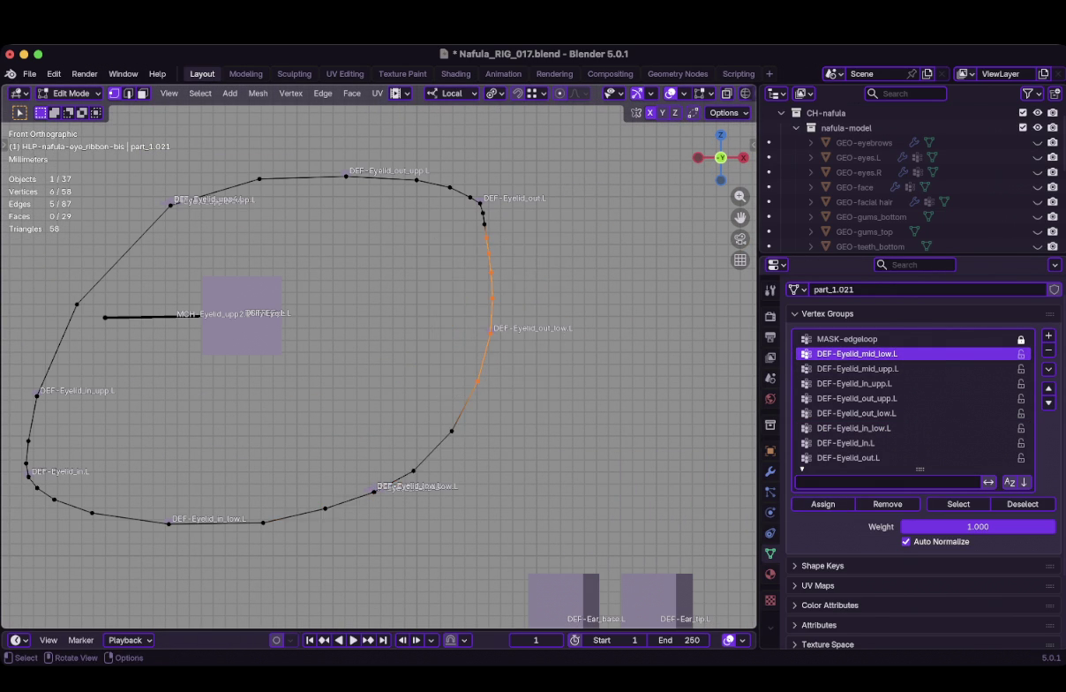
scroll(378, 364, "up", 2)
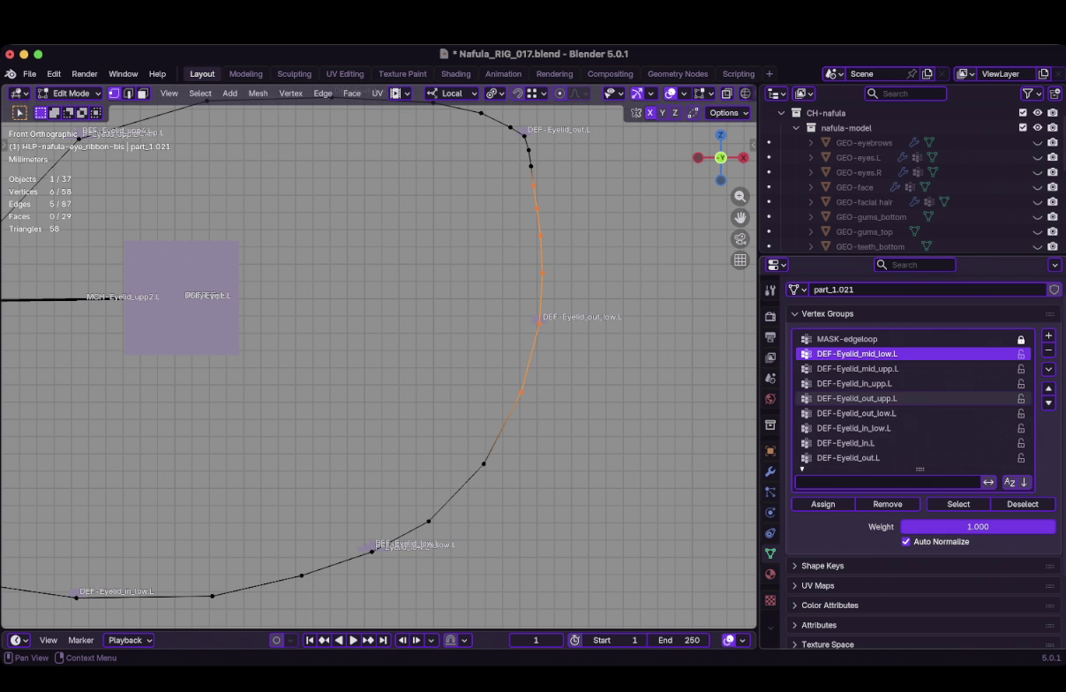
left_click(857, 413)
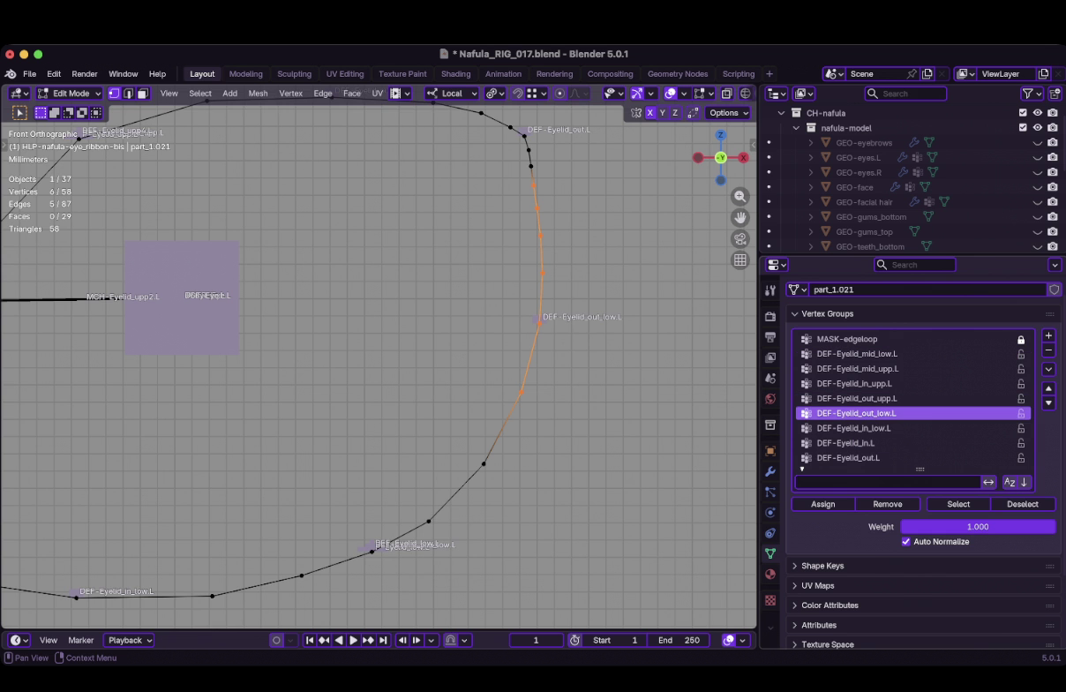
middle_click_drag(380, 353, 387, 484, "shift")
key("ctrl+z")
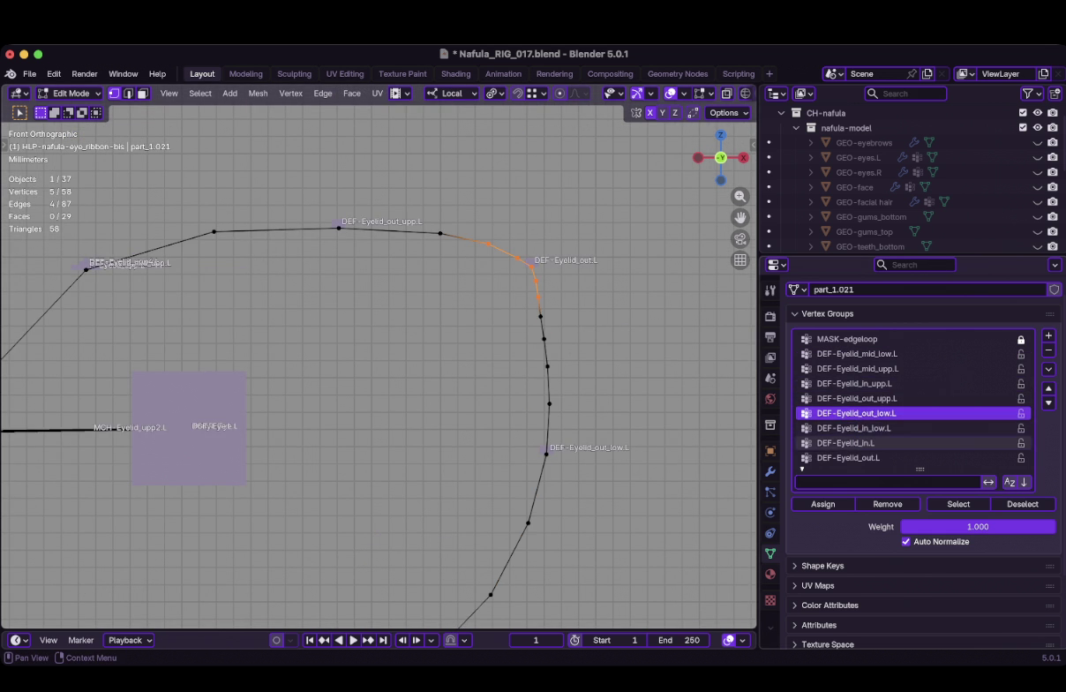
Give the outer-corner vertex to DEF-Eyelid_out.L, save Nafula_RIG_017.blend, and return to Object Mode
left_click(847, 457)
scroll(918, 495, "down", 2)
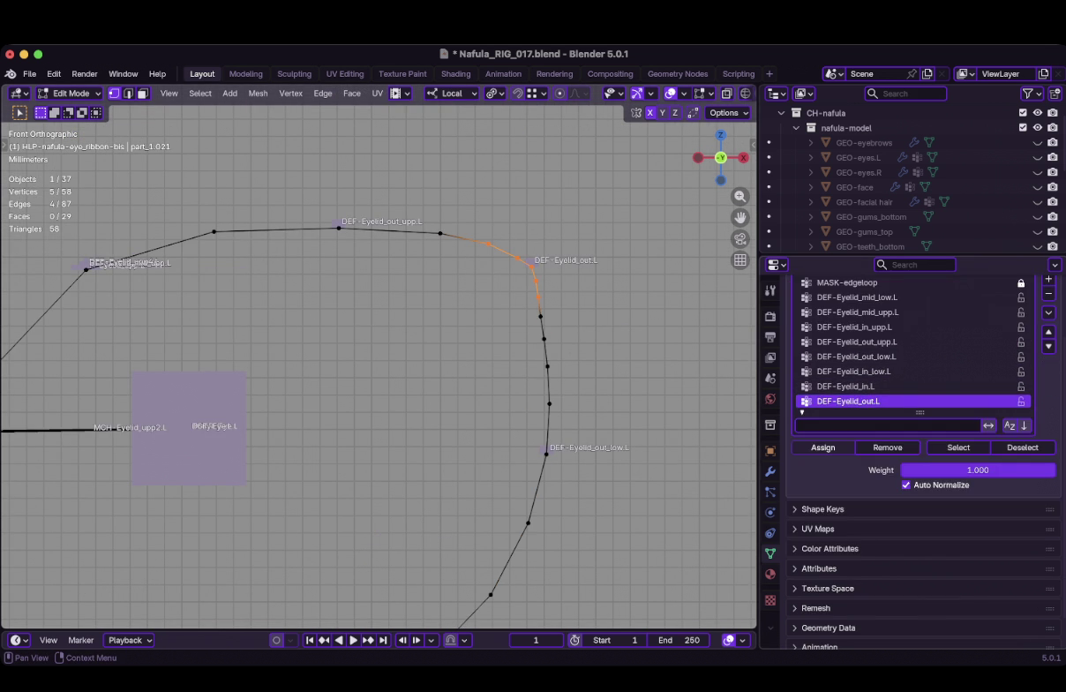
scroll(380, 362, "down", 1)
scroll(468, 282, "down", 5)
scroll(313, 404, "up", 3)
scroll(314, 404, "up", 2)
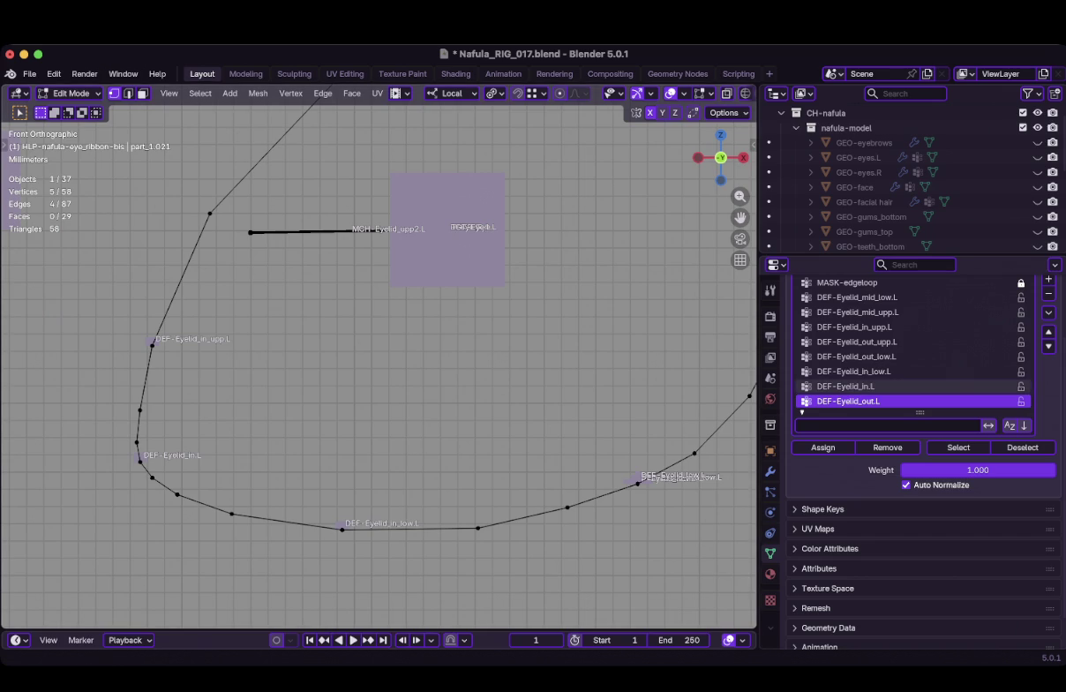
scroll(344, 490, "down", 4)
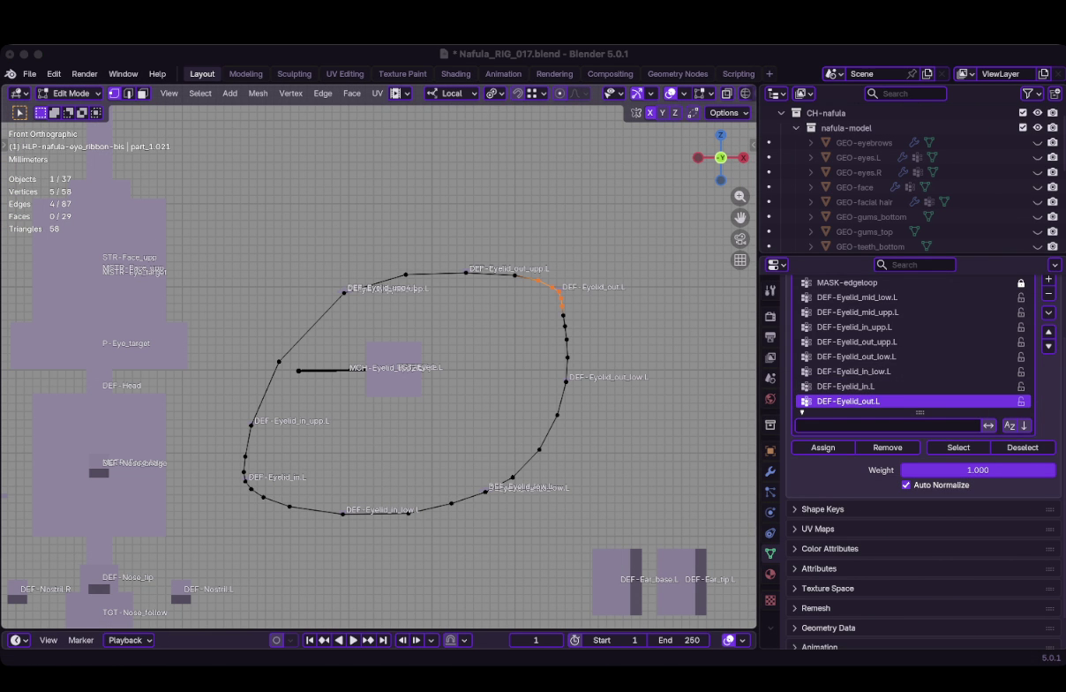
left_click(405, 275)
key("super+s")
key("Tab")
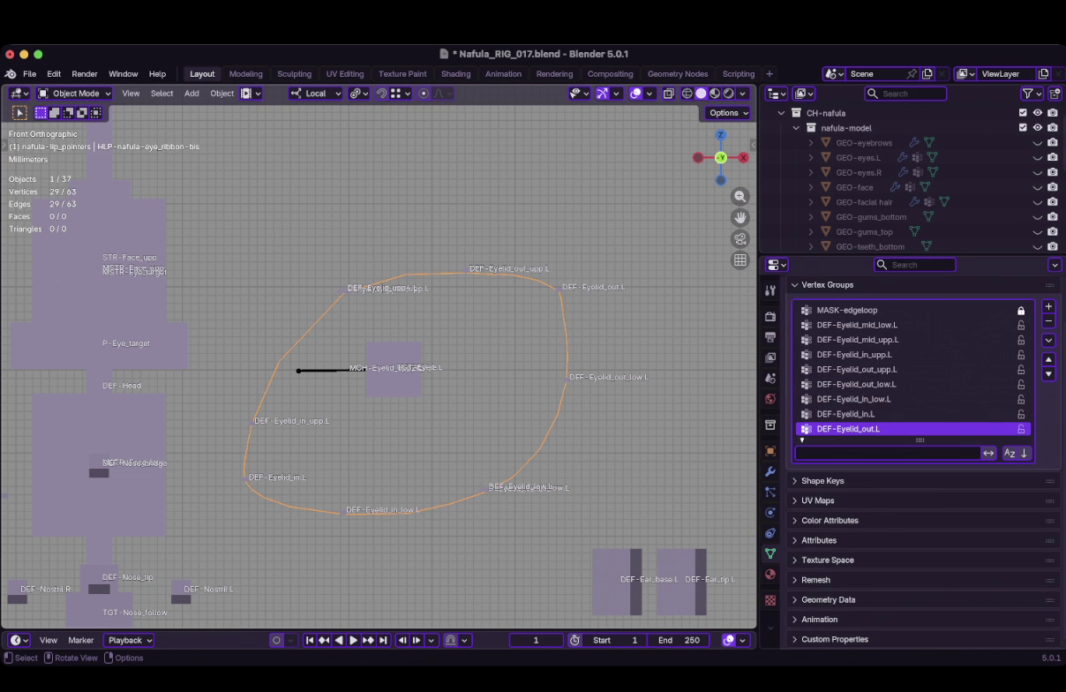
Inspect the ribbon's Armature modifier, then trial-move P-Eyelid_upp.L in Pose Mode
left_click(770, 471)
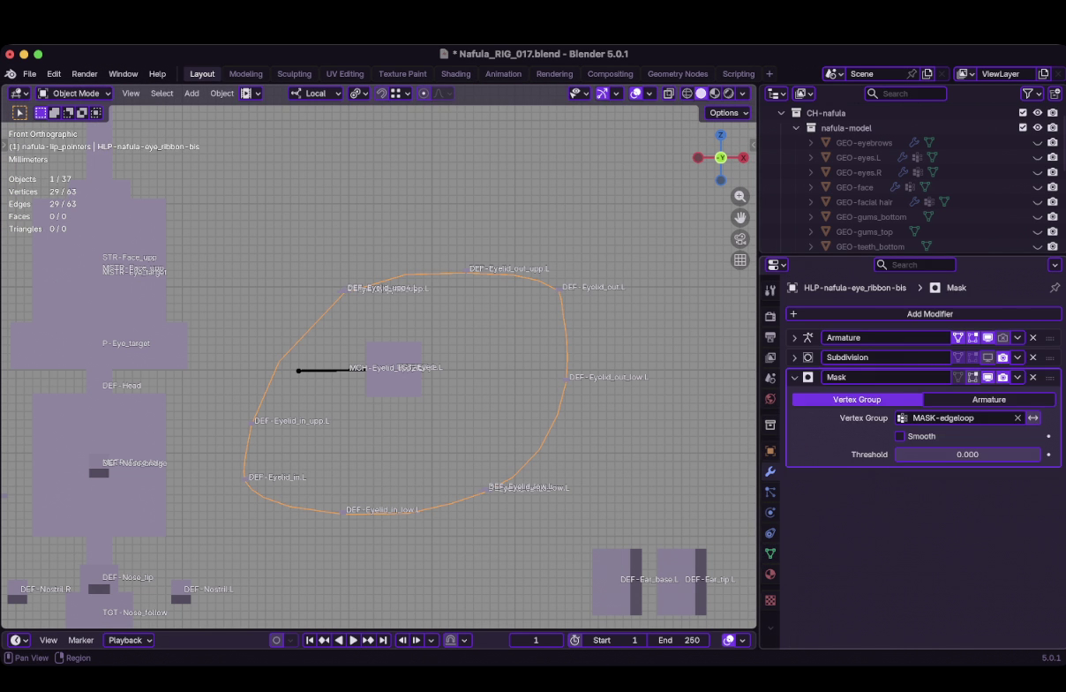
left_click(794, 337)
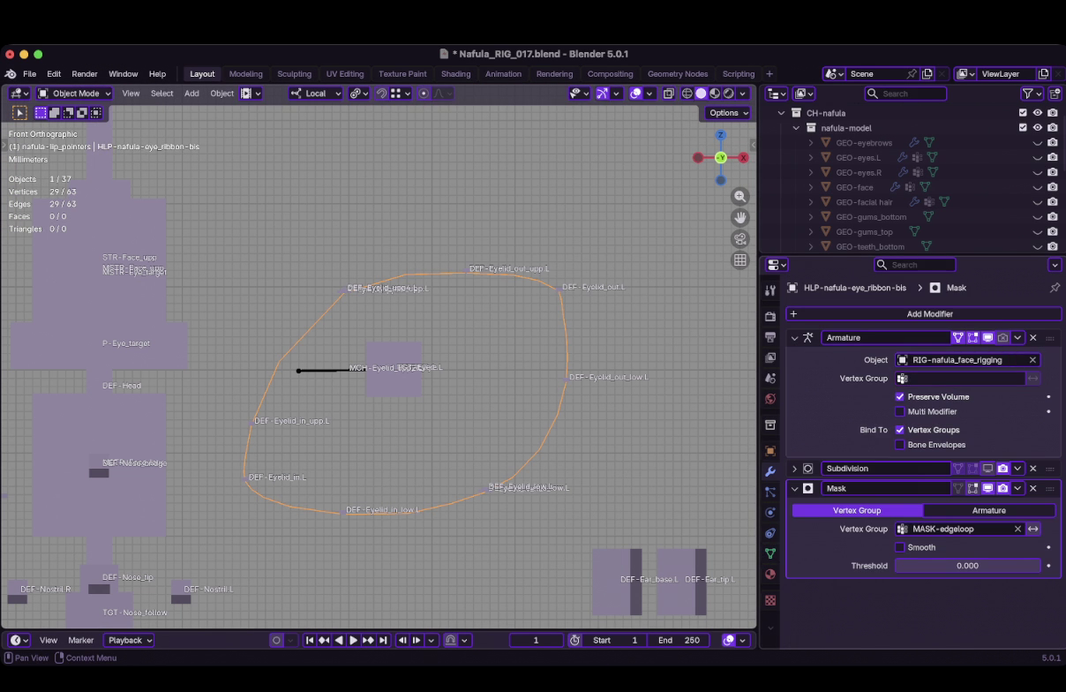
key("ctrl+Tab")
left_click(344, 291)
key("g")
key("Return")
left_click(559, 289)
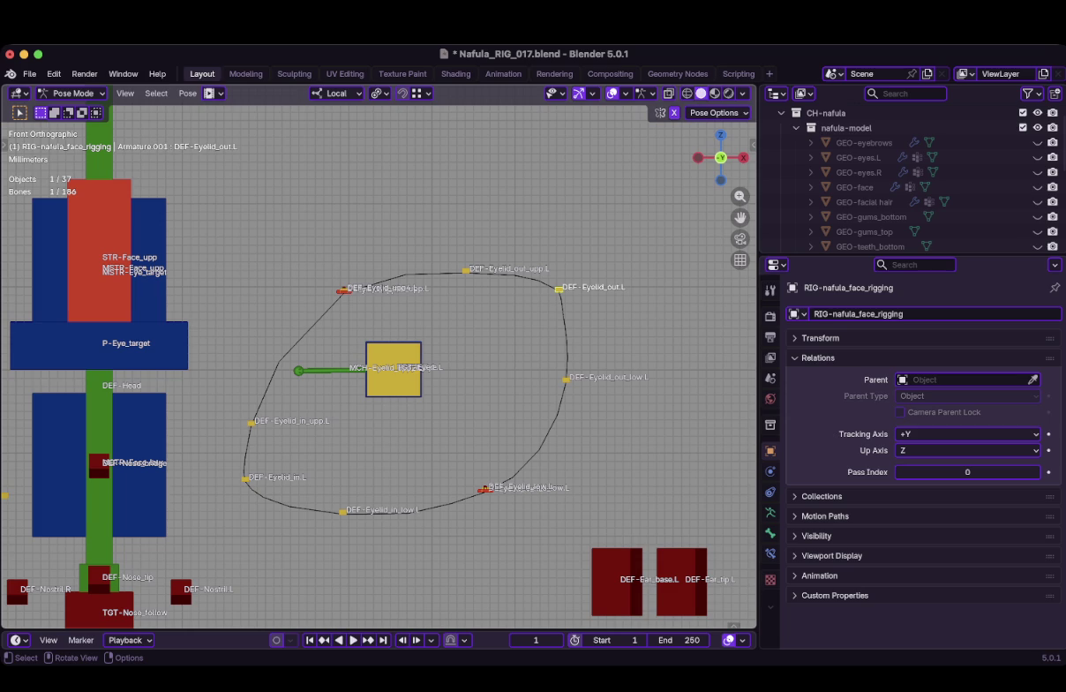
Trial-move P-Eyelid_low.L and DEF-Eyelid_out_low.L, cancel both, and return to Object Mode
left_click(486, 488)
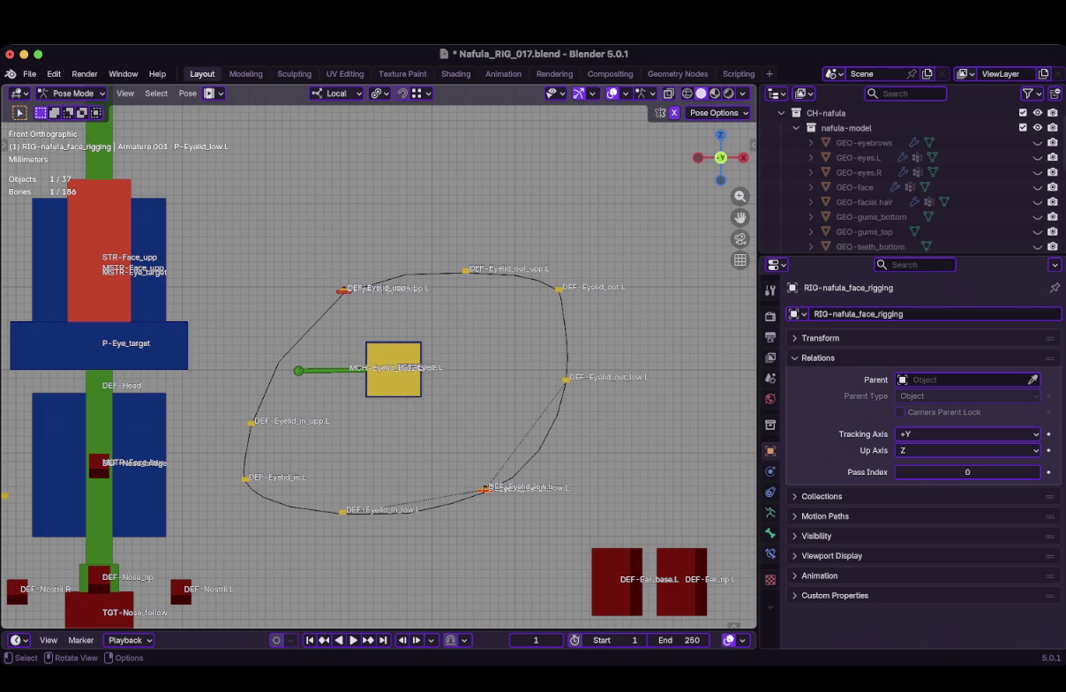
key("g")
key("Escape")
left_click_drag(566, 378, 575, 387)
key("Escape")
key("ctrl+Tab")
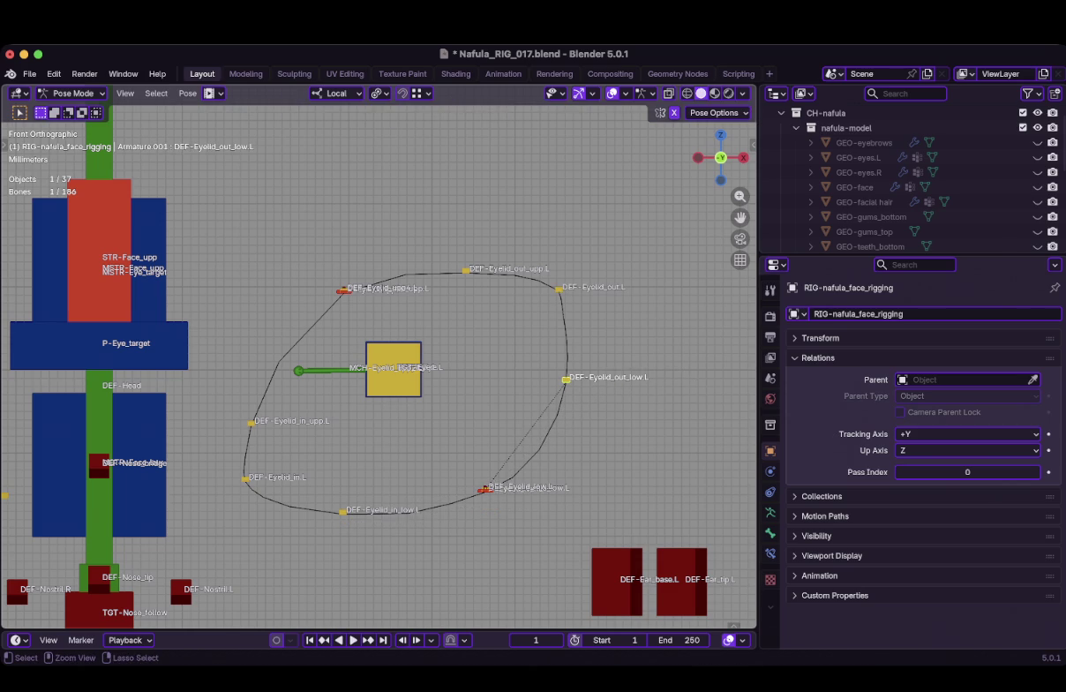
Raise P-Eyelid_upp.L up and inward in Pose Mode, then reselect the eye ribbon
left_click(279, 362)
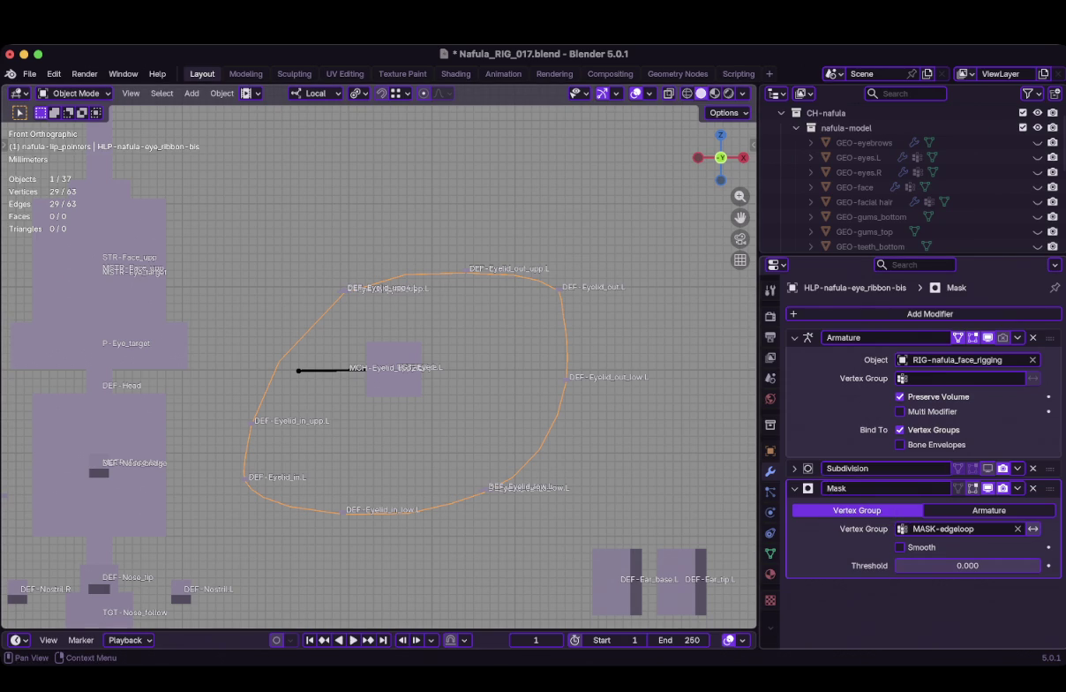
left_click(317, 370)
key("ctrl+Tab")
key("g")
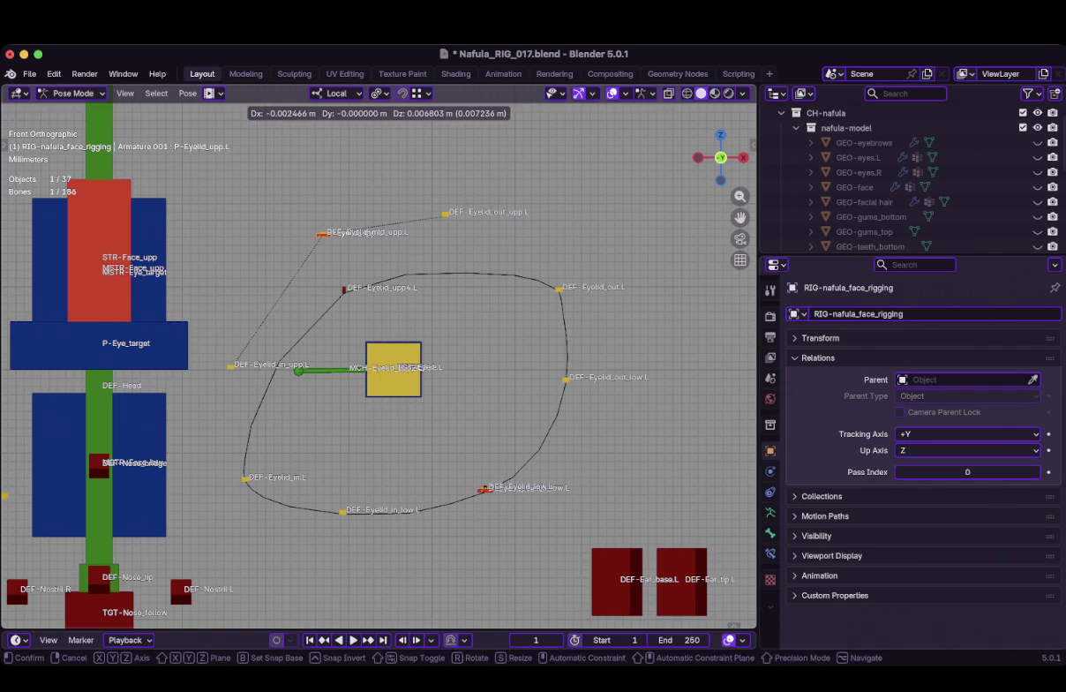
key("ctrl+Tab")
left_click(260, 397)
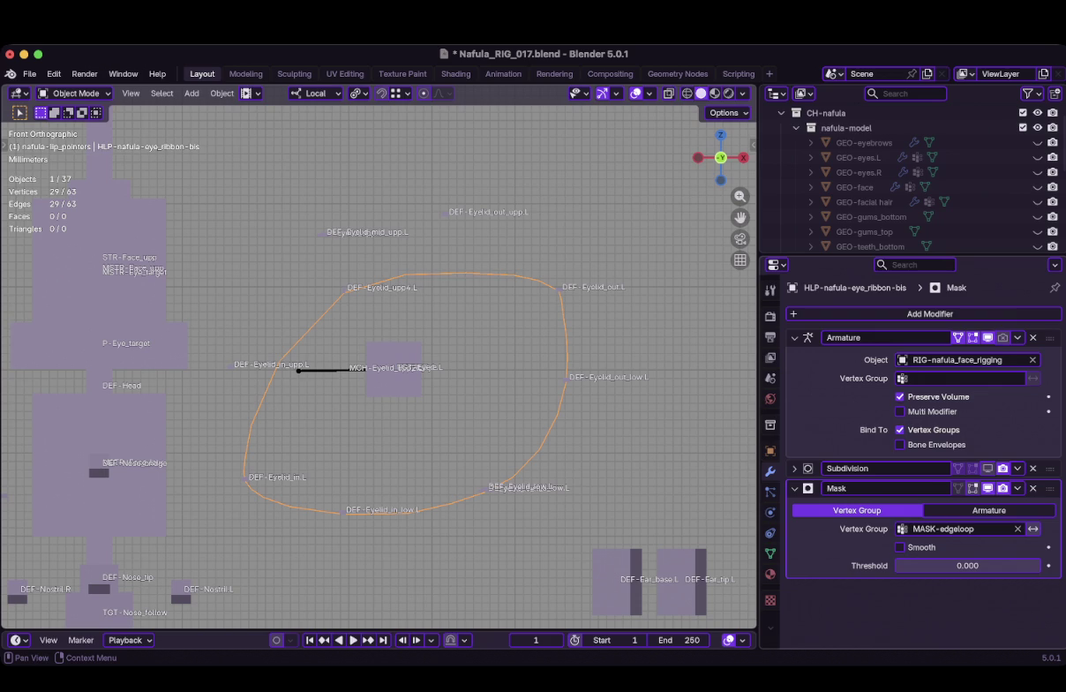
Turn off Bone Envelopes and hide the Mask modifier in the viewport to reveal the full ribbon
left_click(901, 444)
left_click(900, 444)
left_click(900, 444)
left_click(987, 488)
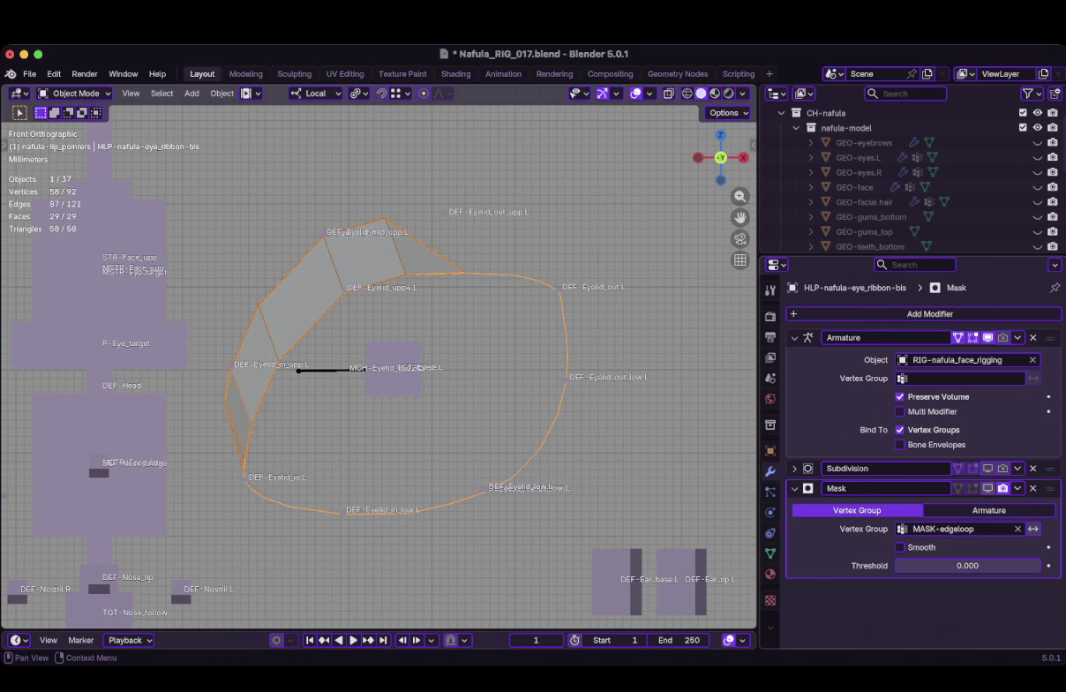
middle_click_drag(441, 371, 494, 335)
middle_click_drag(379, 371, 380, 339)
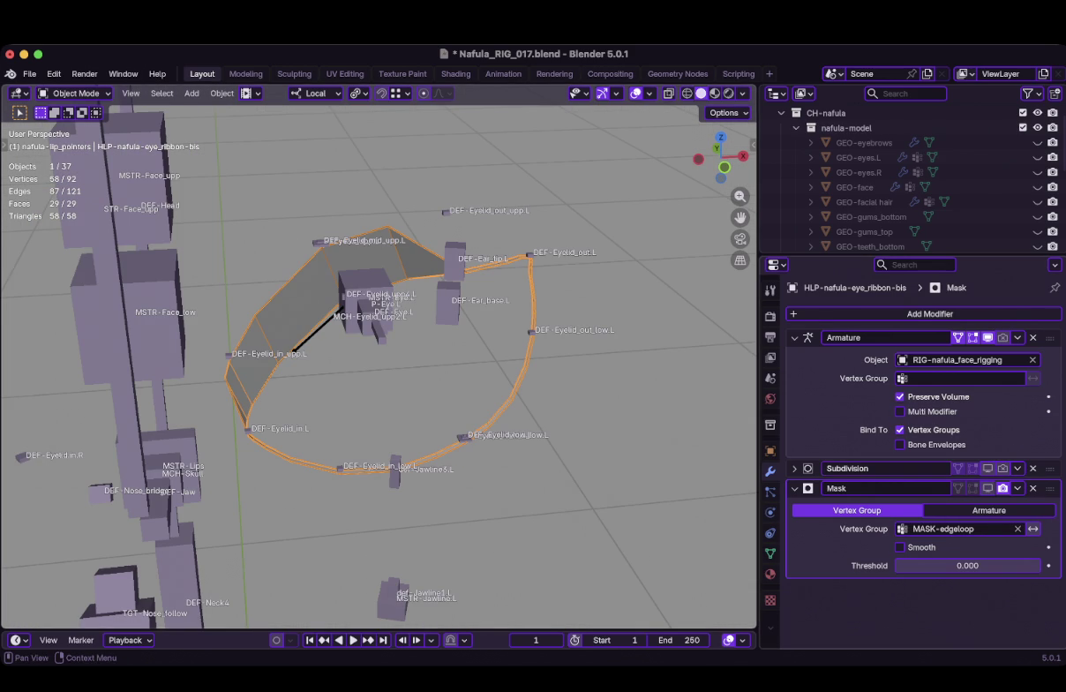
key("KP_1")
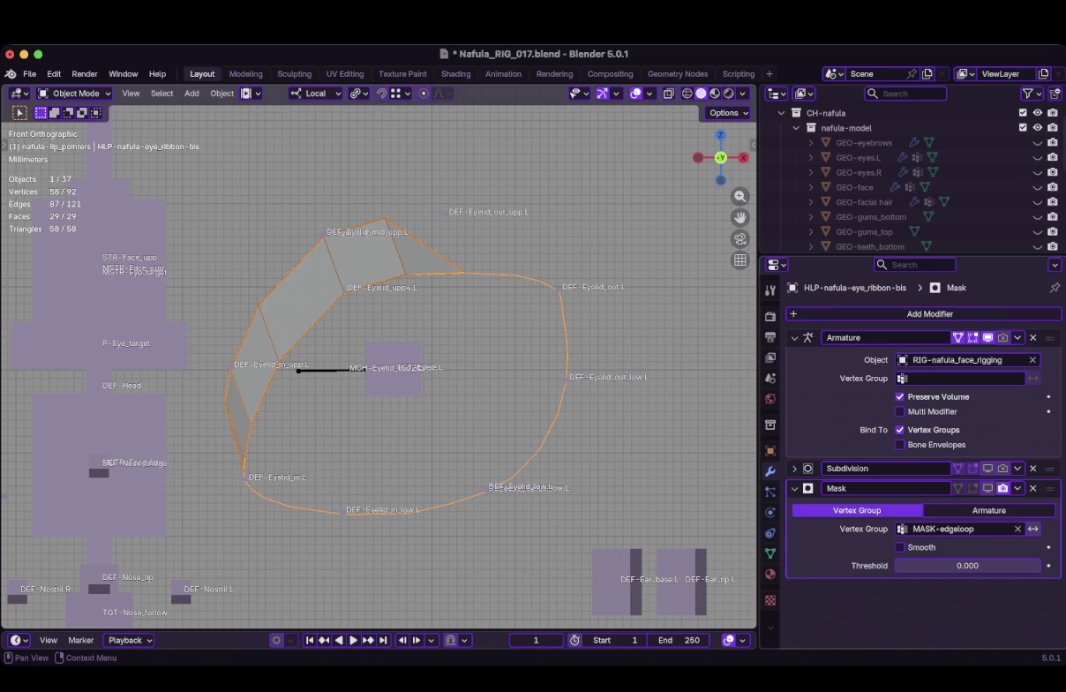
Inspect the ribbon mesh against the bones from the front view, then switch the face rig to Pose Mode
key("Tab")
scroll(378, 367, "up", 1)
middle_click_drag(378, 366, 388, 415)
key("KP_1")
key("Tab")
key("Tab")
key("Tab")
key("ctrl+Tab")
key("ctrl+Tab")
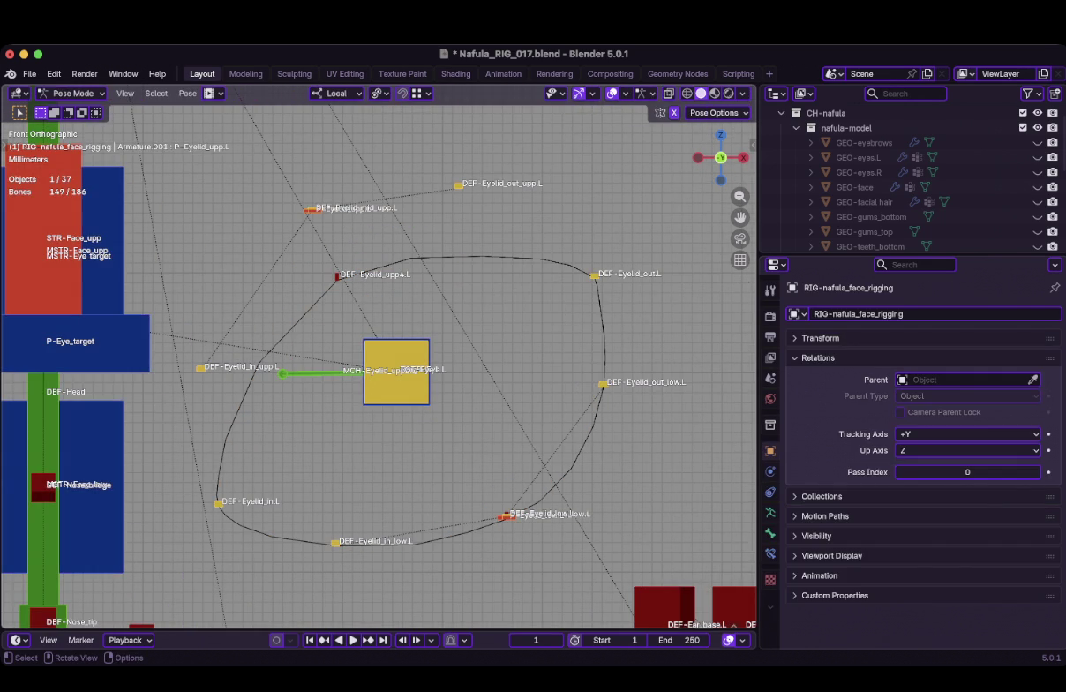
key("Tab")
key("Tab")
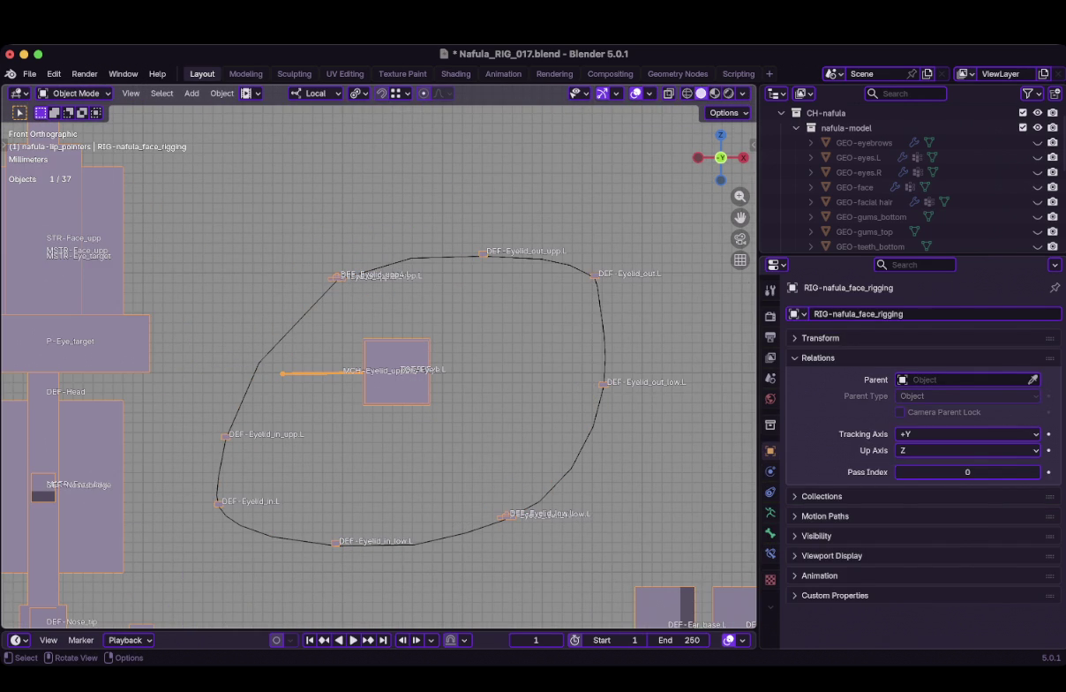
Select a few upper eyelid ribbon vertices and check their DEF-Eyelid_mid_upp.L vertex group
key("ctrl+z")
scroll(382, 355, "down", 1)
left_click_drag(303, 261, 417, 371)
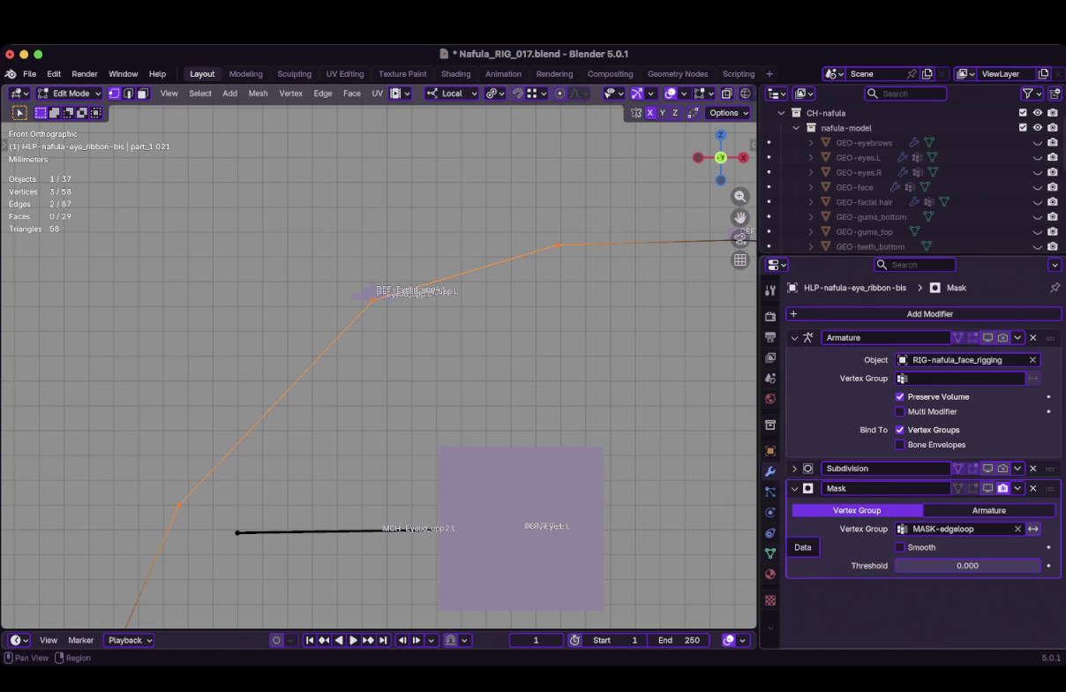
left_click(769, 553)
scroll(374, 309, "up", 2)
scroll(374, 308, "up", 2)
scroll(374, 308, "up", 2)
scroll(374, 309, "up", 1)
scroll(384, 353, "up", 1)
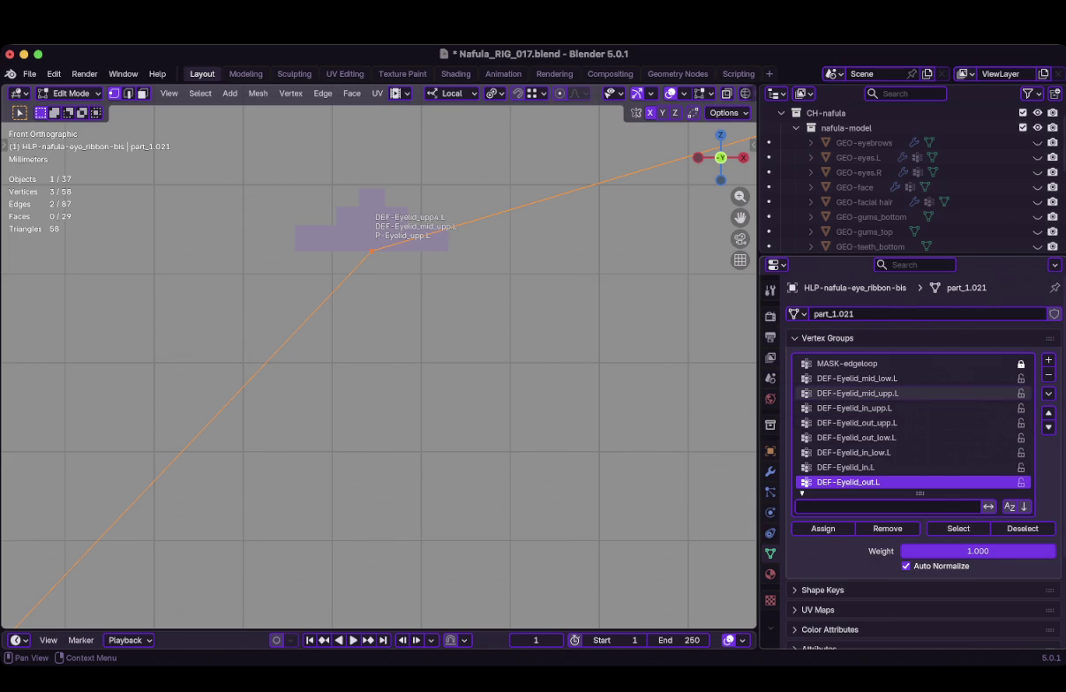
left_click(848, 393)
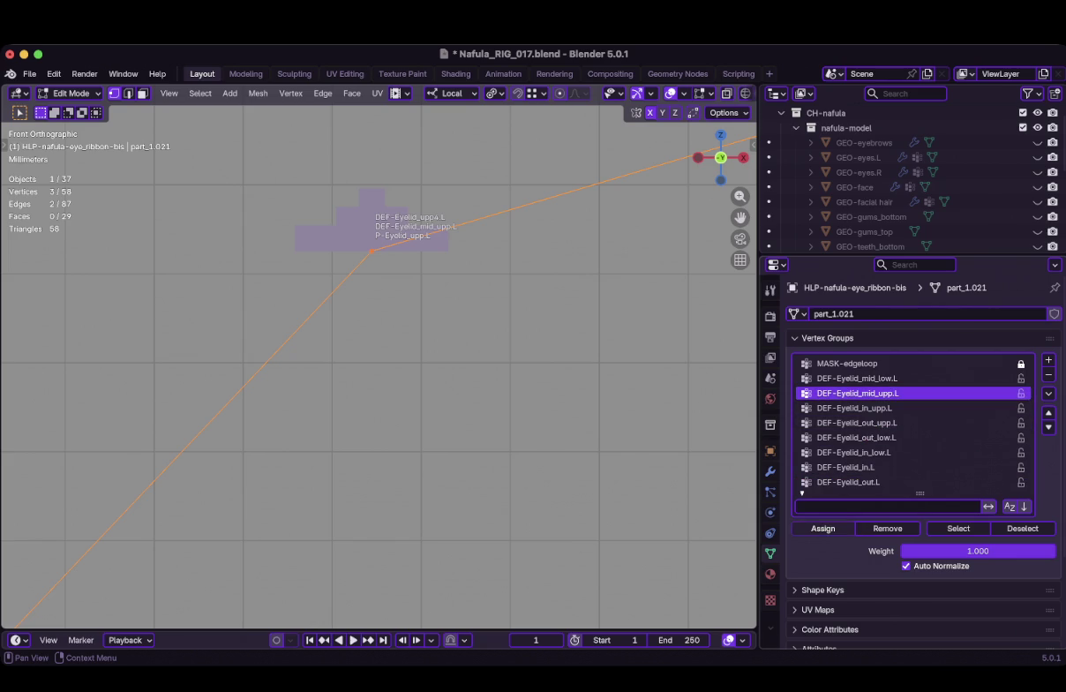
scroll(380, 367, "down", 2)
scroll(380, 366, "down", 2)
scroll(379, 366, "up", 5)
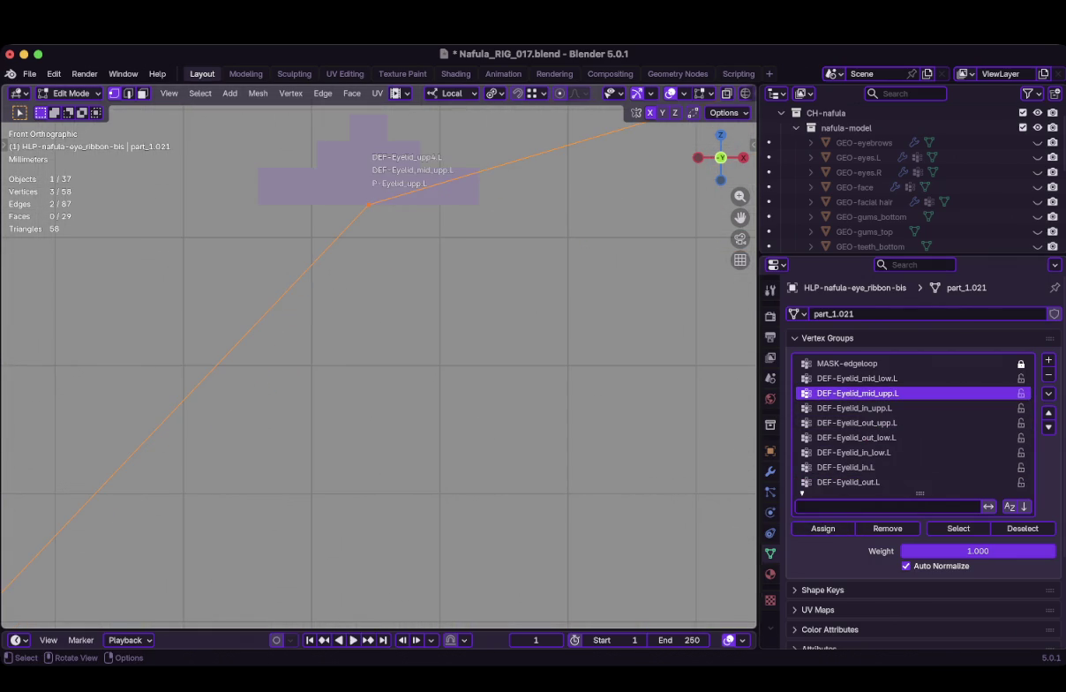
scroll(379, 367, "down", 2)
scroll(380, 366, "down", 1)
Pose P-Eyelid_upp.L down onto the DEF-Eyelid_upp4 position to test the ribbon bend
key("Tab")
left_click(336, 497)
key("ctrl+Tab")
key("g")
left_click(378, 330)
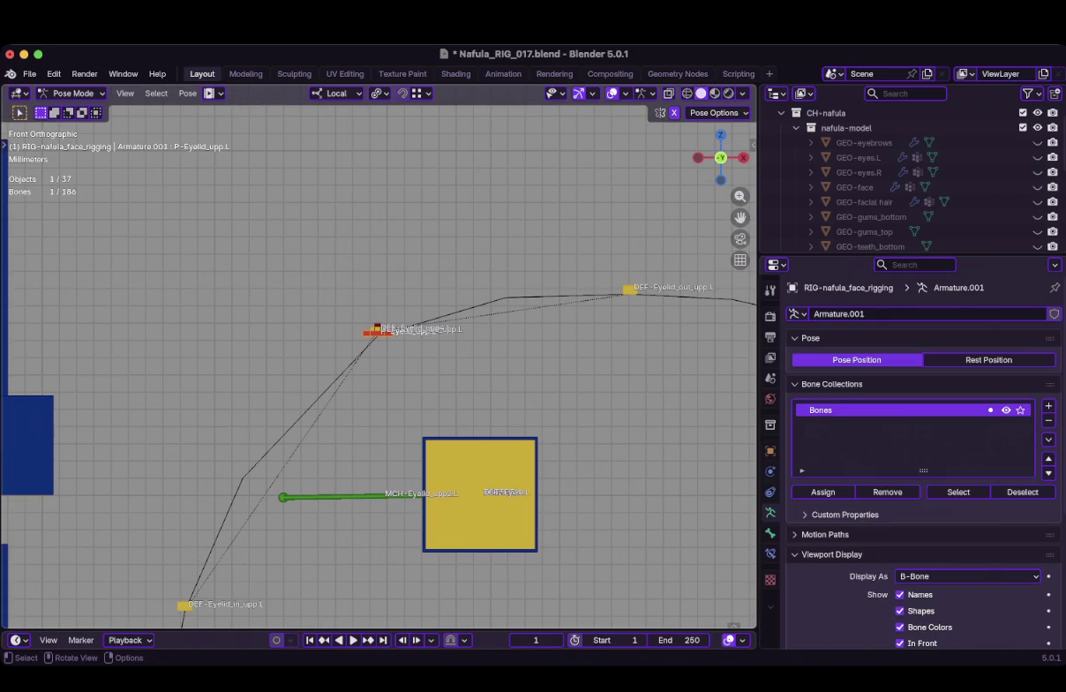
Trial-move the eyelid control and DEF-Eyelid_mid_upp.L, cancelling each move so the pose is unchanged
key("g")
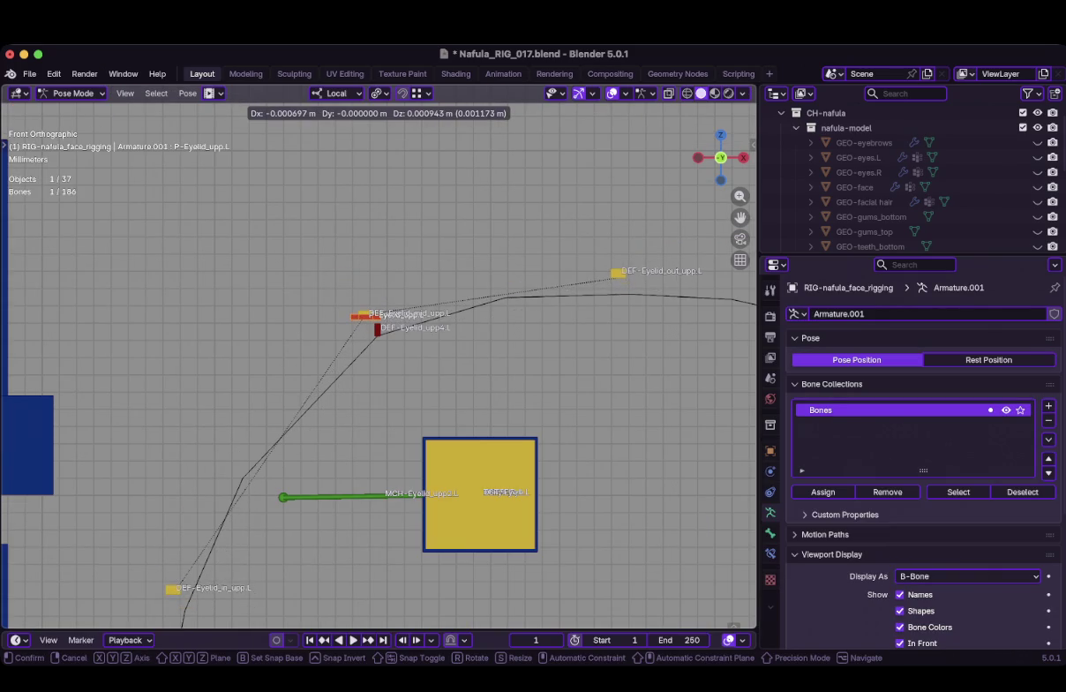
key("Escape")
scroll(385, 353, "up", 4)
scroll(371, 326, "up", 1)
left_click(375, 287)
key("g")
key("Escape")
scroll(380, 357, "down", 5)
scroll(381, 357, "down", 1)
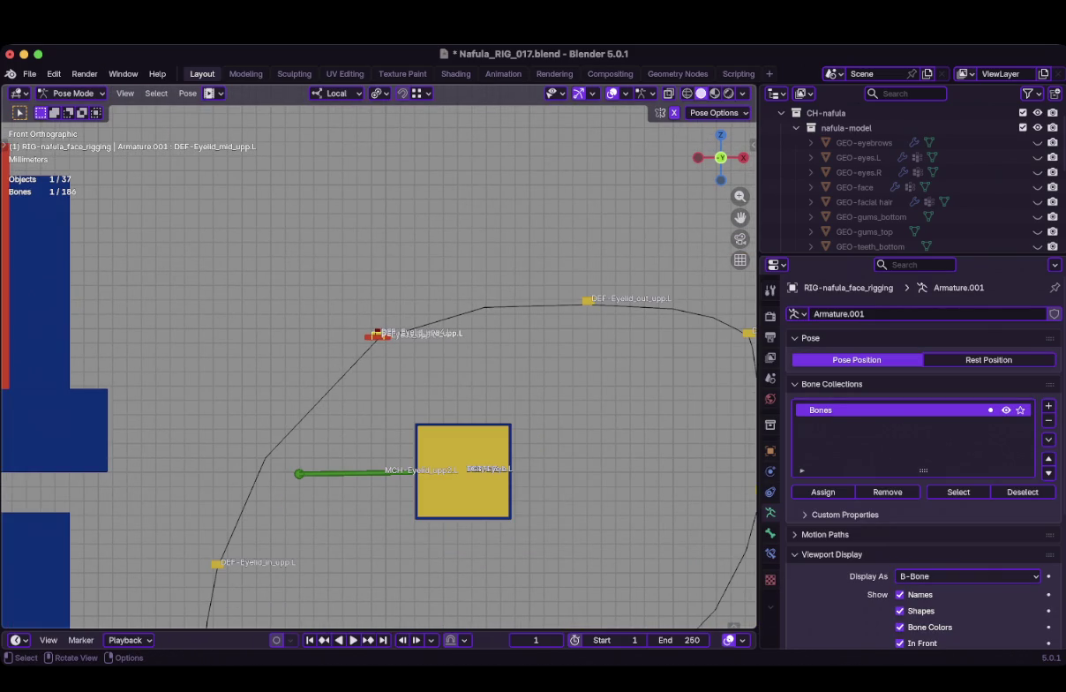
Check the ribbon's Armature, Subdivision and Mask modifiers, then trial-move an upper eyelid bone twice, cancelling
left_click(377, 334)
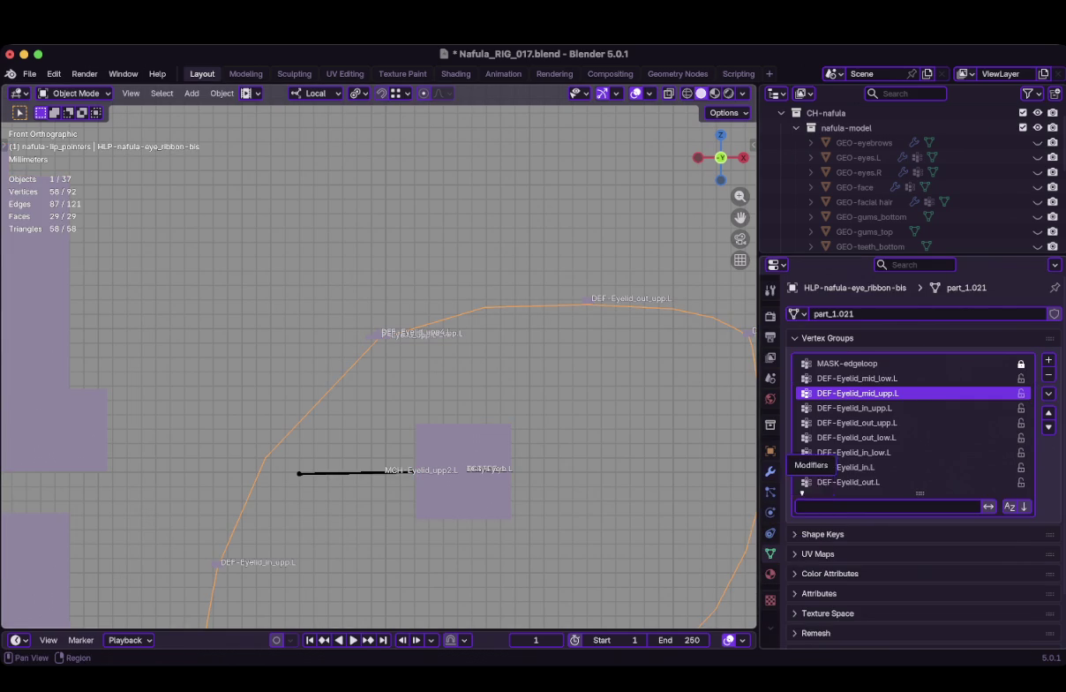
left_click(770, 471)
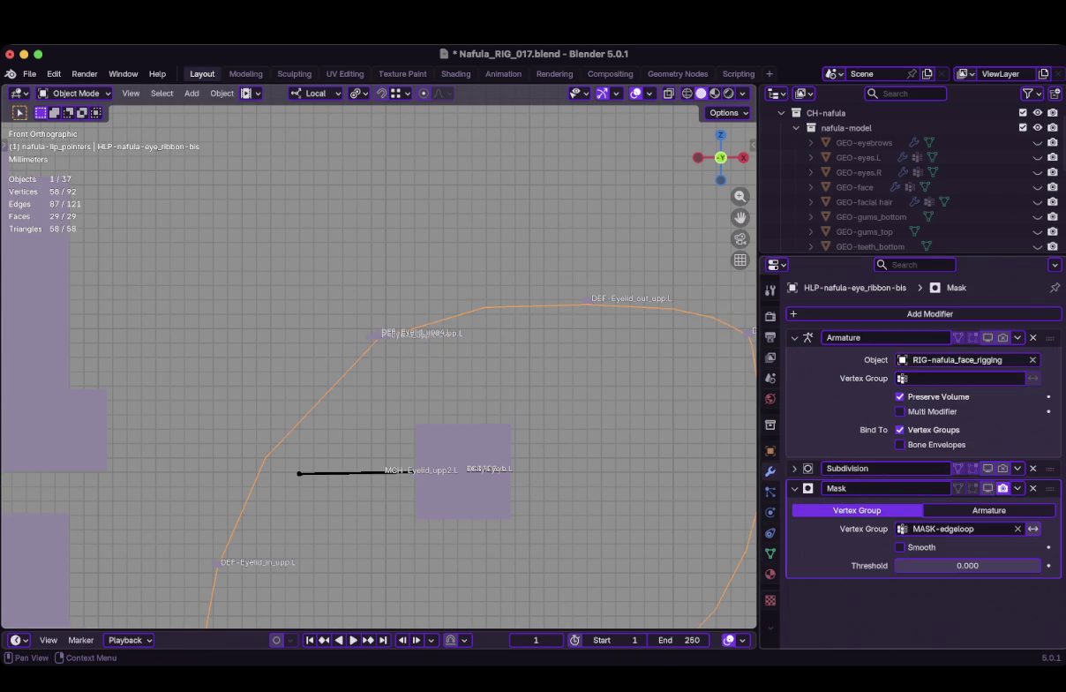
scroll(379, 367, "up", 4)
left_click(393, 301)
key("g")
key("Escape")
key("g")
key("Escape")
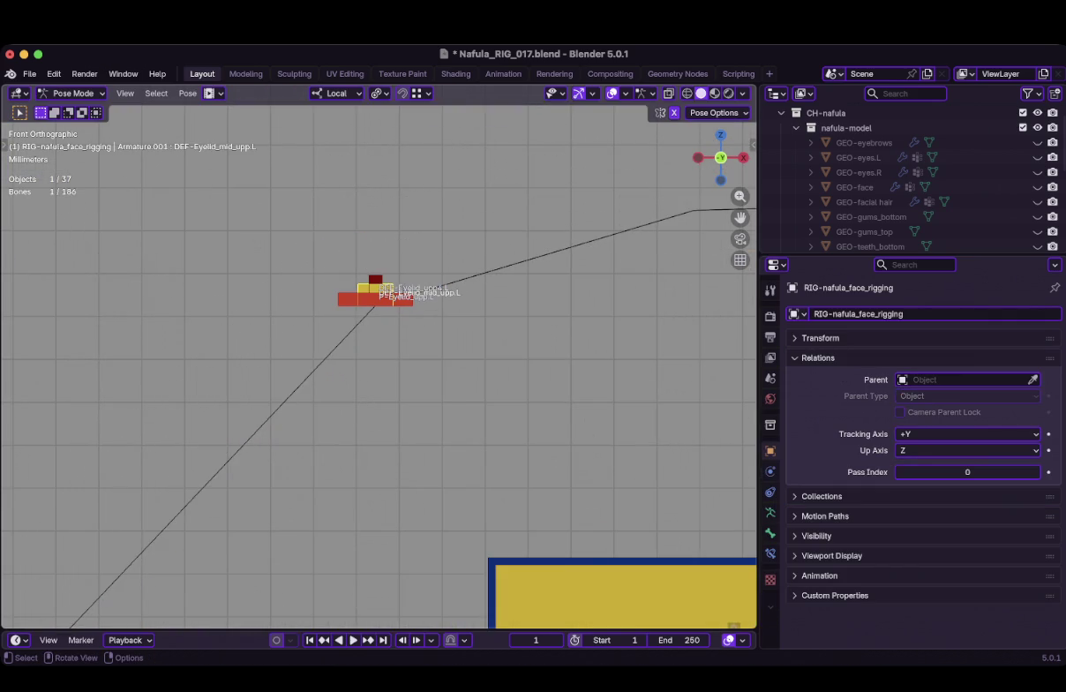
scroll(380, 358, "down", 2)
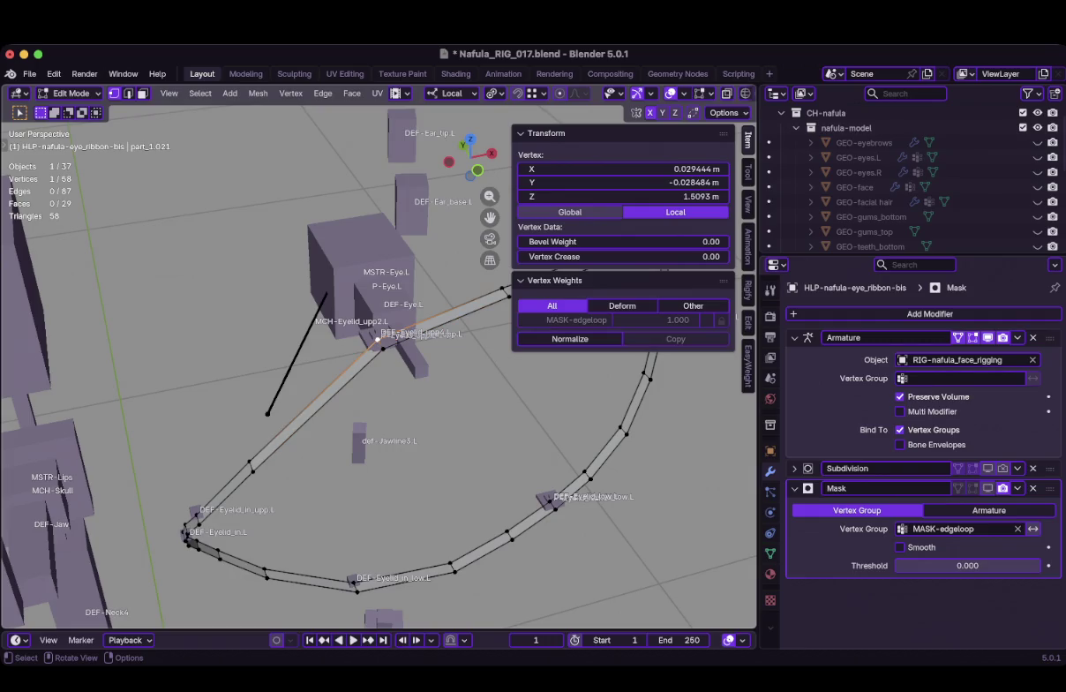
Select individual upper ribbon vertices to read their weights and show the ribbon's vertex groups
left_click(383, 348)
left_click(378, 339)
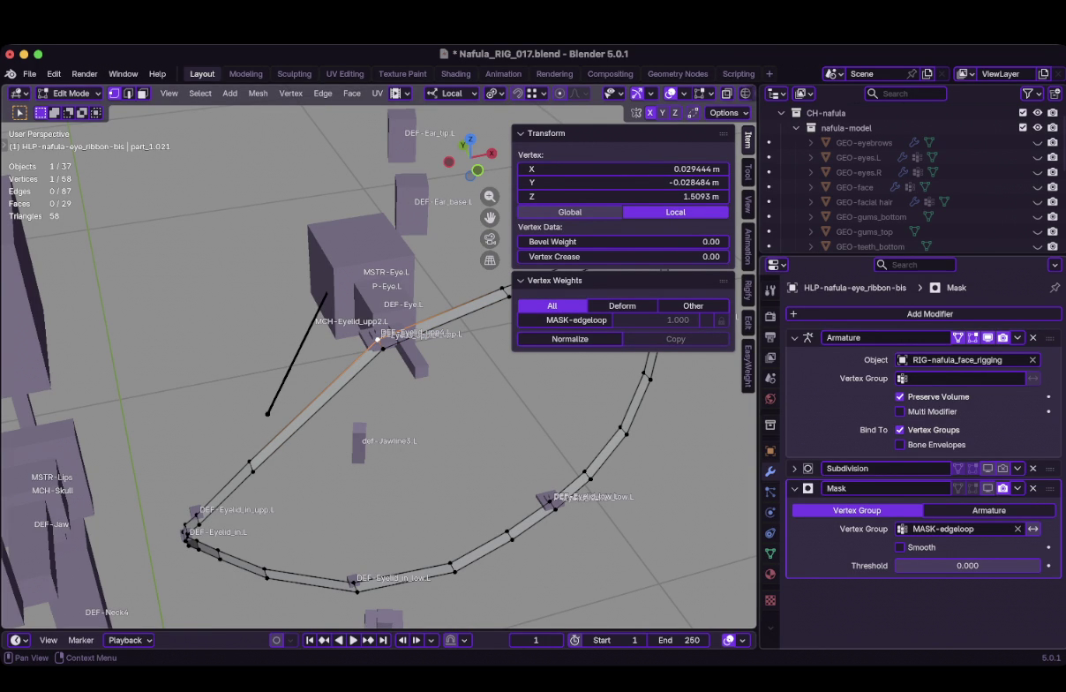
mouse_move(380, 371)
middle_mouse_down()
mouse_move(353, 375)
mouse_move(381, 373)
middle_mouse_up()
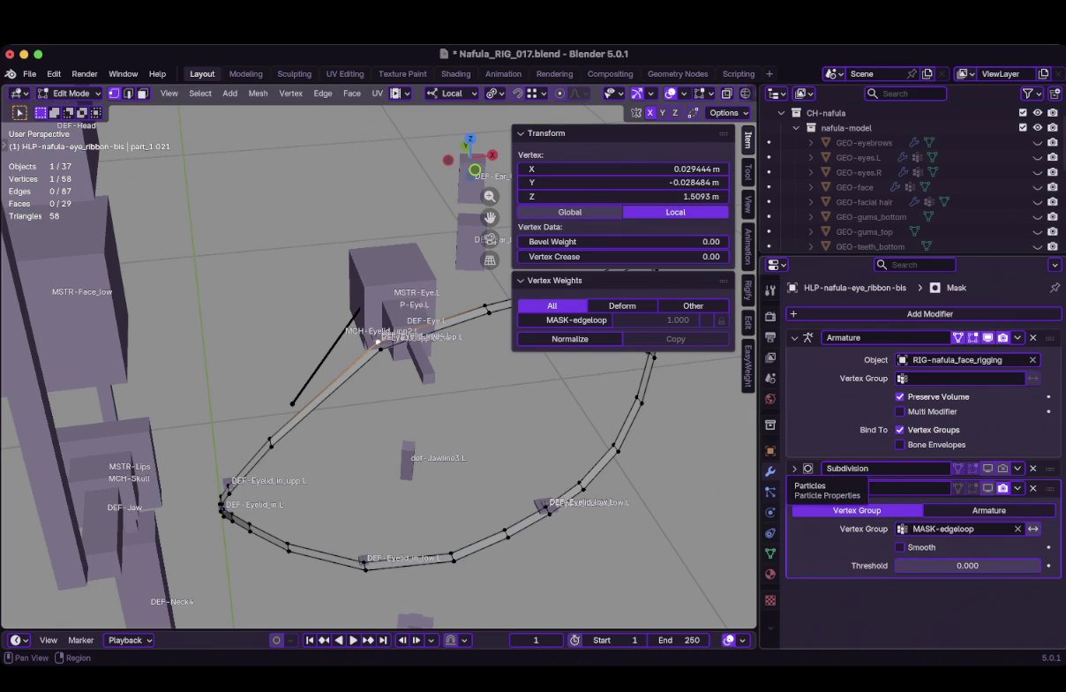
left_click(770, 554)
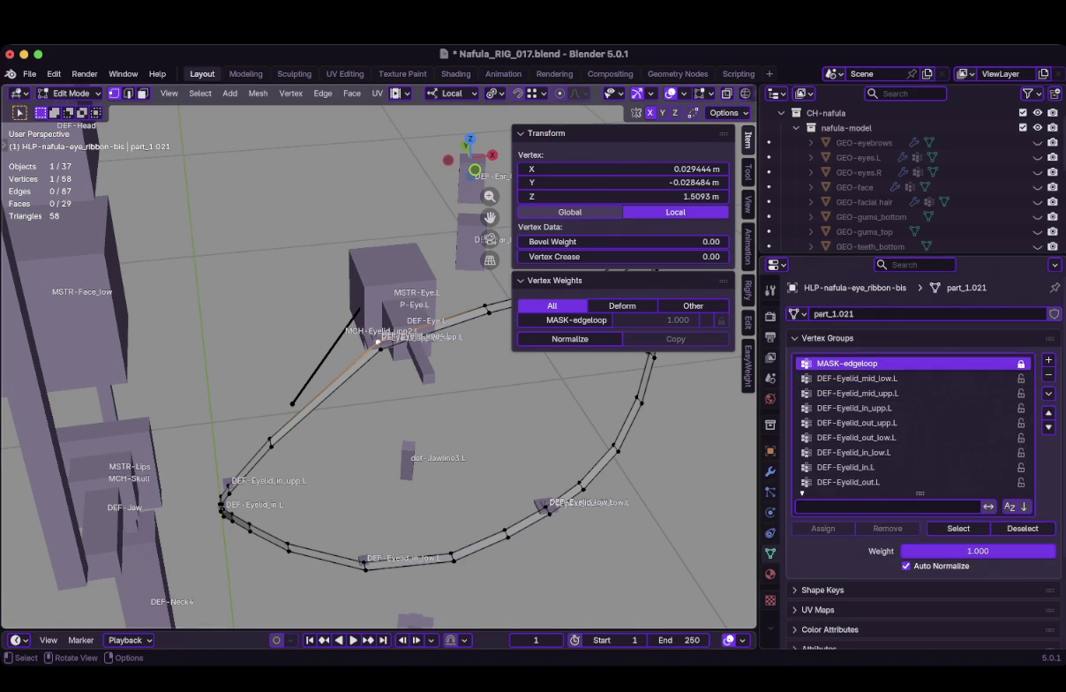
middle_click_drag(380, 397, 397, 380)
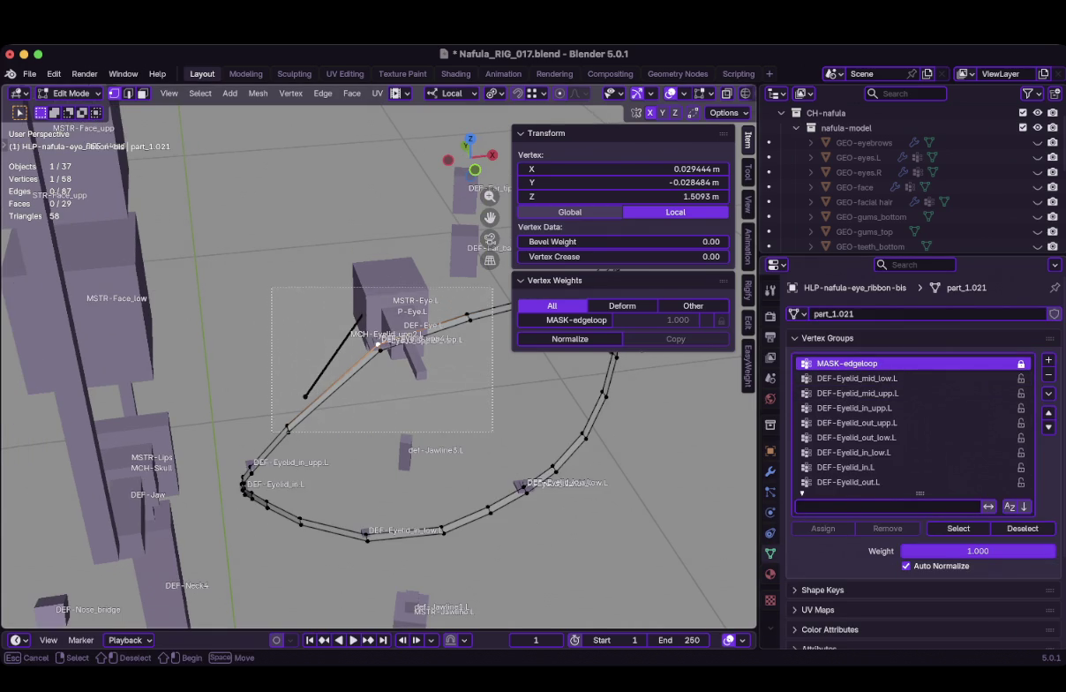
Grow the upper eyelid strip selection, activate DEF-Eyelid_mid_upp.L, and return the rig to Pose Mode
key("ctrl+KP_Add")
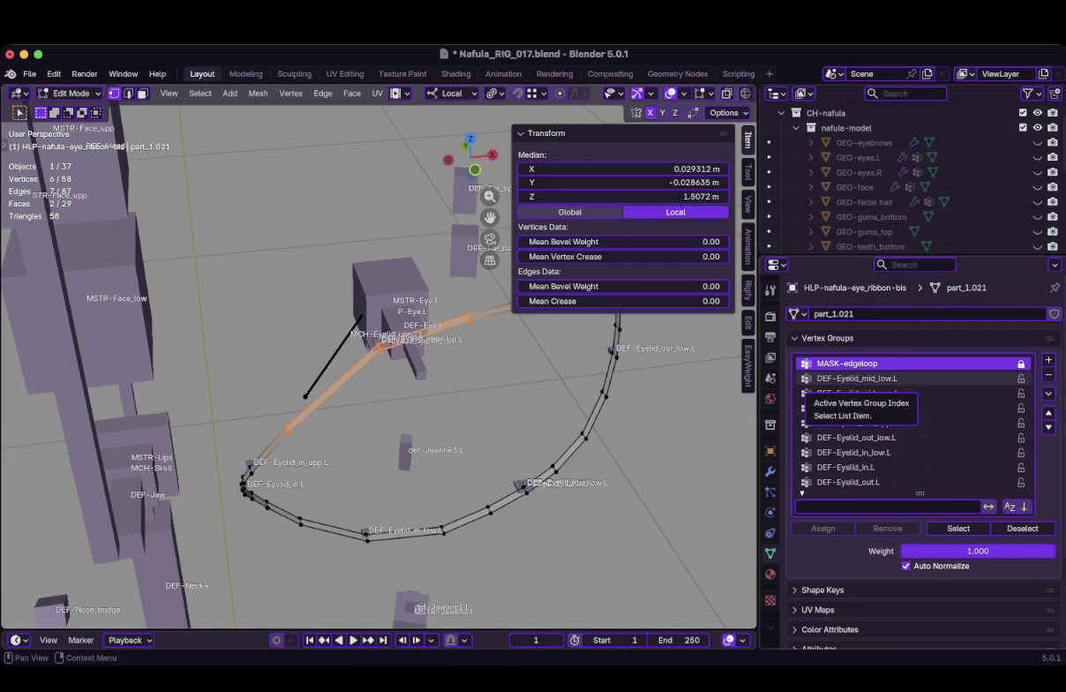
key("KP_Add")
key("KP_Add")
key("KP_Add")
key("KP_Add")
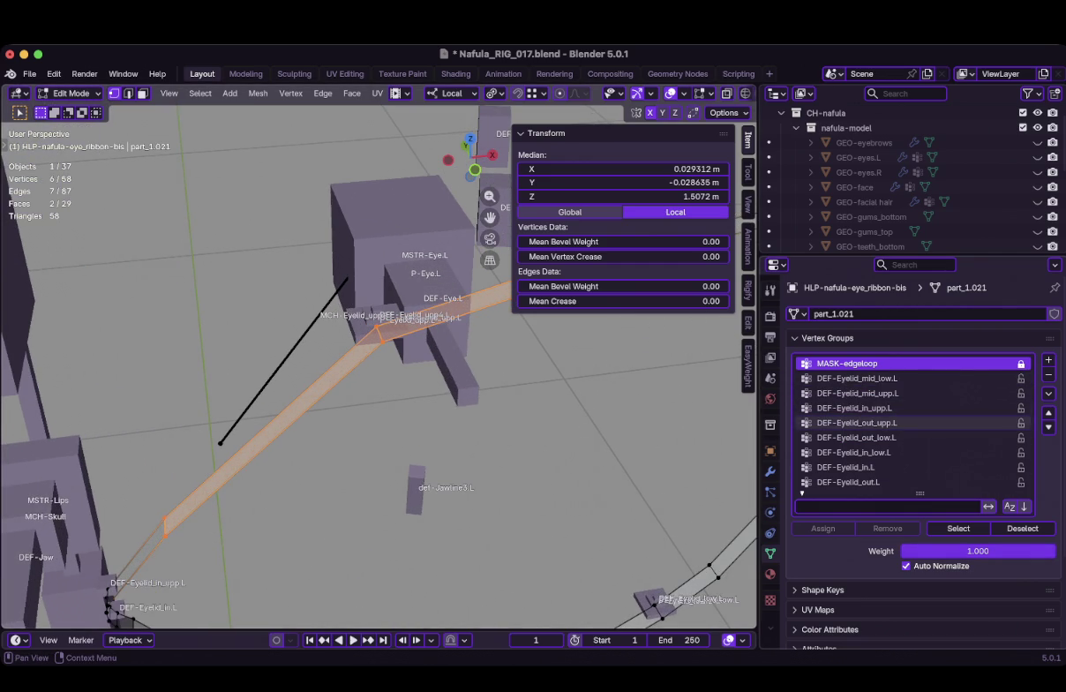
left_click(856, 393)
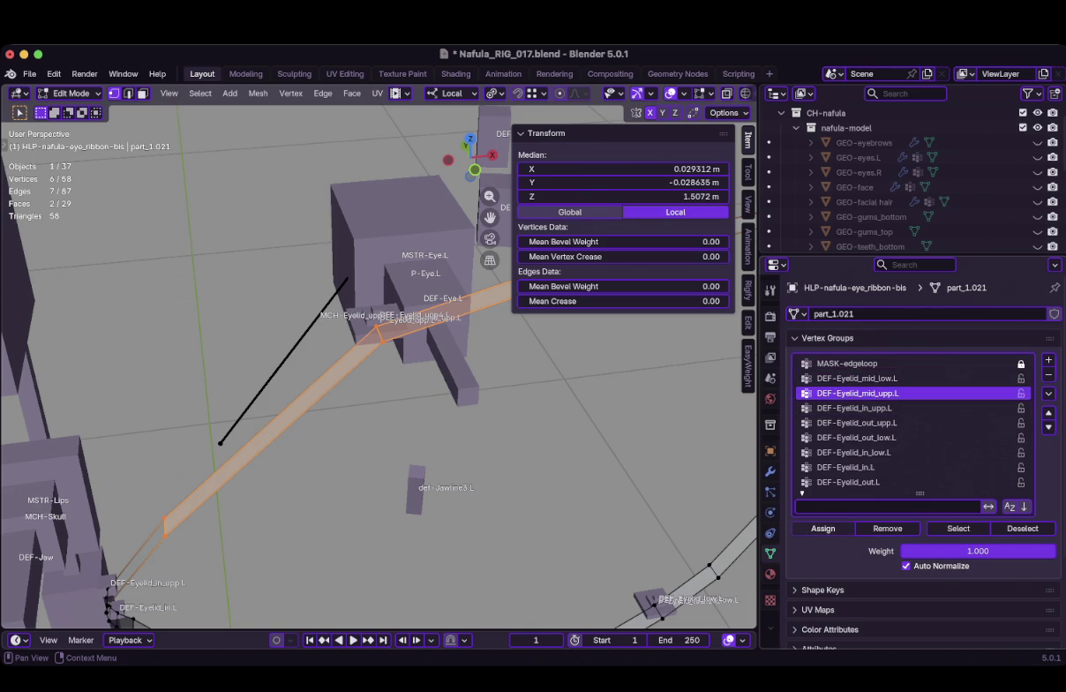
key("Tab")
key("ctrl+Tab")
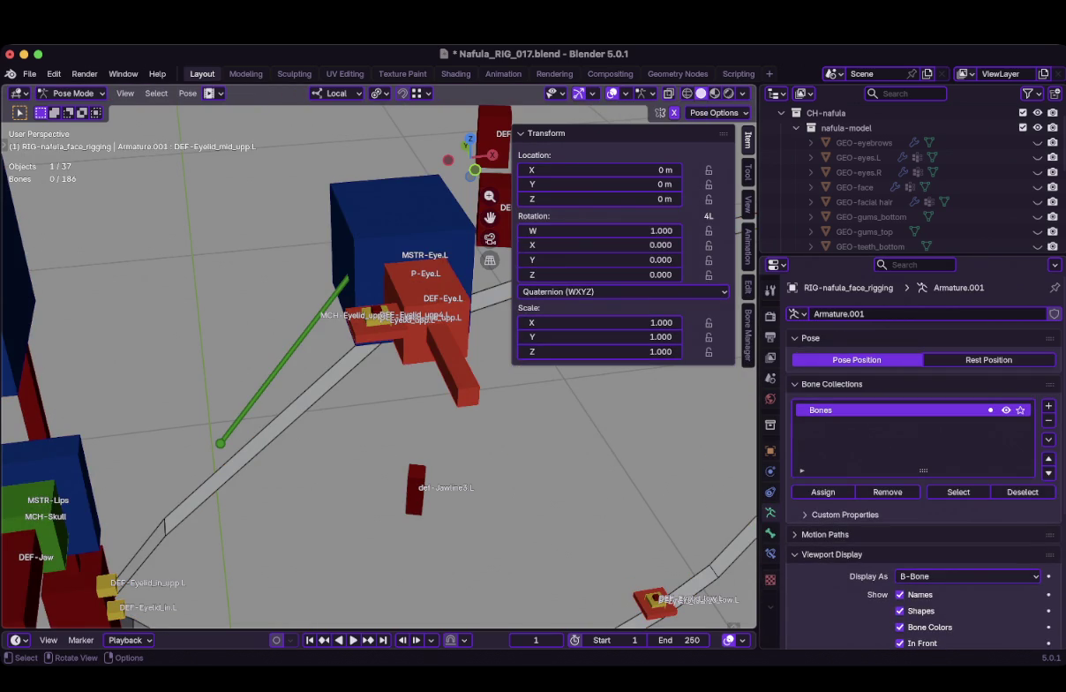
Trial-move DEF-Eyelid_mid_upp.L twice in front view, cancelling both, then hide the sidebar and toggle armature Edit Mode
left_click(380, 316)
key("g")
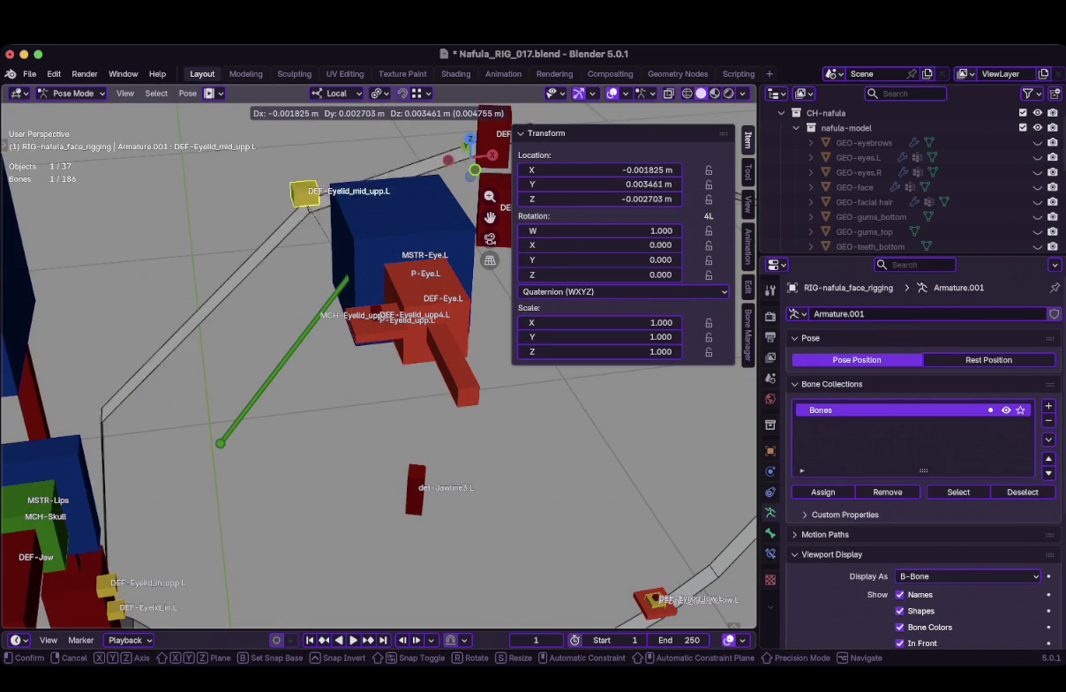
key("Escape")
key("KP_1")
key("g")
key("Escape")
key("n")
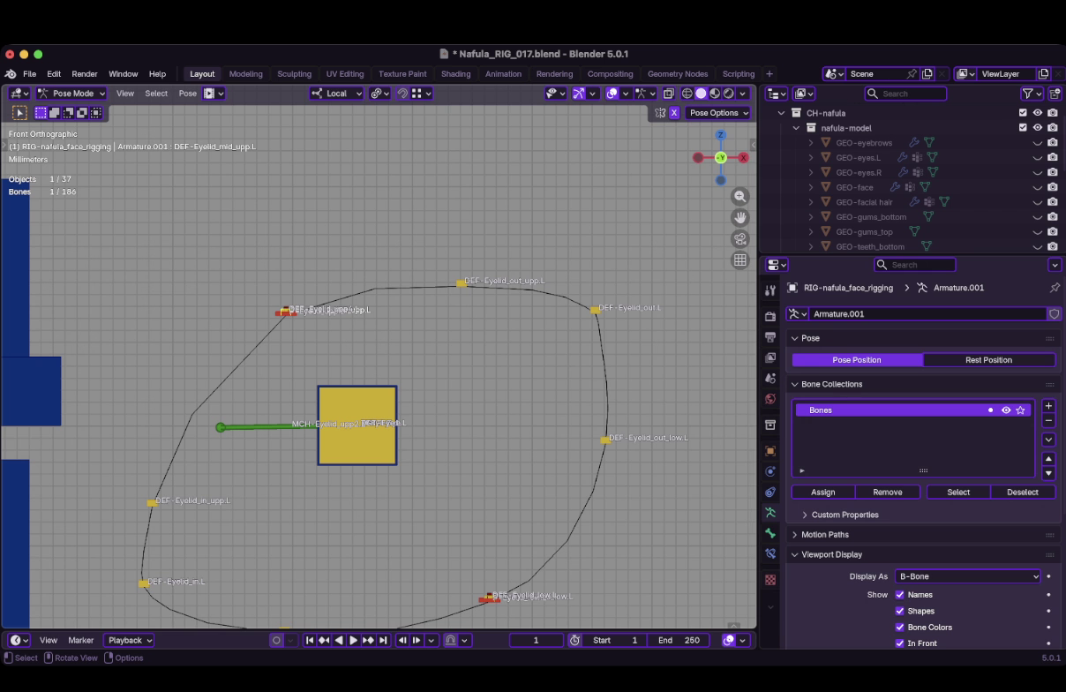
key("Tab")
key("Tab")
key("Tab")
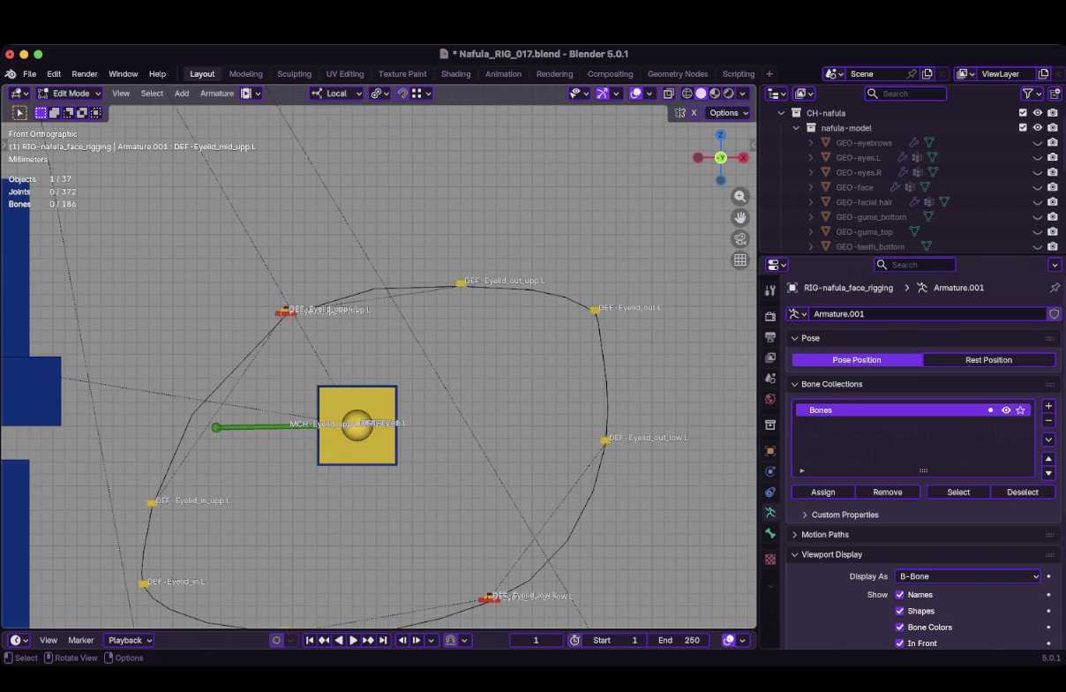
In see-through front view, assign the ribbon vertices around DEF-Eyelid_out_upp.L to that vertex group
left_click(192, 412)
key("Tab")
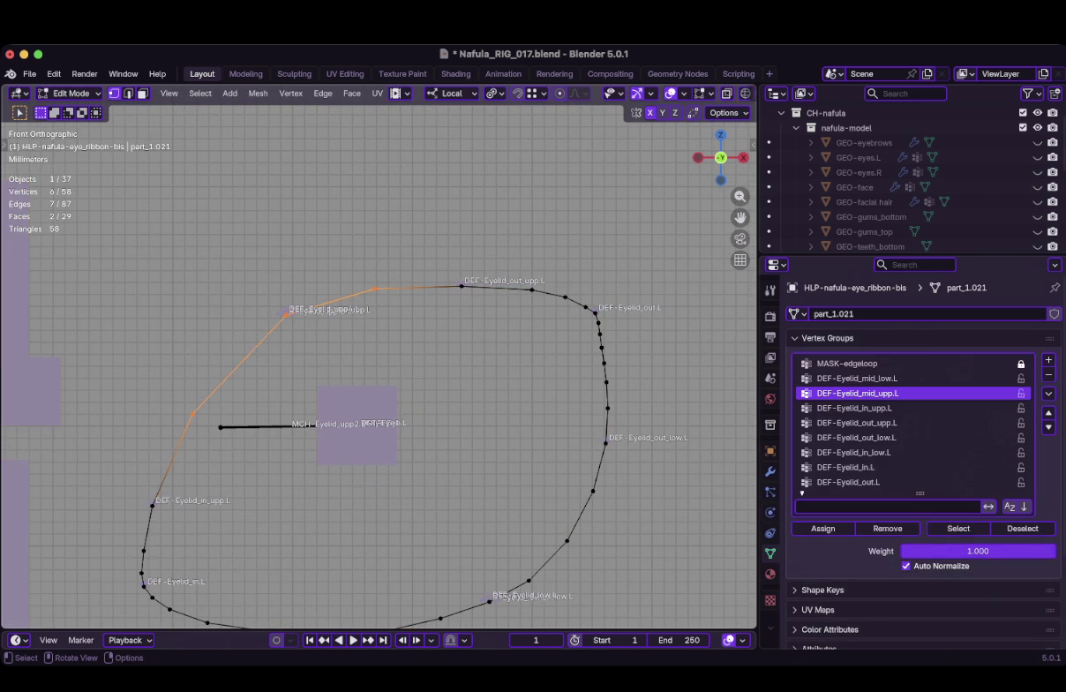
scroll(380, 397, "right", 3)
left_click_drag(404, 275, 489, 322)
key("alt+z")
middle_click_drag(380, 397, 459, 371)
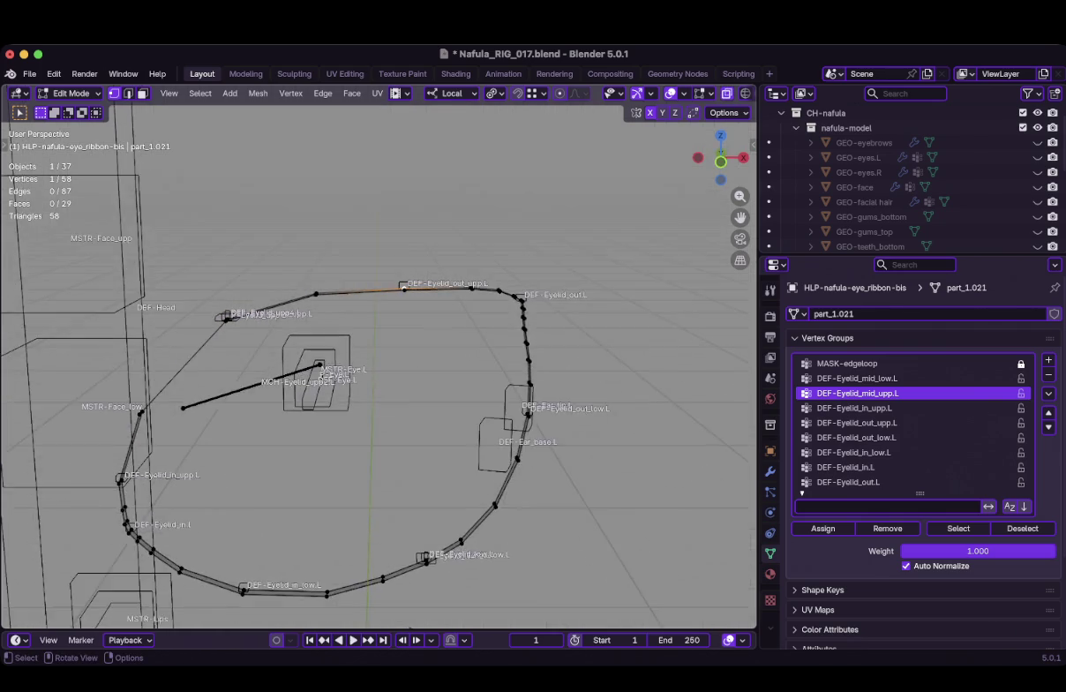
key("KP_1")
left_click_drag(375, 249, 481, 337)
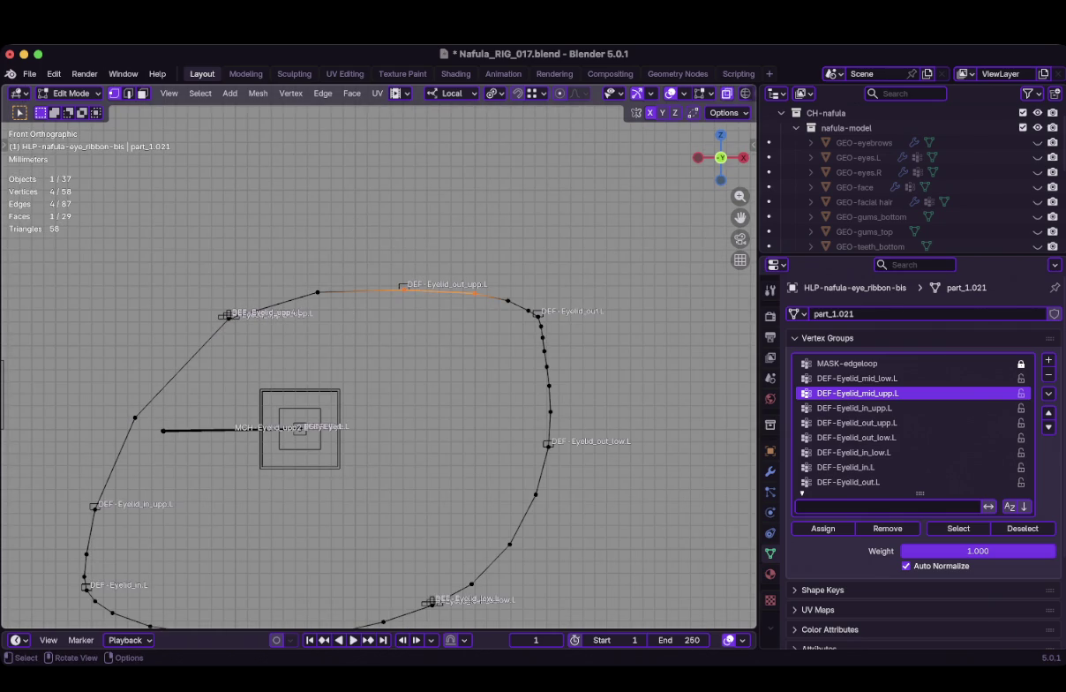
left_click(874, 423)
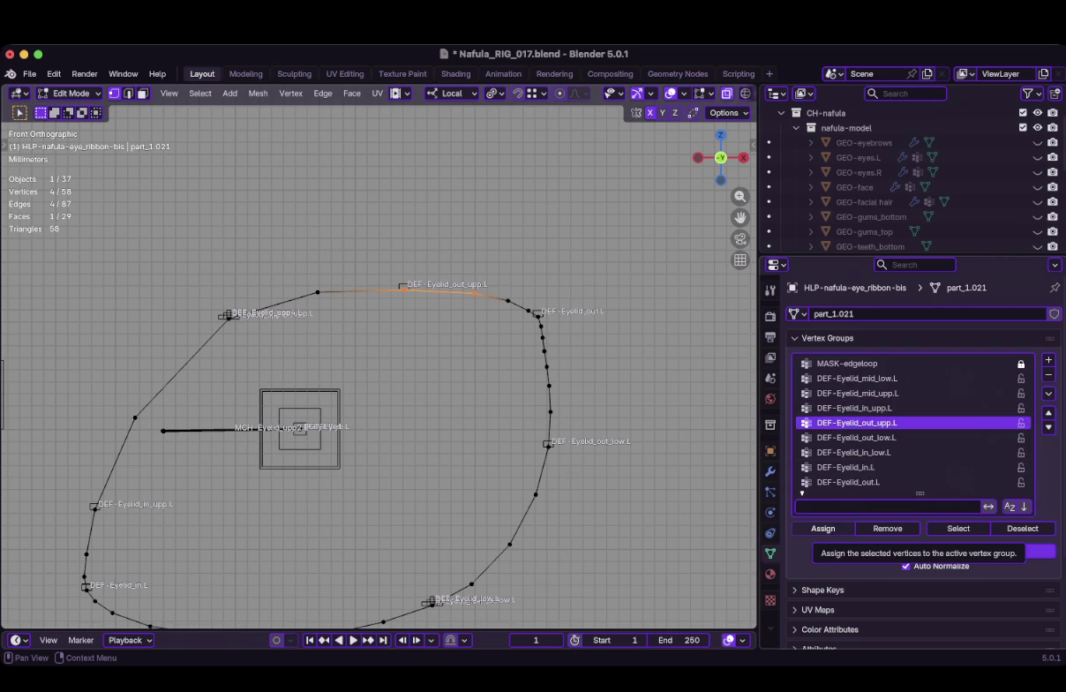
left_click(823, 528)
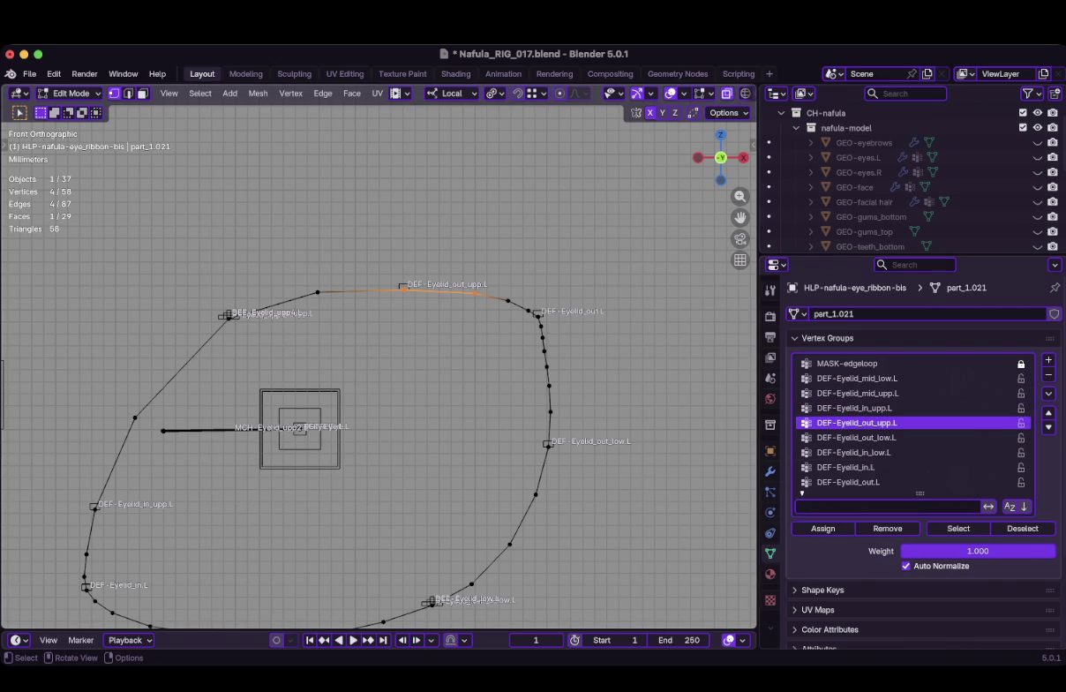
Select the ribbon vertices around DEF-Eyelid_out.L and the outer corner, with DEF-Eyelid_out.L active
left_click_drag(497, 287, 577, 368)
left_click(847, 481)
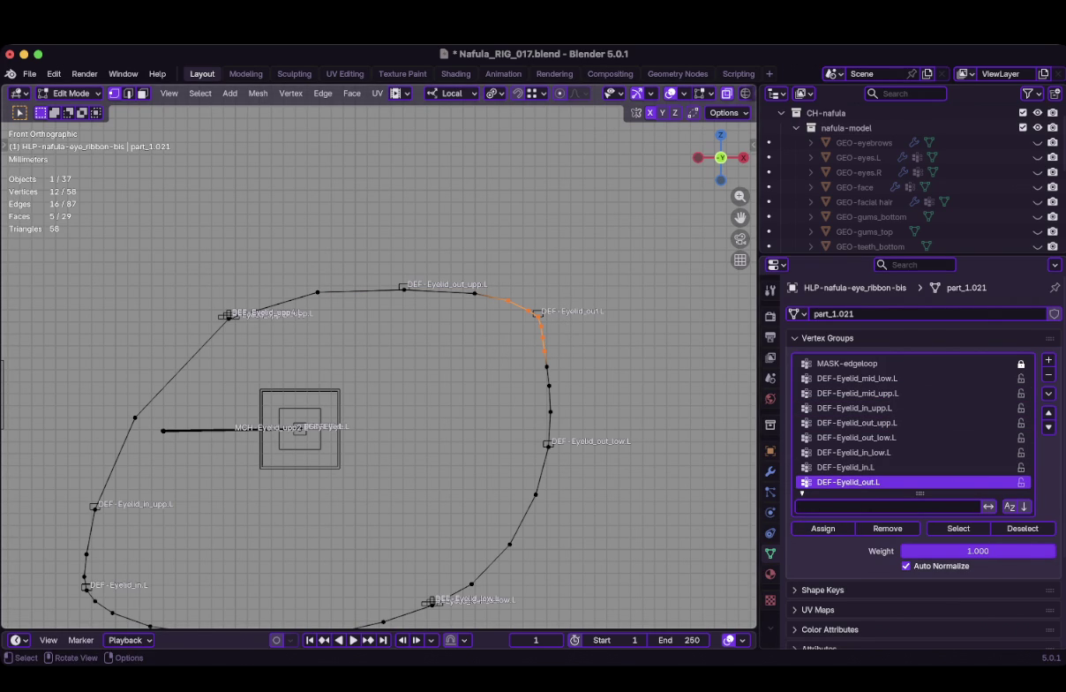
left_click_drag(490, 353, 622, 556)
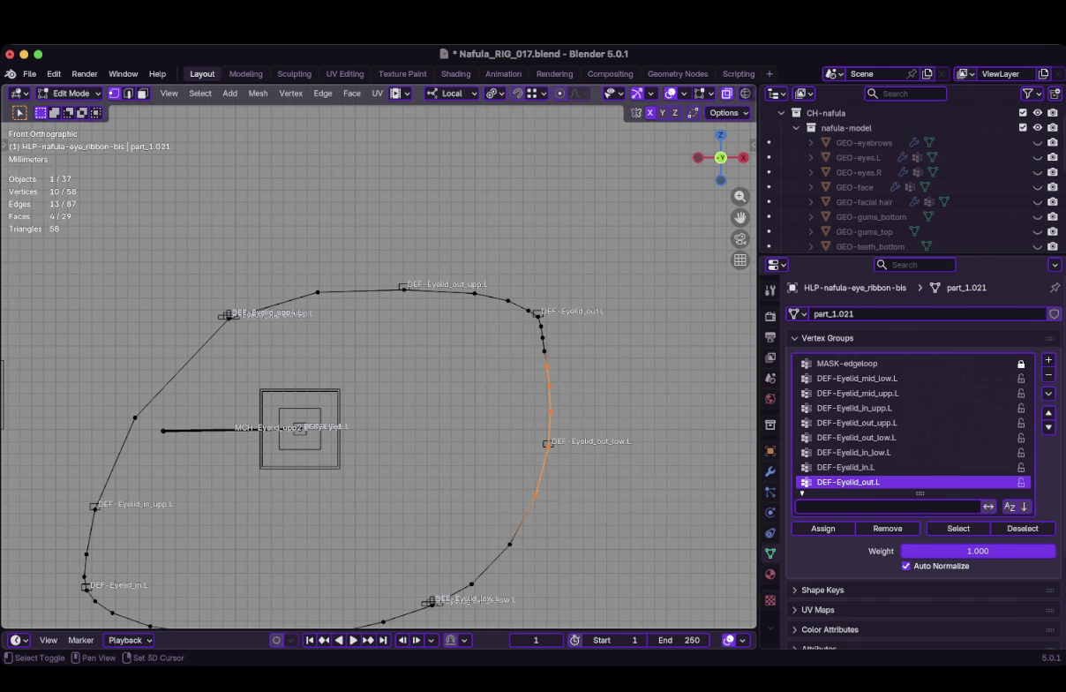
middle_click_drag(529, 529, 568, 400, "shift")
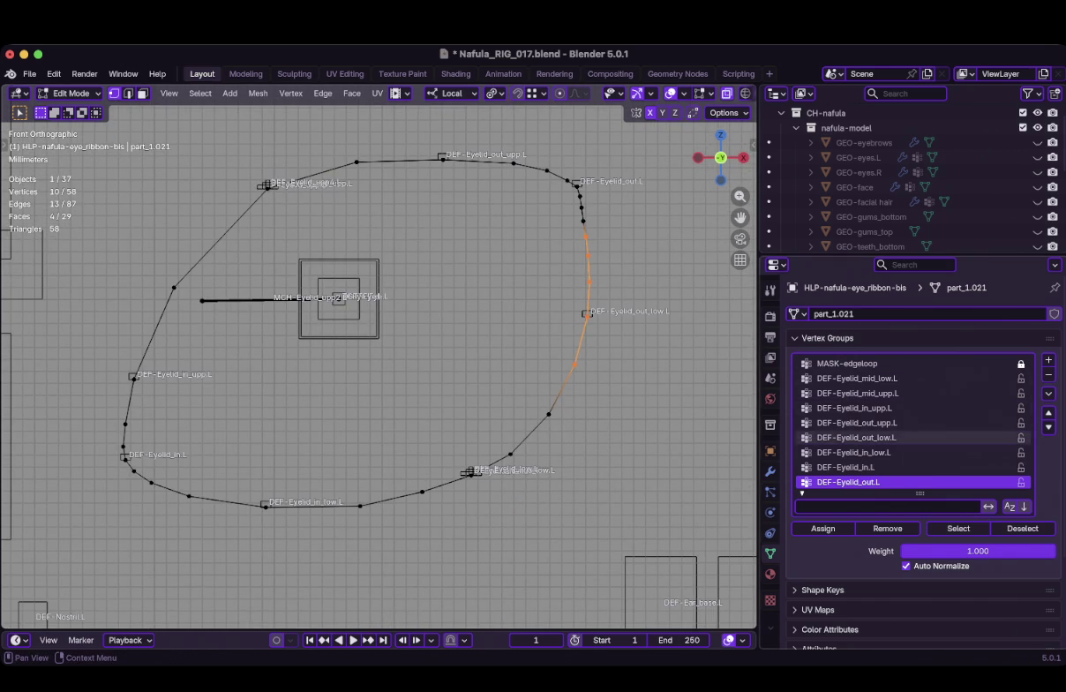
Make DEF-Eyelid_out_low.L current and select the lower-outer ribbon vertices, then activate DEF-Eyelid_mid_low.L
left_click(856, 437)
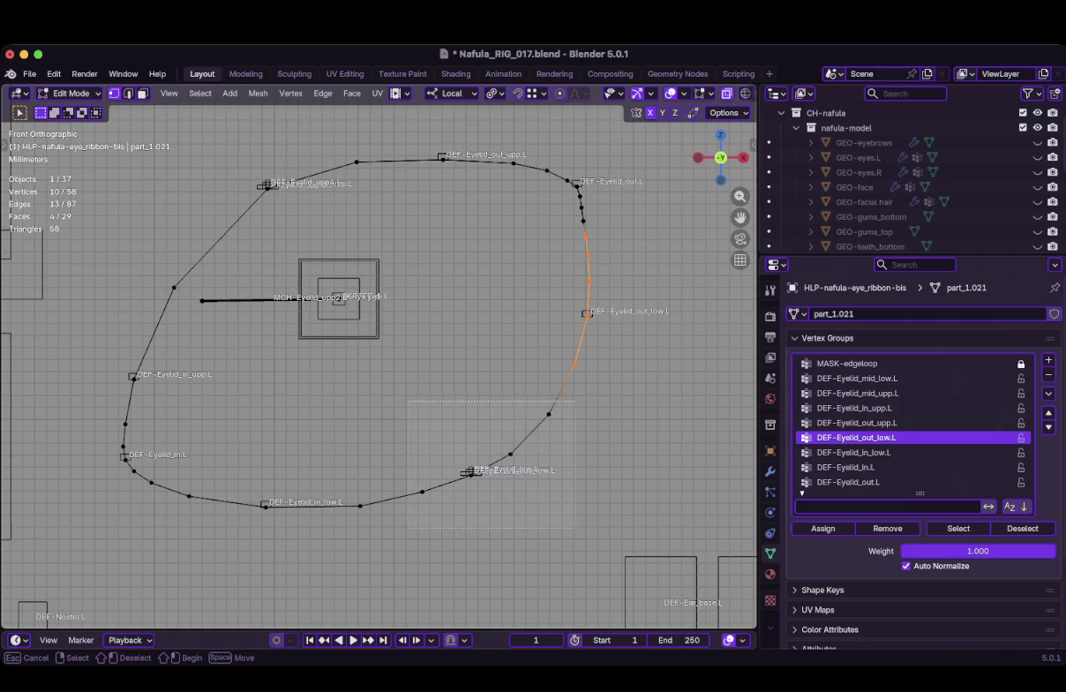
left_click(511, 455)
mouse_move(511, 454)
middle_mouse_down("ctrl")
mouse_move(511, 415)
mouse_move(511, 495)
middle_mouse_up("ctrl")
left_click(856, 377)
Box-select the lower-left inner-corner ribbon vertices and assign them to DEF-Eyelid_in.L
scroll(645, 385, "down", 6)
scroll(646, 385, "up", 3)
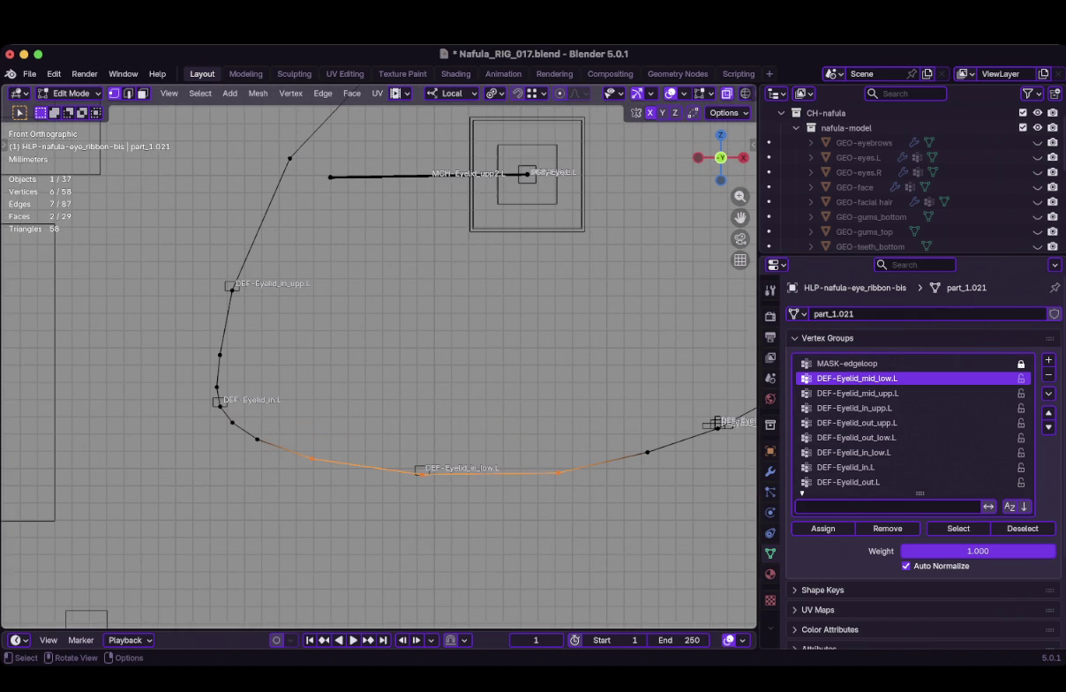
left_click(856, 452)
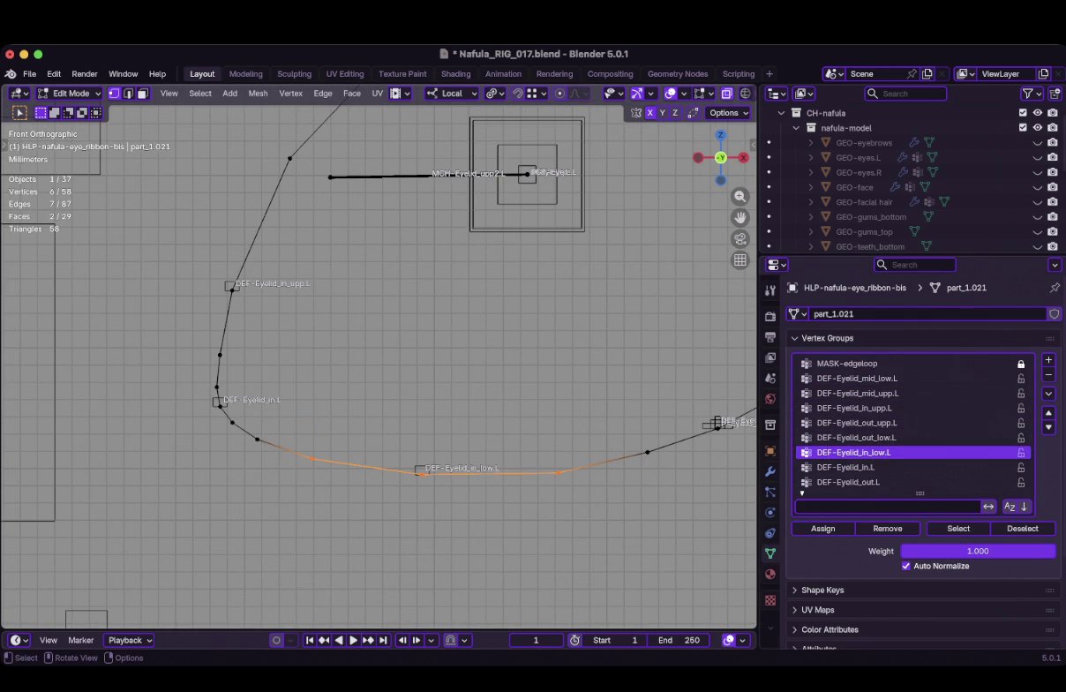
left_click_drag(220, 395, 277, 456)
left_click_drag(189, 363, 187, 361)
scroll(378, 357, "down", 1)
left_click(847, 467)
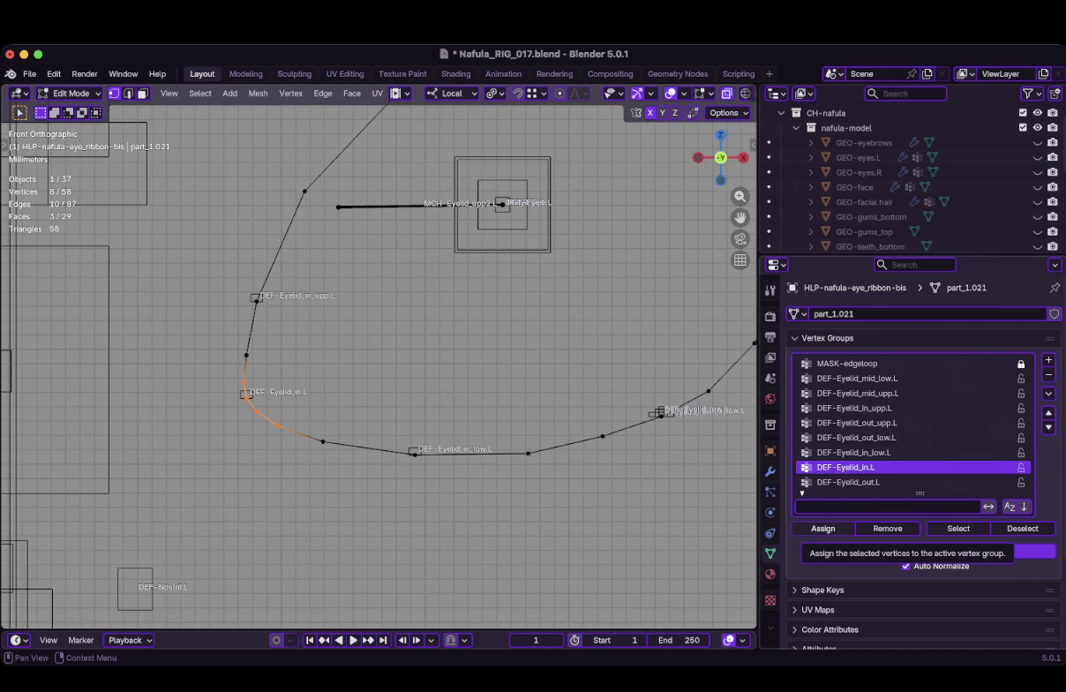
left_click(823, 528)
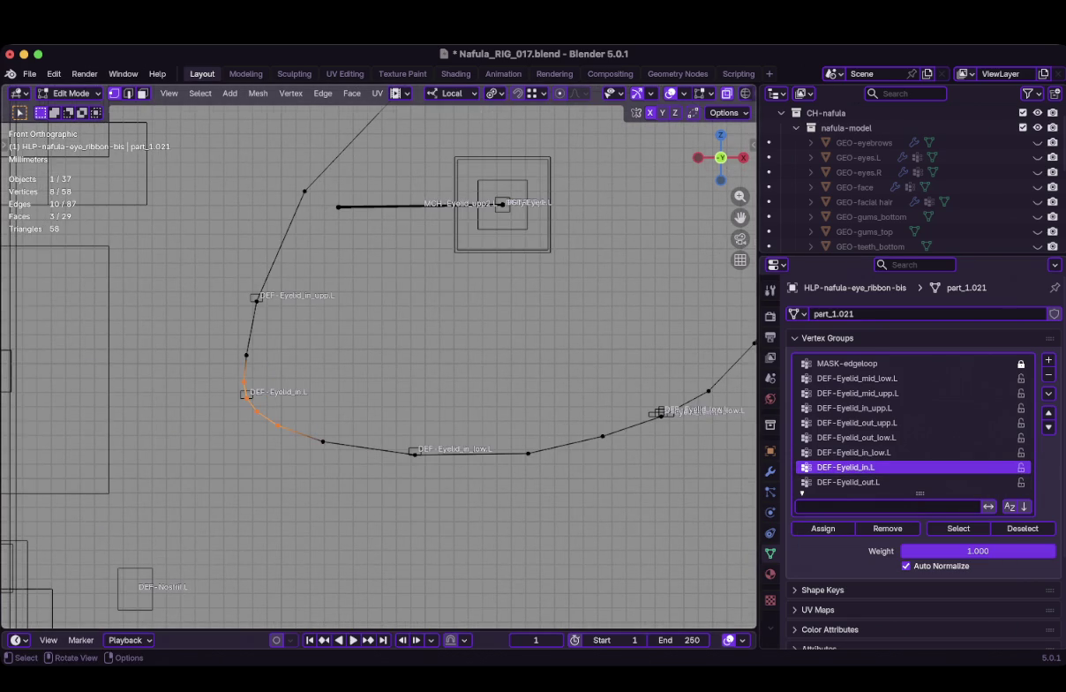
Select the inner-upper ribbon vertices plus the upward edge and activate DEF-Eyelid_in_upp.L
scroll(380, 370, "down", 2)
left_click_drag(174, 271, 328, 438)
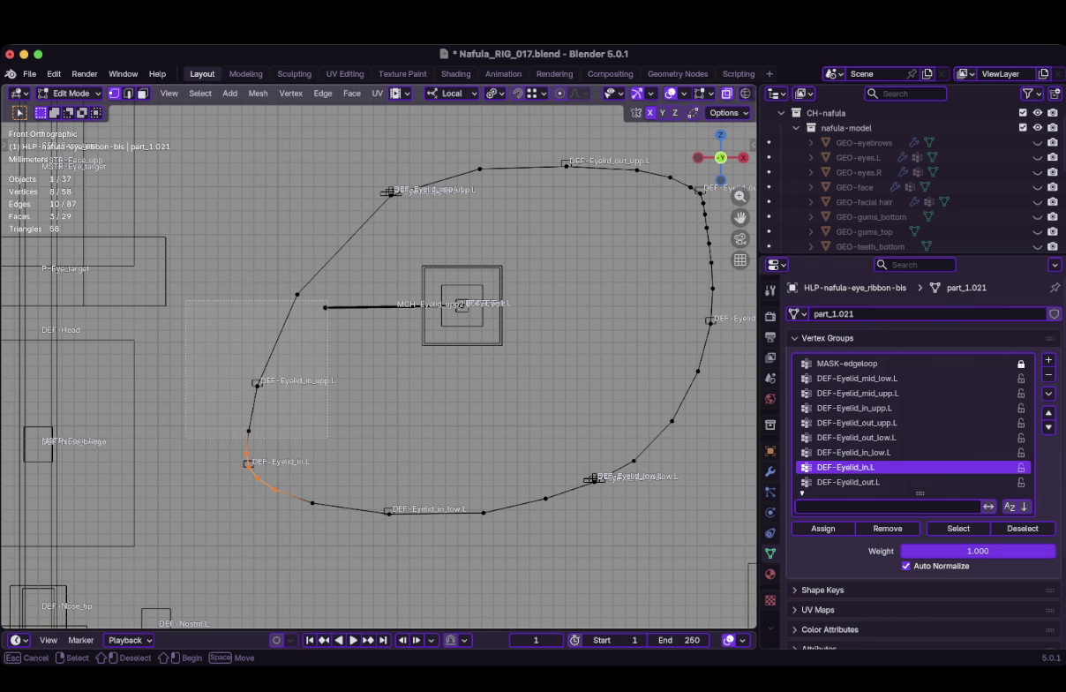
left_click_drag(187, 300, 327, 438)
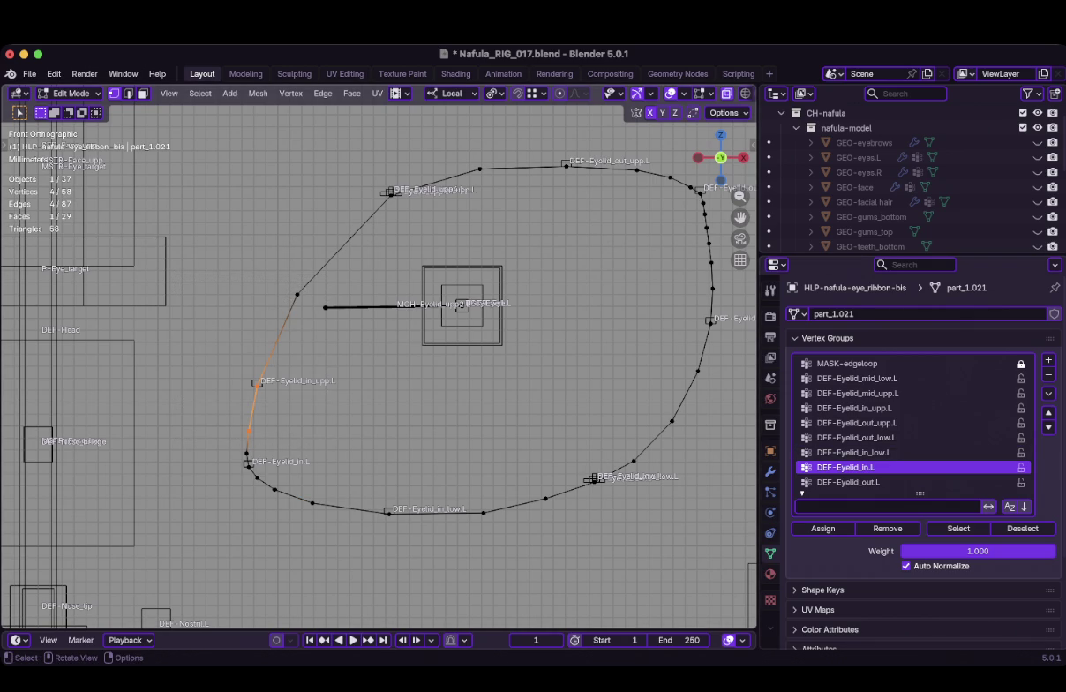
left_click(344, 243, "shift")
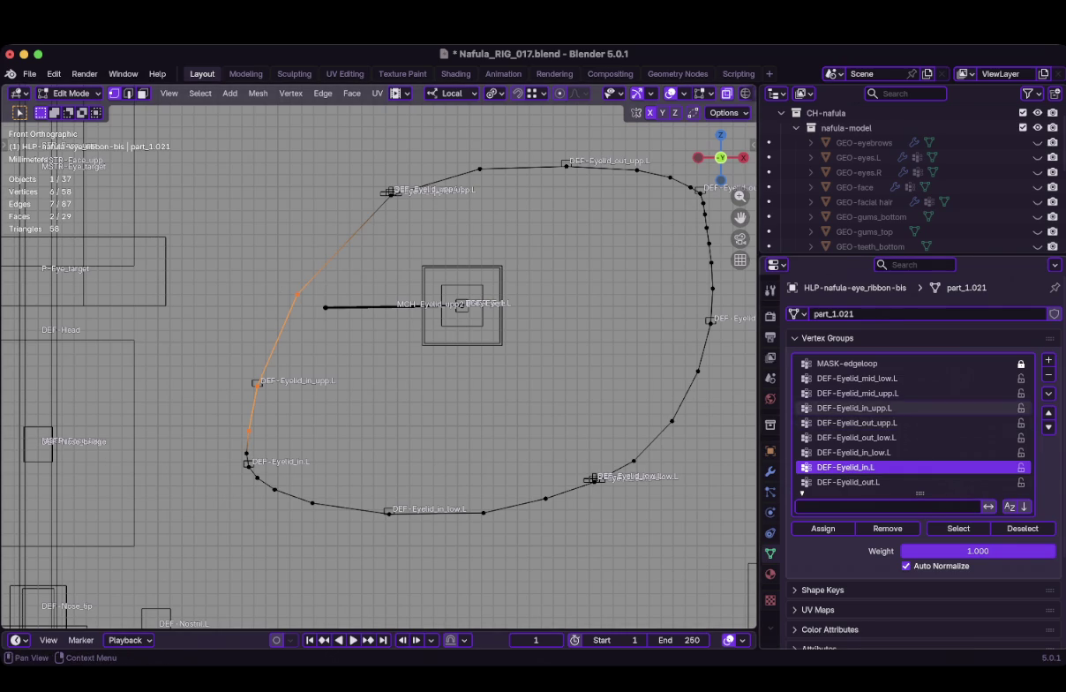
left_click(854, 408)
Reselect the upper-left ribbon vertices instead and pick another group in the Vertex Groups list
middle_click_drag(311, 115, 288, 216, "shift")
mouse_move(288, 216)
left_mouse_down()
mouse_move(440, 338)
mouse_move(464, 338)
left_mouse_up()
scroll(378, 365, "up", 1)
scroll(370, 326, "up", 4)
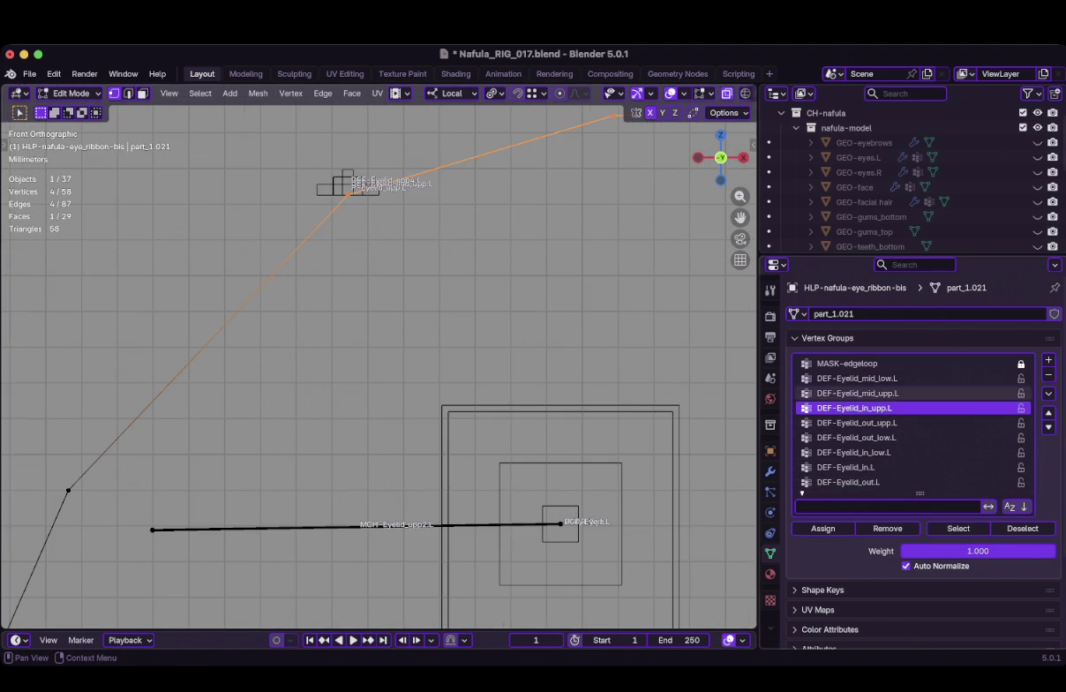
left_click(856, 393)
scroll(372, 334, "down", 4)
scroll(440, 316, "down", 2)
Put the face rig back in Pose Mode and test-move the inner-upper eyelid point and DEF-Eyelid_in_low.L
scroll(440, 316, "up", 2)
key("ctrl+Tab")
key("Tab")
key("ctrl+Tab")
scroll(380, 362, "down", 3)
key("g")
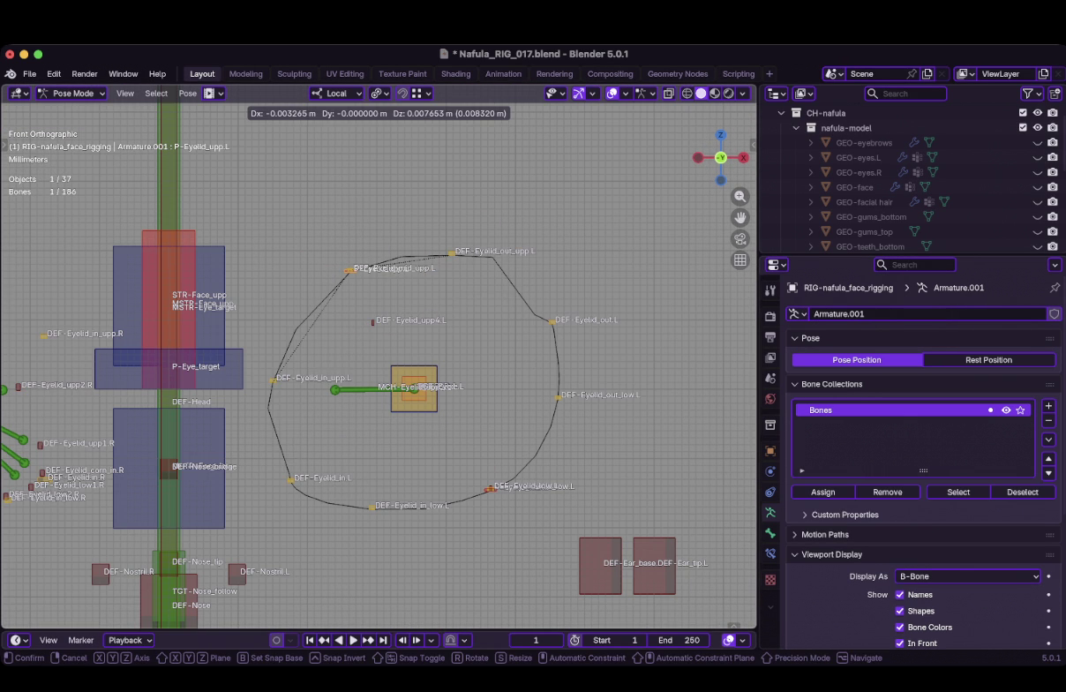
key("Return")
key("g")
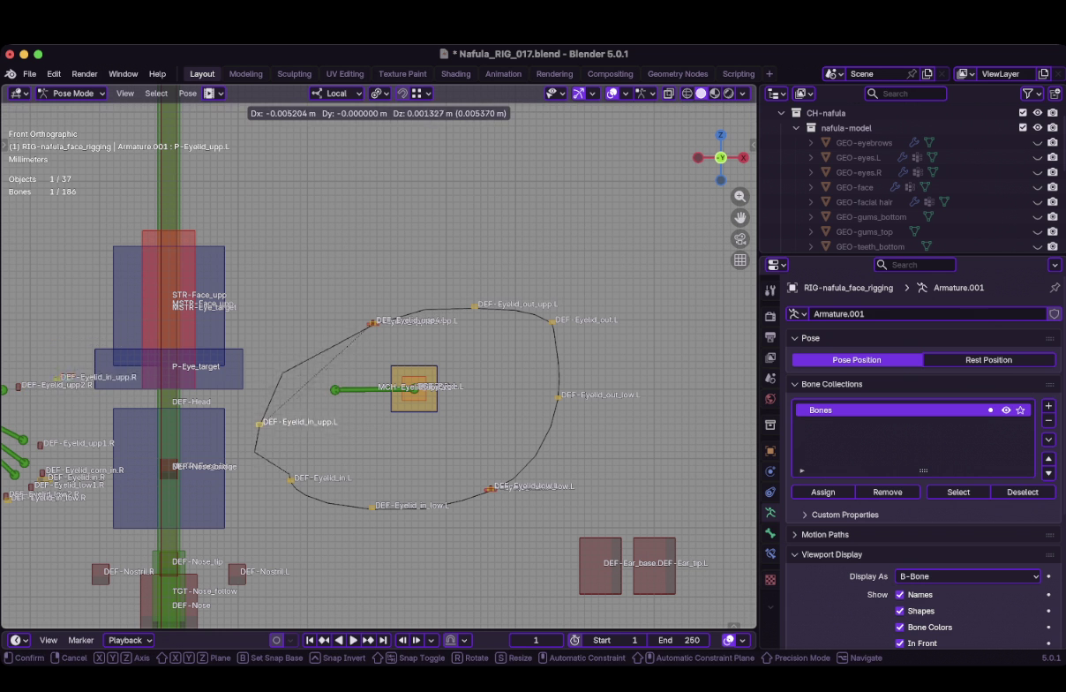
key("Return")
key("g")
key("Return")
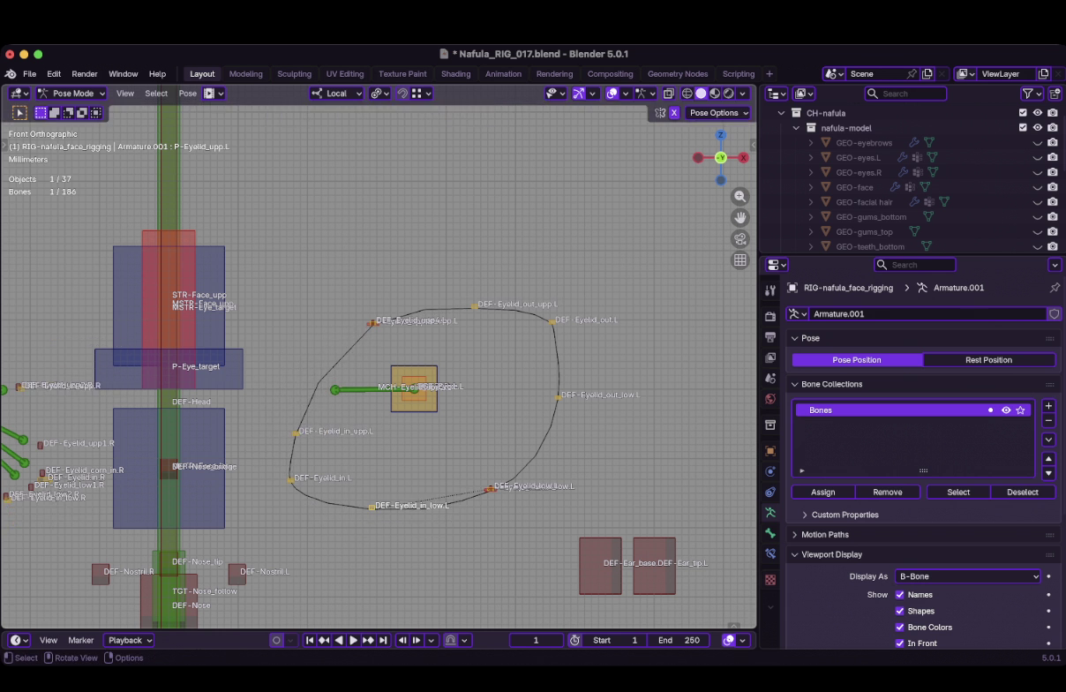
Select around DEF-Eyelid_out_low.L, then trial-move the lower eyelid control P-Eyelid_low.L and cancel
scroll(379, 366, "up", 2)
left_click_drag(624, 376, 654, 417)
scroll(379, 366, "up", 1)
middle_click_drag(495, 424, 380, 313, "shift")
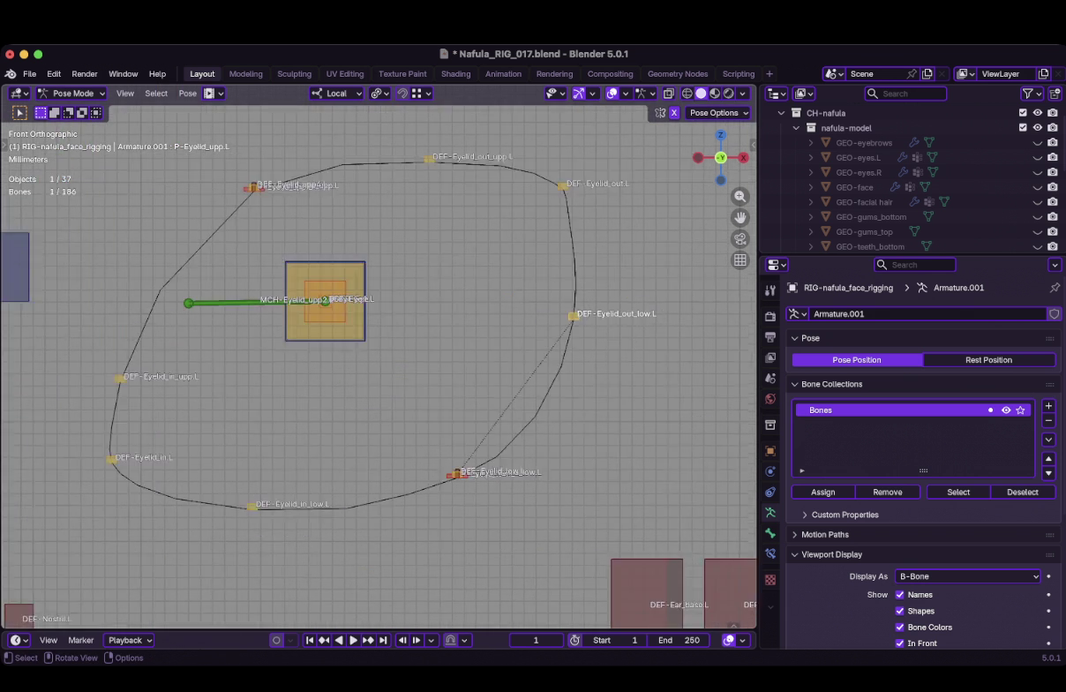
left_click(457, 474)
key("g")
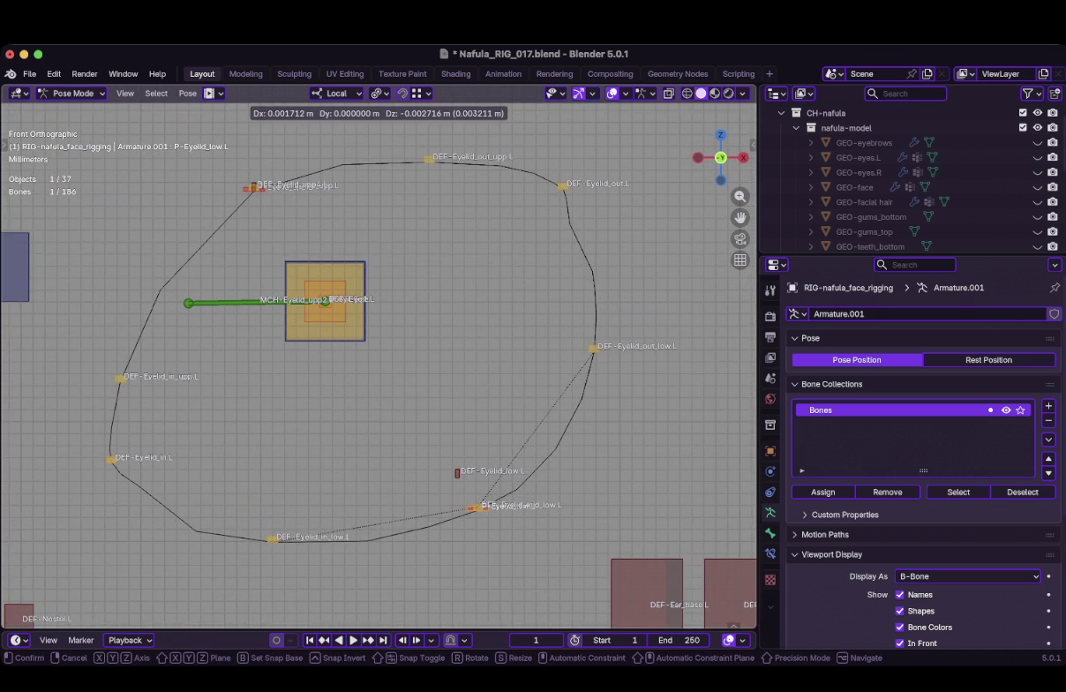
key("Escape")
Slide DEF-Eyelid_out_upp.L along its local Y axis to test the ribbon, then cancel
scroll(381, 357, "down", 3)
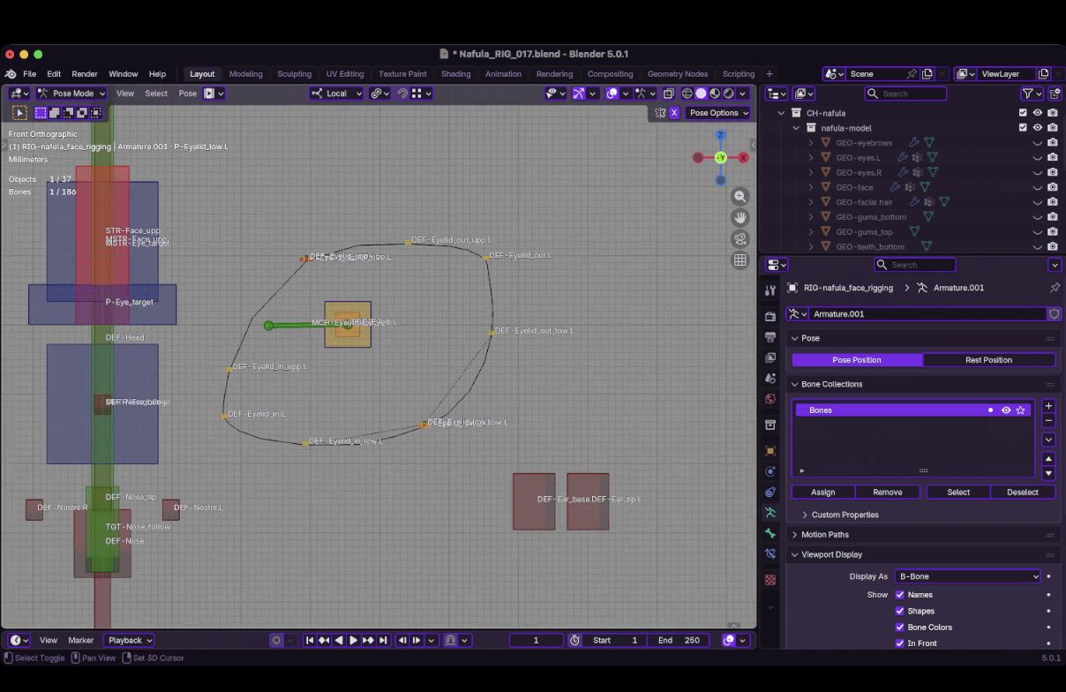
scroll(335, 379, "up", 3)
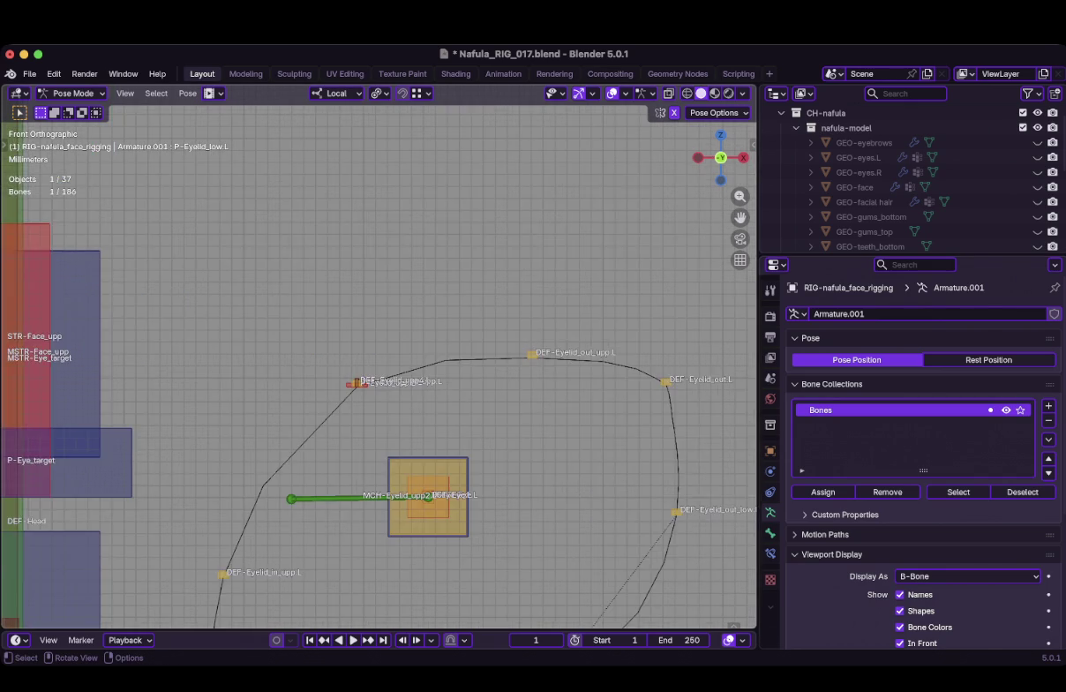
scroll(335, 379, "up", 1)
scroll(336, 379, "up", 2)
scroll(380, 357, "down", 1)
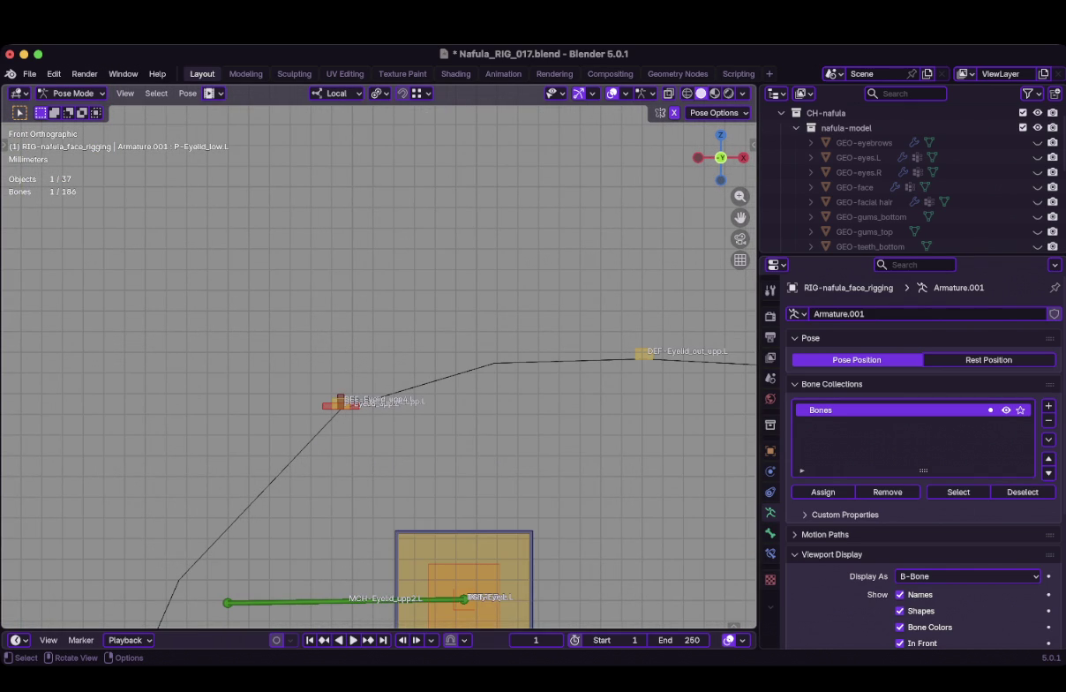
scroll(381, 357, "down", 2)
key("g")
key("y")
mouse_move(382, 357)
middle_mouse_down("shift")
mouse_move(271, 404)
mouse_move(479, 206)
middle_mouse_up("shift")
key("Escape")
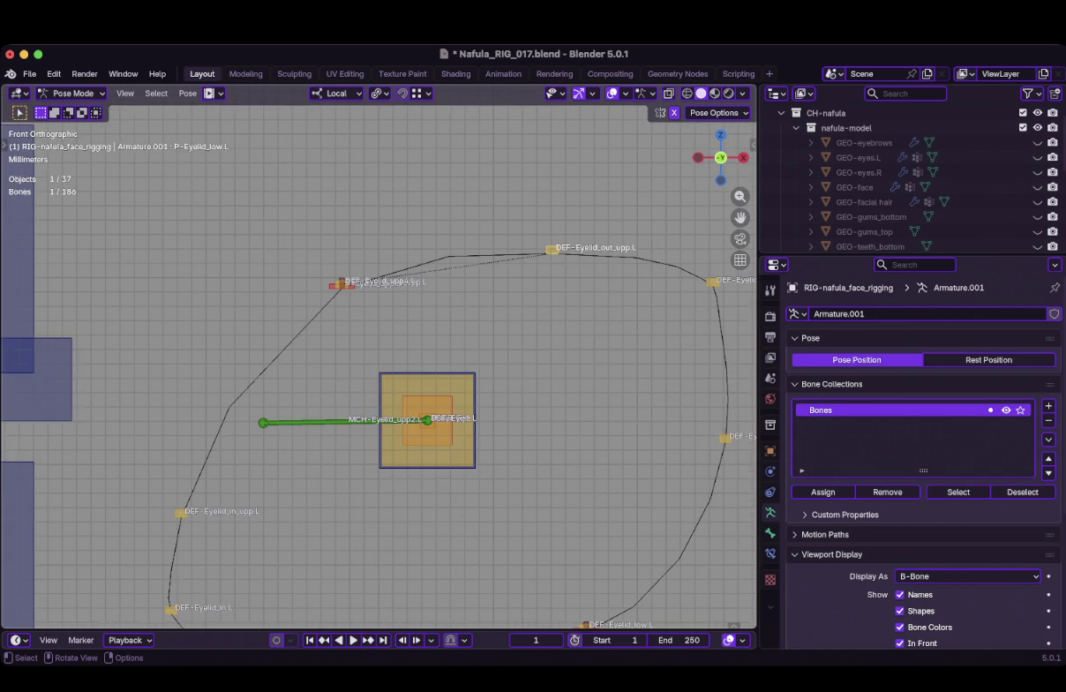
Save Nafula_RIG_017.blend, clear the bone selection, and quit, confirming the save prompt
scroll(380, 357, "down", 4)
key("ctrl+s")
scroll(379, 357, "up", 1)
scroll(380, 357, "up", 2)
scroll(379, 357, "up", 3)
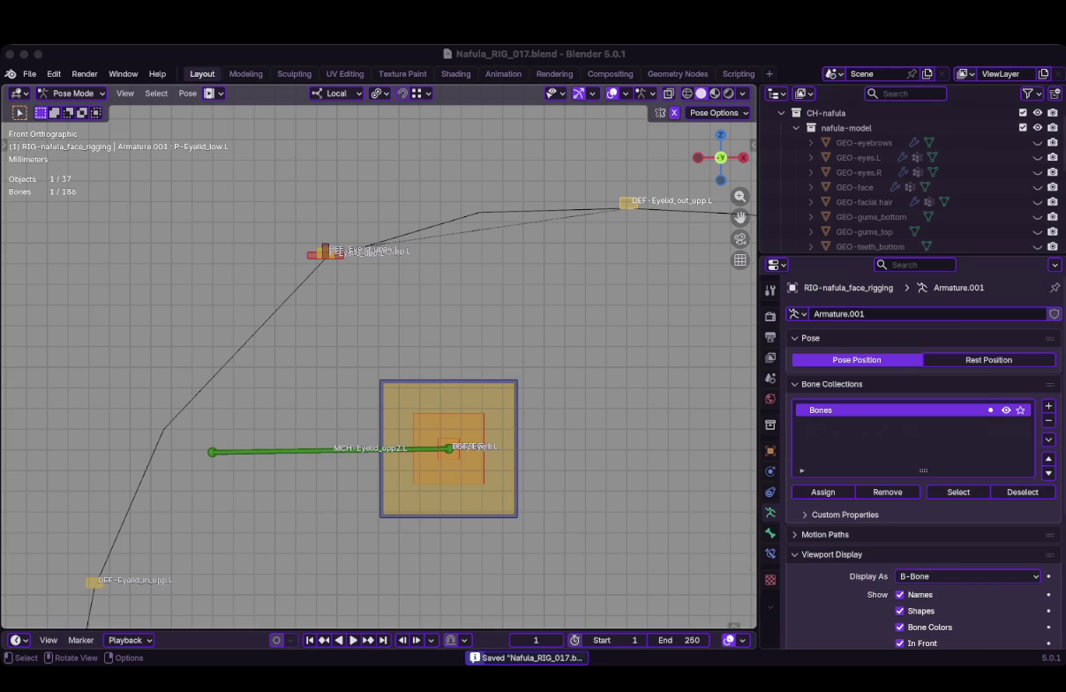
scroll(379, 357, "down", 5)
key("alt+a")
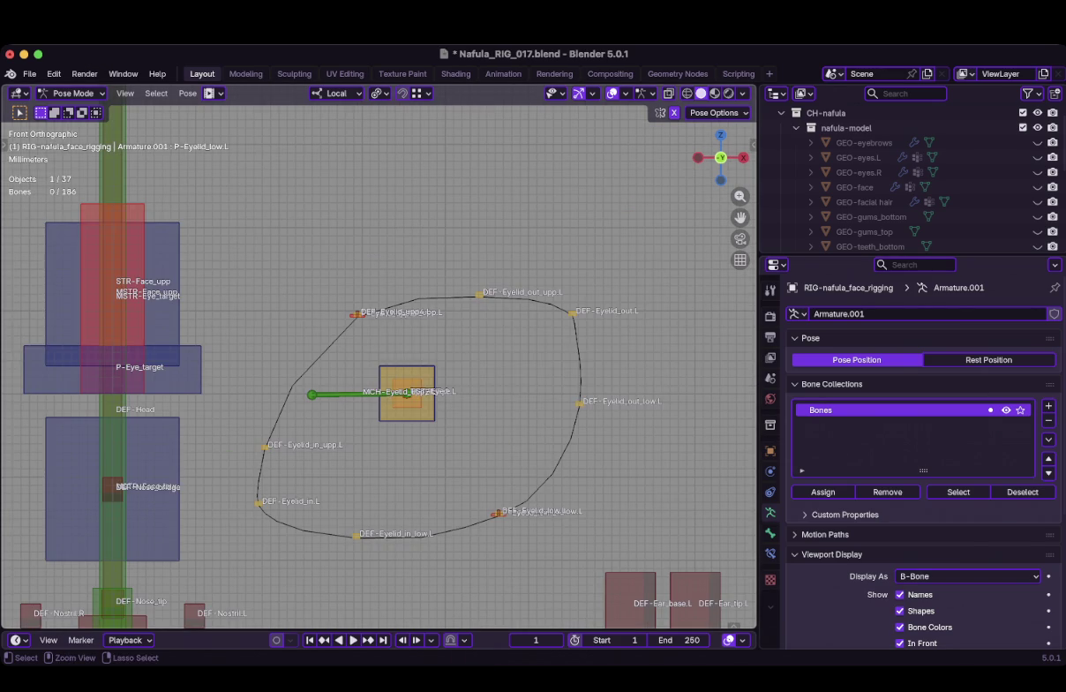
key("super+q")
key("Return")
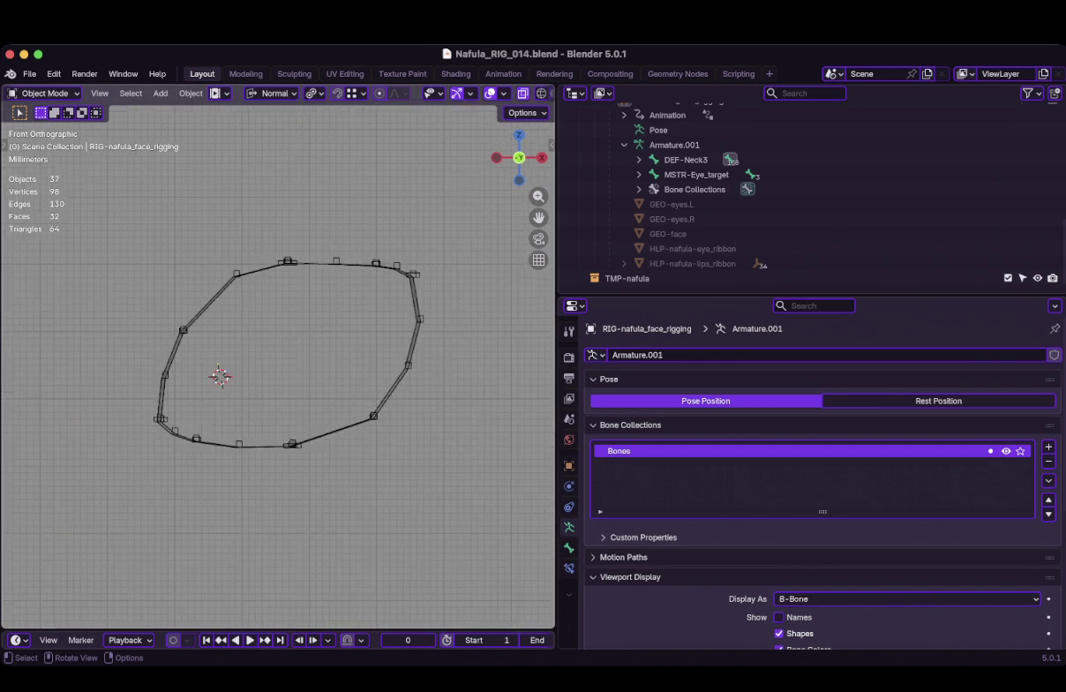
In Nafula_RIG_014.blend, put the armature in Pose Mode and select DEF-Eyelid_mid_low.L
scroll(278, 370, "up", 3)
key("a")
mouse_move(278, 371)
middle_mouse_down()
mouse_move(318, 379)
mouse_move(452, 300)
middle_mouse_up()
scroll(278, 371, "up", 2)
key("ctrl+Tab")
scroll(278, 370, "up", 1)
left_click(380, 446)
middle_click_drag(278, 362, 339, 349)
left_click(400, 460)
From the right side view, slide DEF-Eyelid_mid_low.L up and back with the transform tool
key("KP_3")
key("t")
scroll(278, 370, "down", 2)
key("shift+space")
key("t")
key("t")
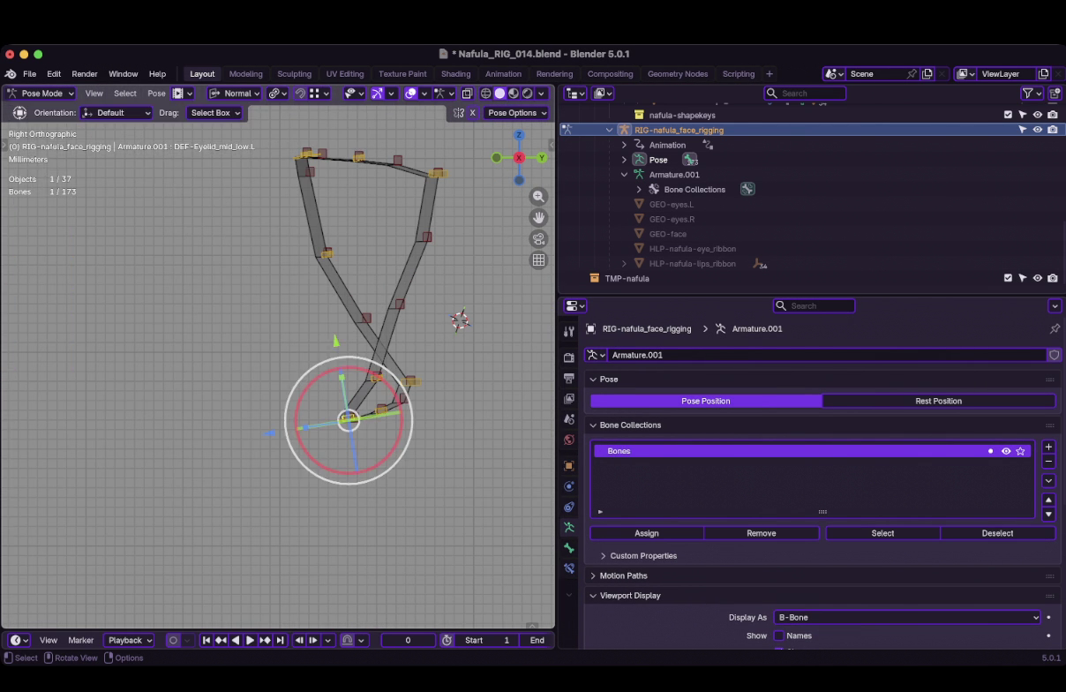
mouse_move(342, 379)
left_mouse_down()
mouse_move(307, 160)
mouse_move(340, 371)
left_mouse_up()
mouse_move(341, 371)
middle_mouse_down()
mouse_move(388, 379)
mouse_move(352, 446)
middle_mouse_up()
Frame the selected bone, test-move the bone chain upward, and undo the move
key("grave")
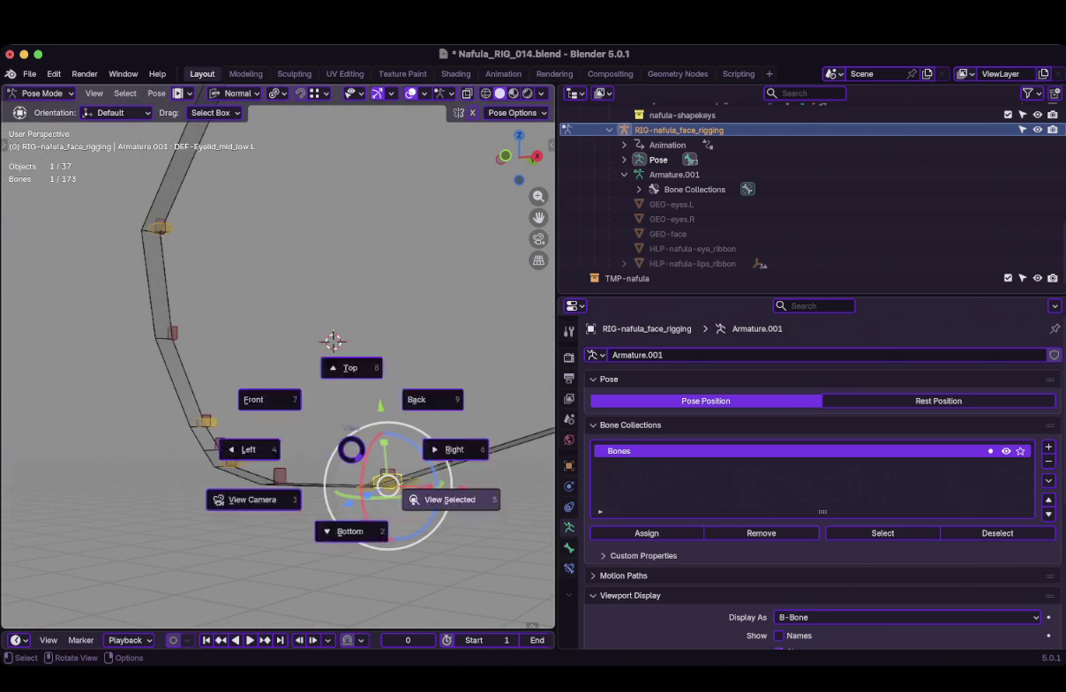
left_click(451, 499)
middle_click_drag(452, 499, 442, 501)
mouse_move(229, 121)
middle_mouse_down()
mouse_move(278, 150)
mouse_move(278, 250)
middle_mouse_up()
left_click_drag(274, 316, 274, 191)
key("ctrl+z")
mouse_move(278, 247)
middle_mouse_down()
mouse_move(278, 277)
mouse_move(230, 221)
mouse_move(276, 220)
middle_mouse_up()
Switch the armature to Edit Mode, then start quitting and dismiss the save prompt
key("Tab")
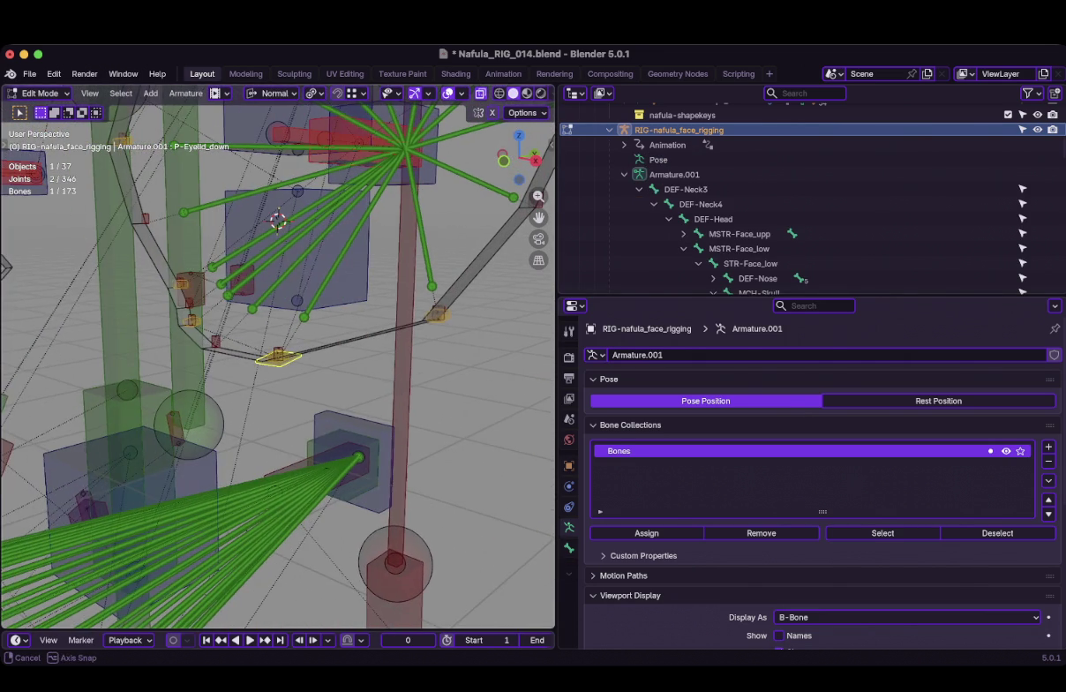
key("super+q")
key("Escape")
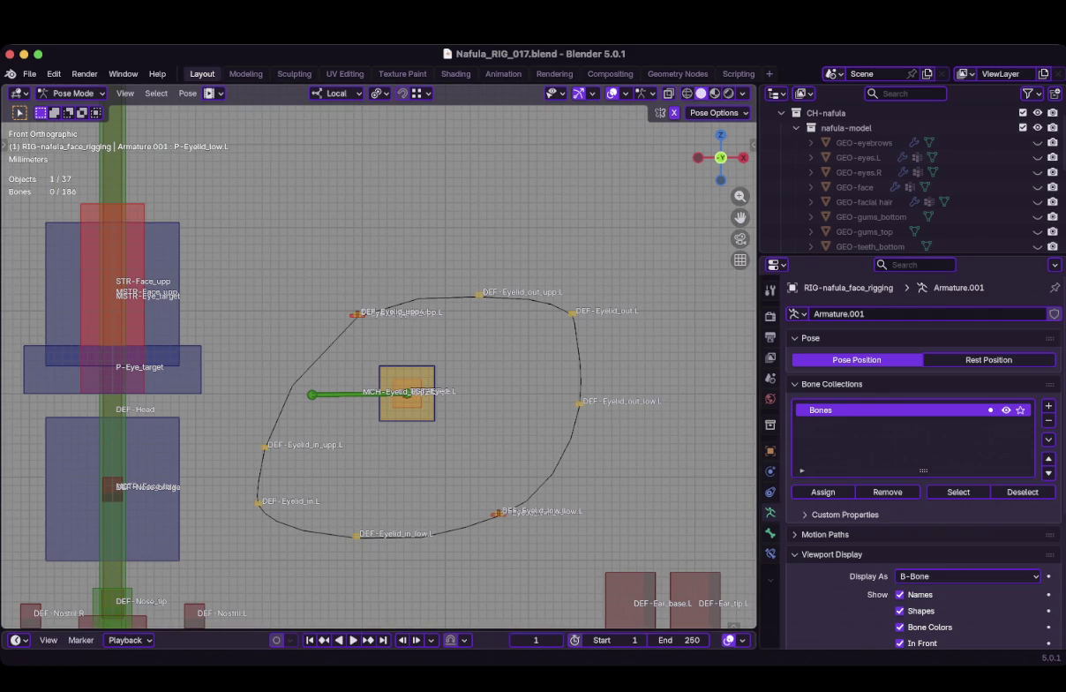
Rotate the two selected eyelid bones in Edit Mode
scroll(379, 367, "up", 2)
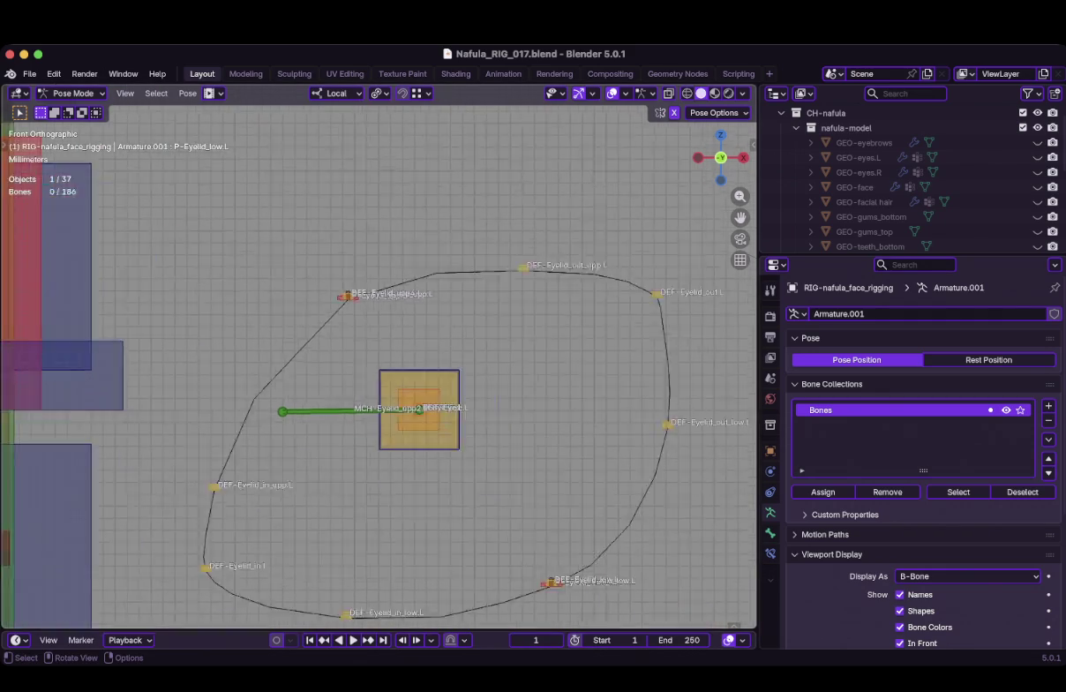
key("Tab")
scroll(511, 607, "up", 1)
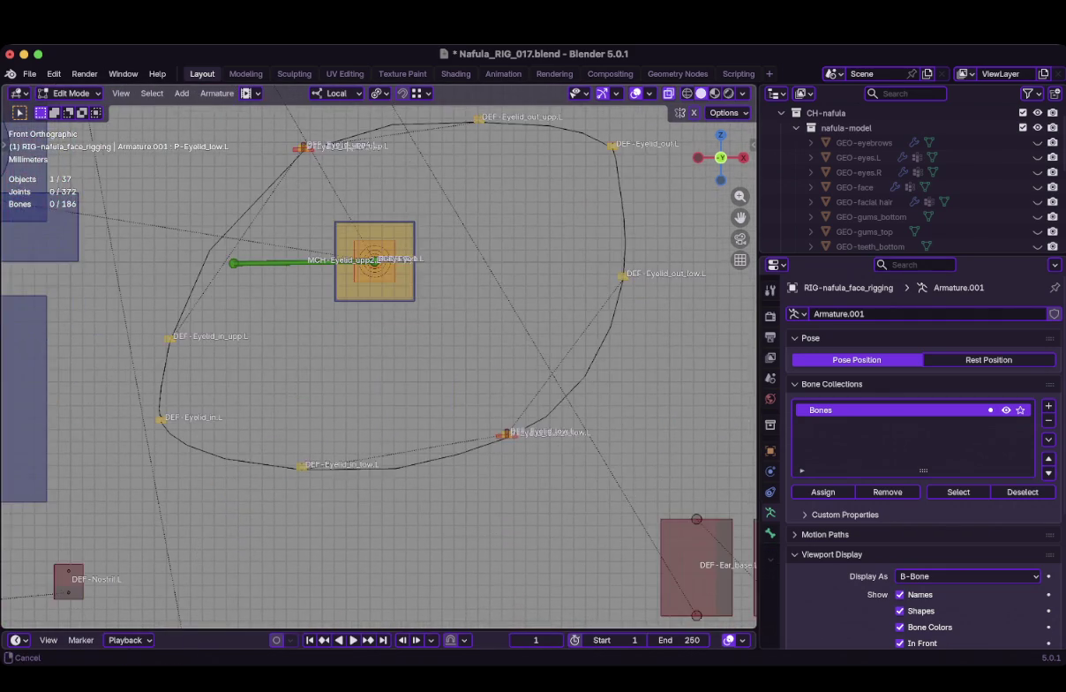
scroll(510, 607, "up", 2)
scroll(510, 607, "up", 1)
scroll(379, 368, "up", 1)
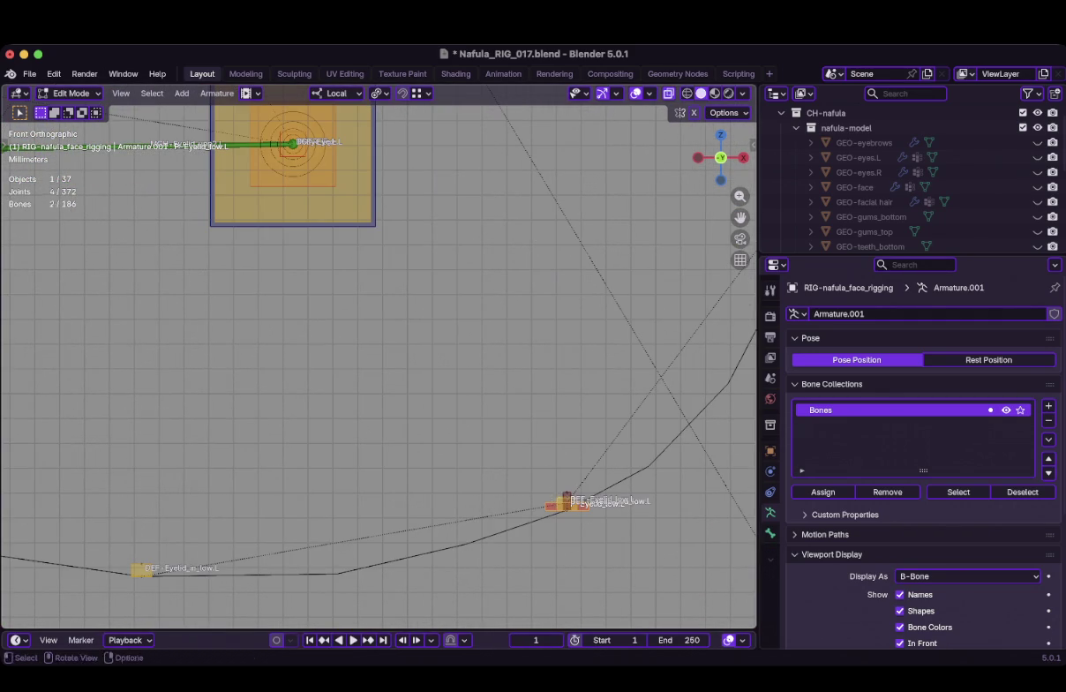
scroll(379, 367, "down", 4)
key("r")
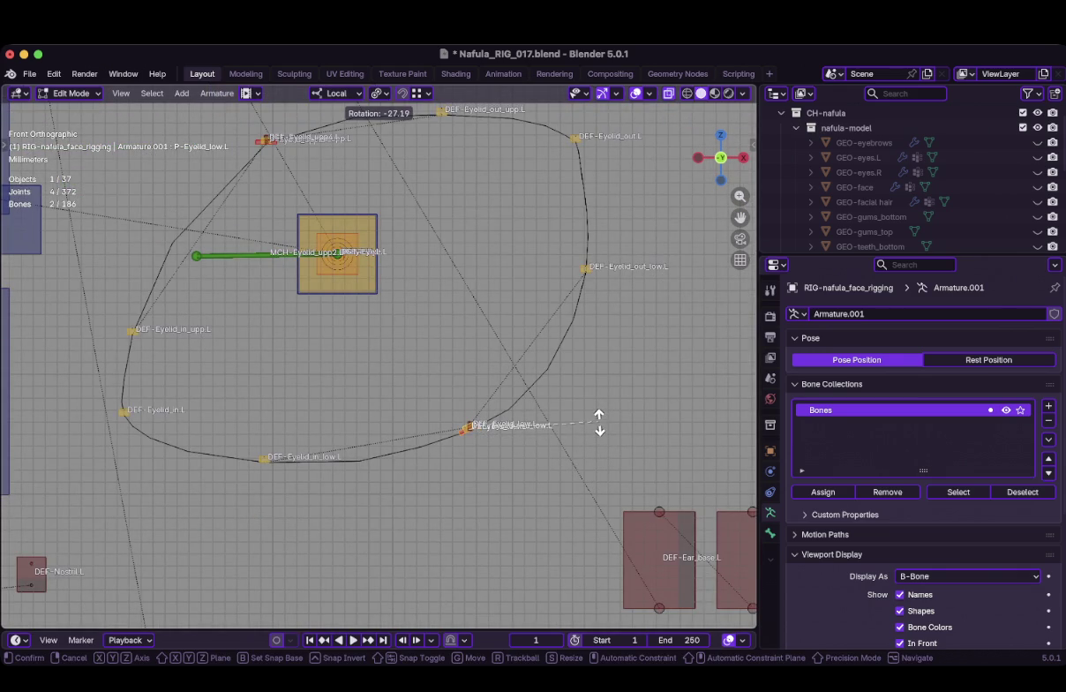
left_click(599, 423)
Box-select the upper-left eyelid bone on the loop and rotate it freely
middle_click_drag(265, 176, 335, 368, "shift")
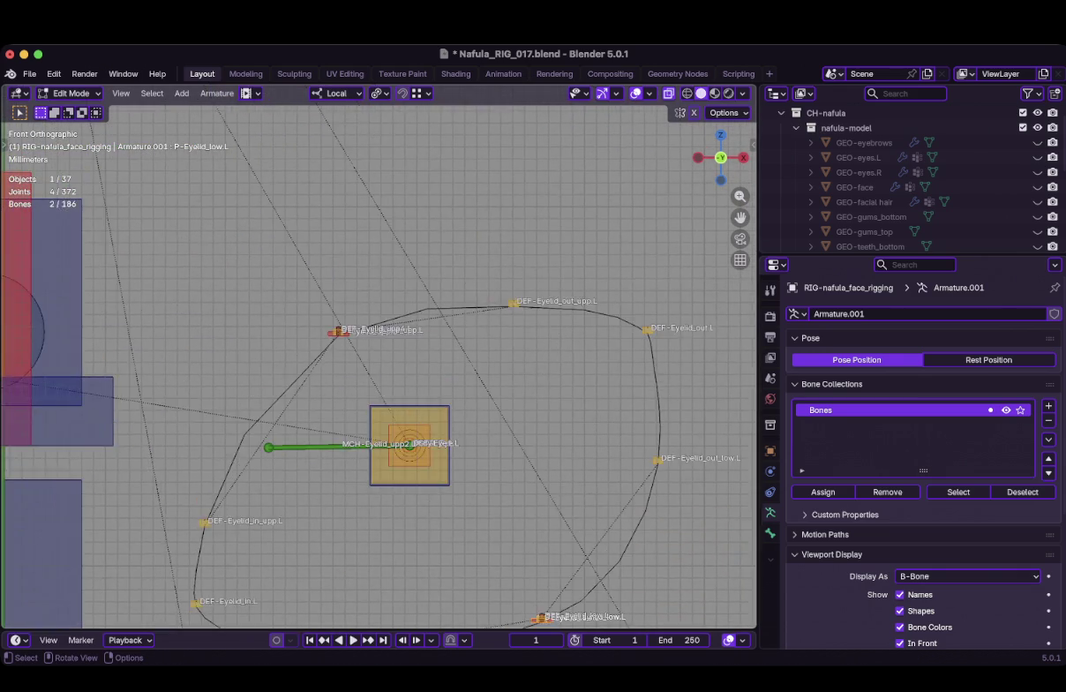
scroll(335, 368, "up", 3)
key("b")
left_click_drag(280, 300, 305, 311)
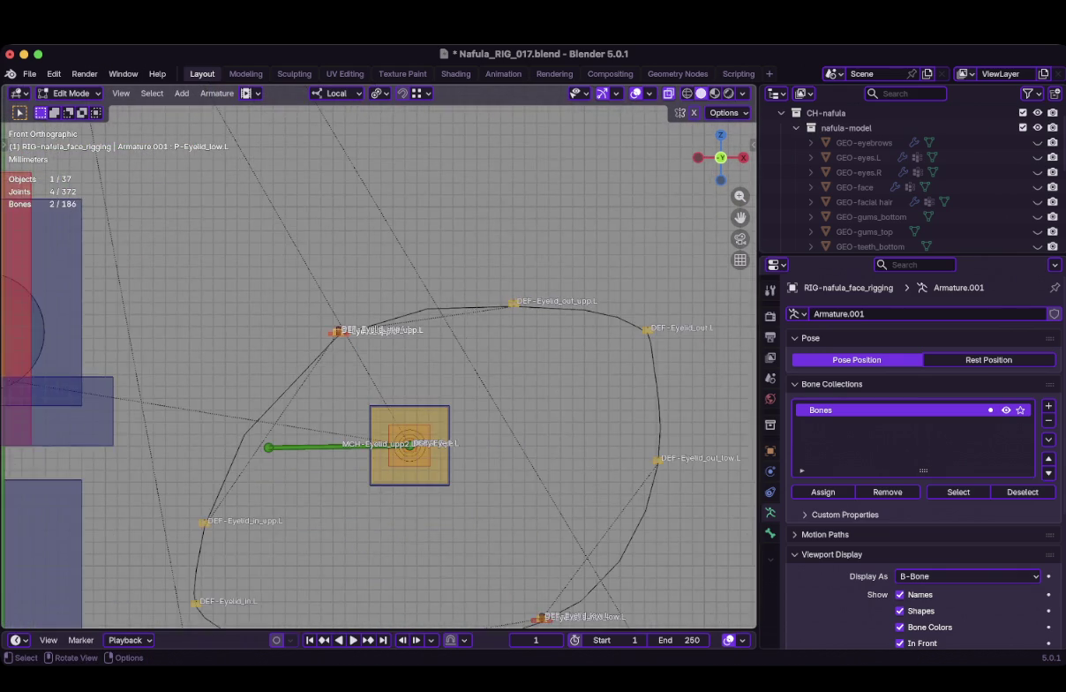
scroll(393, 349, "up", 1)
key("r")
key("Return")
middle_click_drag(380, 353, 442, 335)
key("Escape")
In Pose Mode, use the Transform tool to slide the eyelid control along local Y
key("ctrl+Tab")
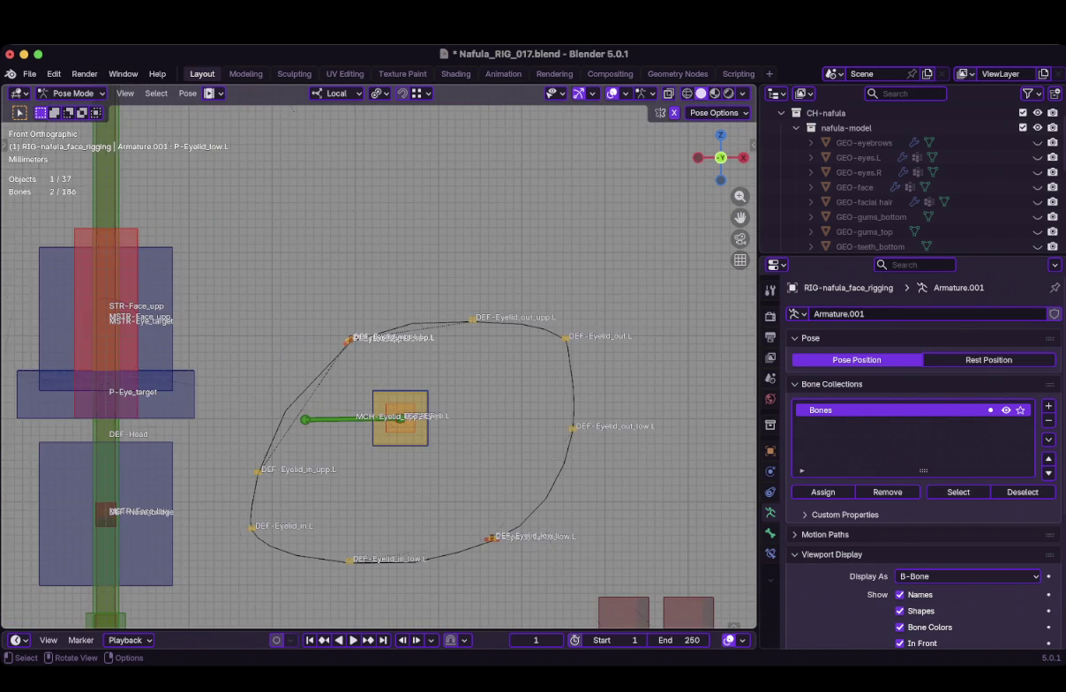
scroll(379, 362, "up", 2)
key("t")
left_click(53, 273)
key("t")
scroll(397, 415, "down", 3)
key("g")
key("y")
key("y")
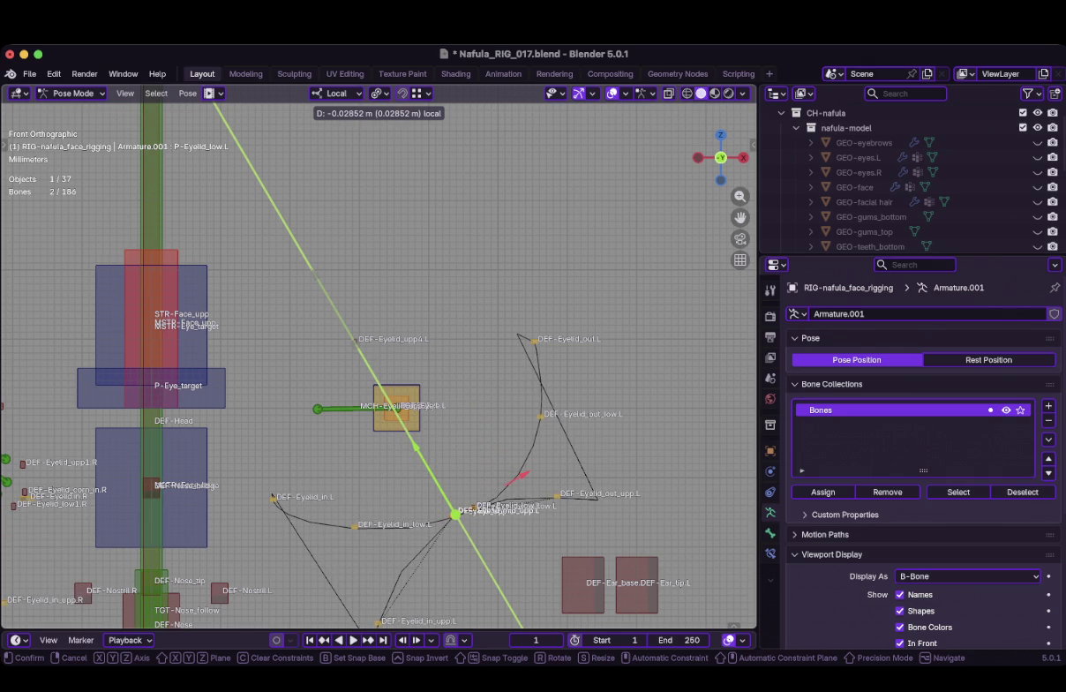
left_click(456, 513)
Adjust the upper eyelid bone in Edit Mode, then return to Pose Mode
left_click(355, 339)
scroll(380, 361, "up", 3)
key("Tab")
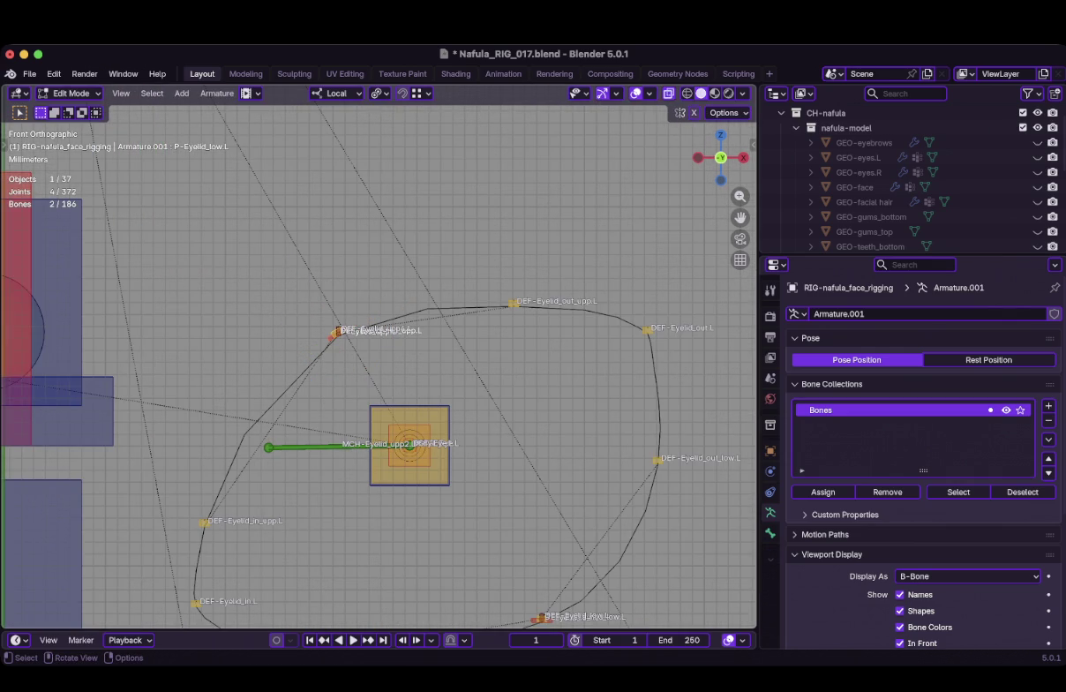
key("g")
left_click(462, 337)
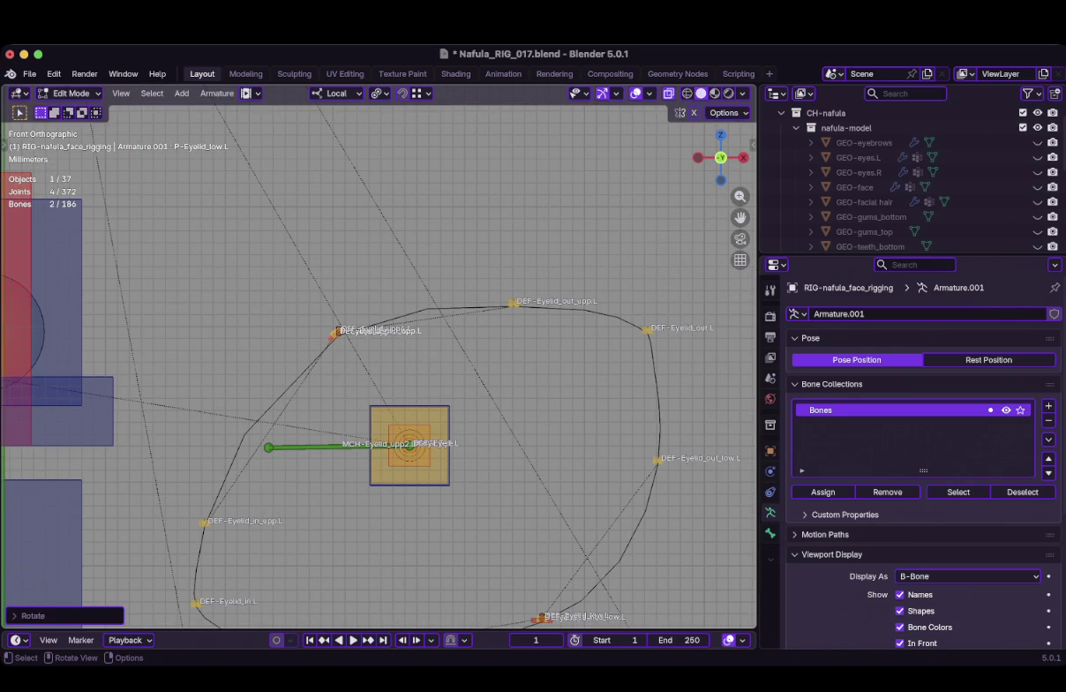
key("Tab")
Slide the eyelid control along its local Y axis again
scroll(378, 353, "down", 2)
key("g")
key("y")
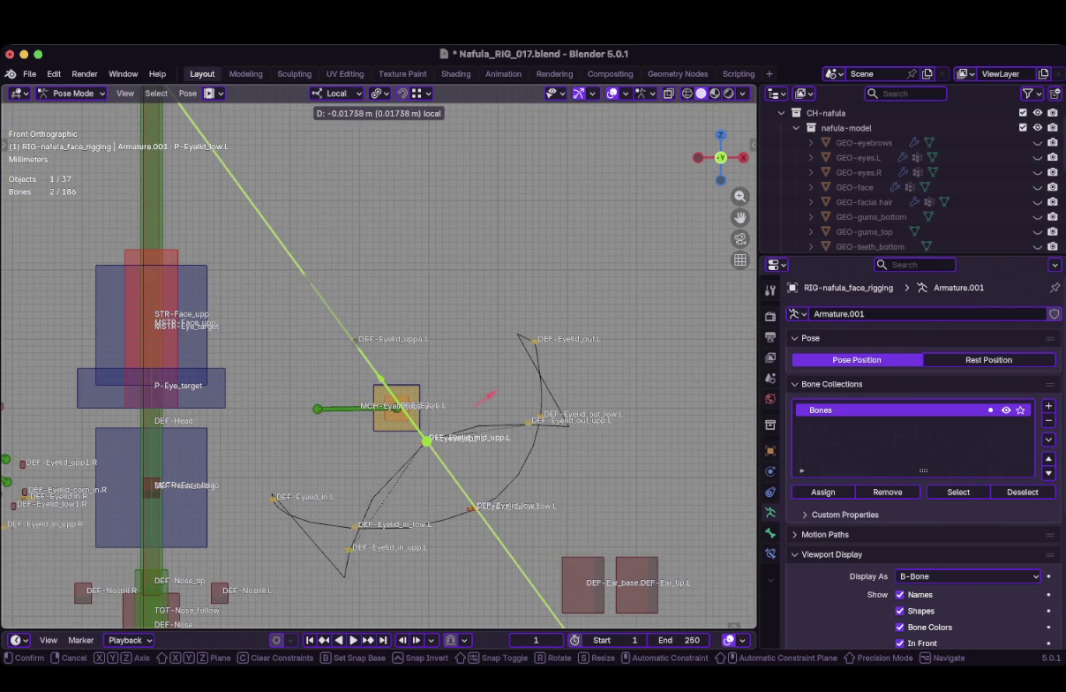
left_click(474, 506)
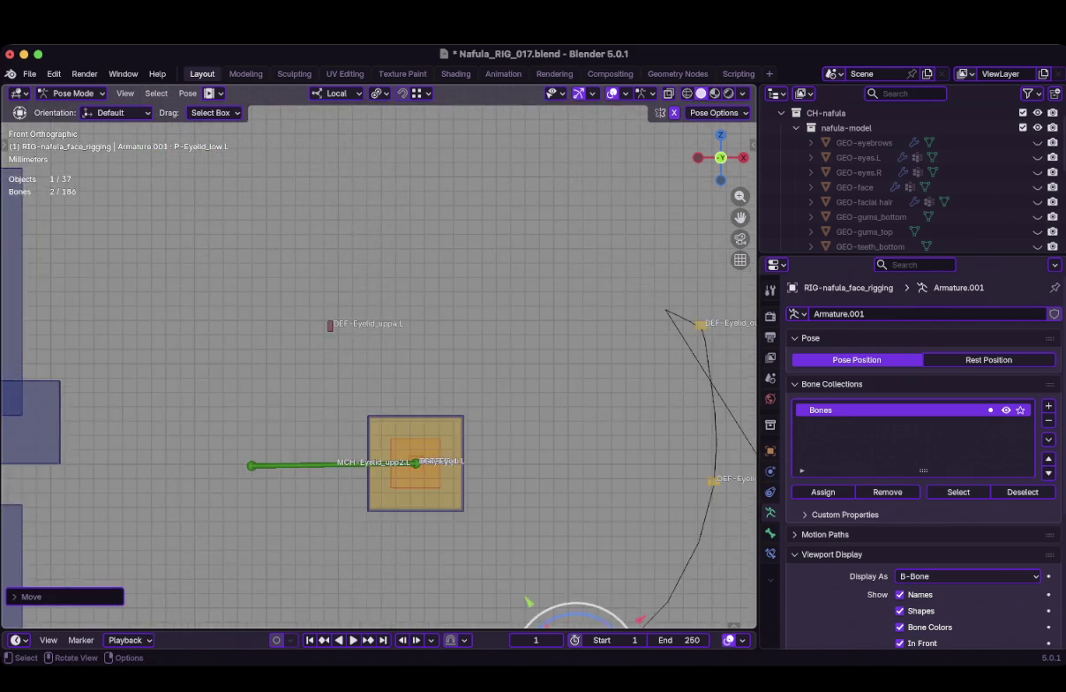
scroll(415, 424, "up", 3)
scroll(433, 353, "up", 2)
scroll(487, 300, "up", 2)
Move the eyelid control to a new position and frame the eyelid loop
middle_click_drag(488, 300, 508, 288, "shift")
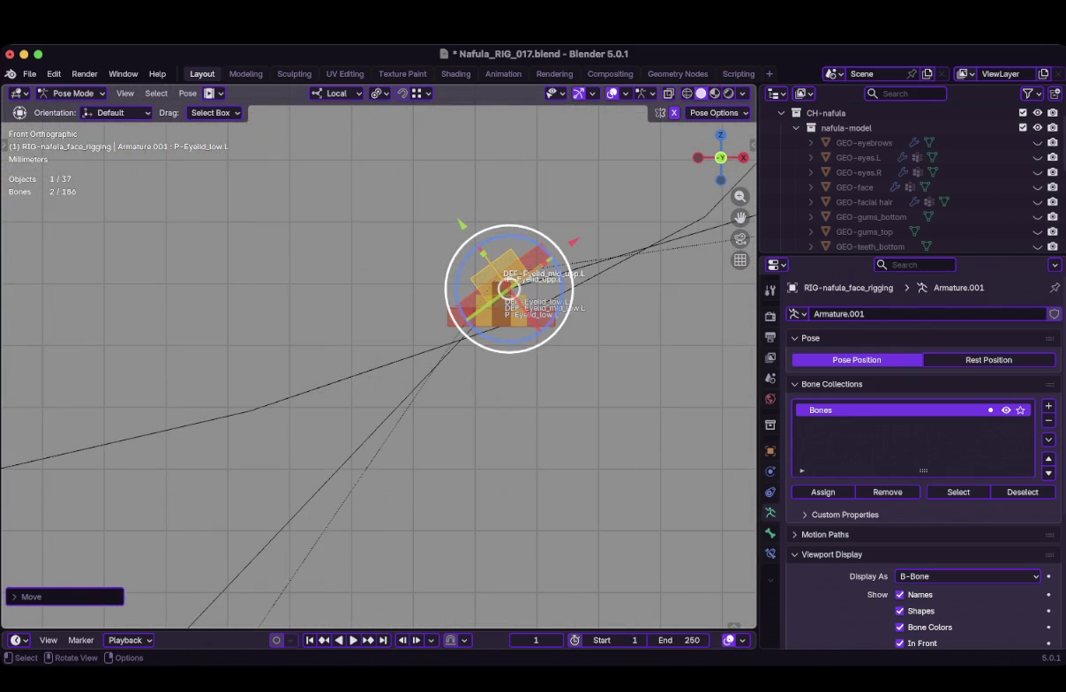
key("g")
key("Return")
scroll(465, 331, "down", 2)
scroll(465, 331, "down", 3)
scroll(408, 344, "down", 2)
middle_click_drag(406, 344, 274, 188, "shift")
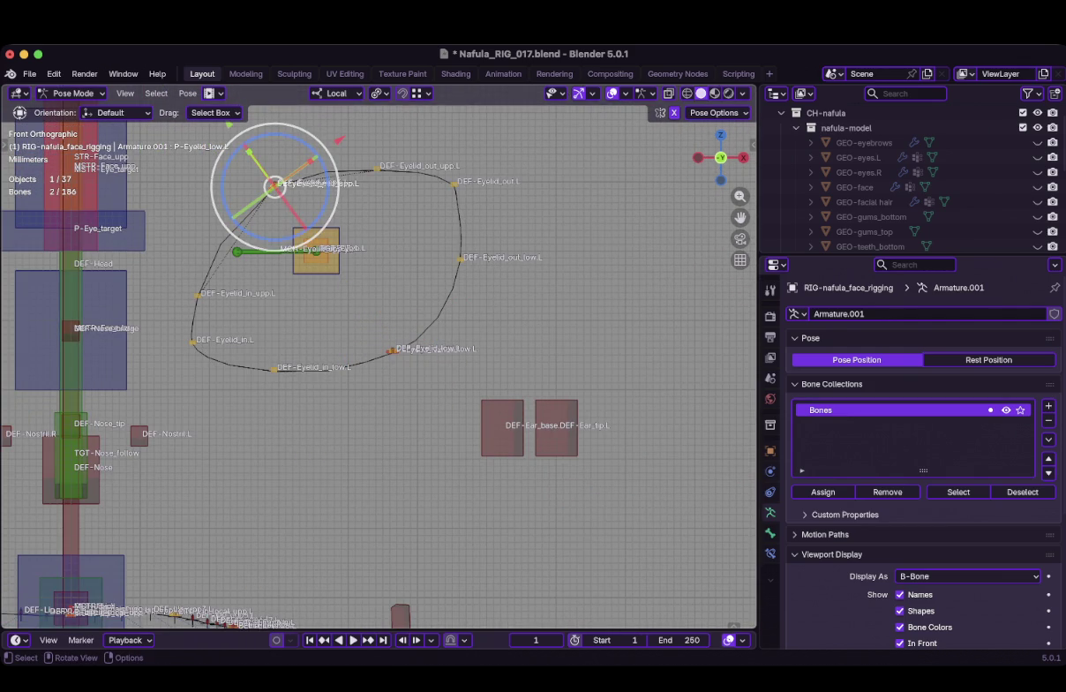
Slide P-Eyelid_low.L twice along its local Y axis
key("Tab")
key("Tab")
scroll(379, 362, "up", 1)
middle_click_drag(431, 269, 433, 311, "shift")
key("g")
key("y")
key("y")
left_click(431, 311)
scroll(353, 313, "up", 6)
middle_click_drag(445, 510, 440, 369, "shift")
key("g")
key("y")
key("y")
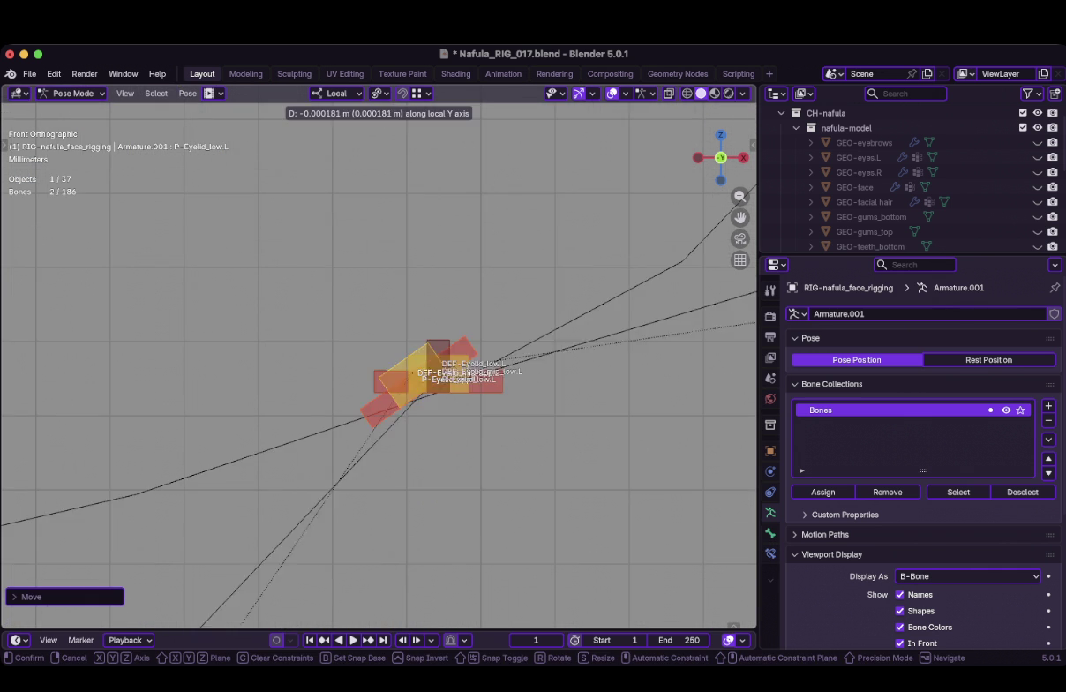
left_click(429, 389)
Orbit around the rig from the side, front and above to inspect the deformation
scroll(393, 366, "down", 3)
scroll(393, 366, "down", 2)
scroll(382, 358, "down", 5)
mouse_move(381, 357)
middle_mouse_down("alt")
mouse_move(441, 358)
mouse_move(414, 353)
middle_mouse_up("alt")
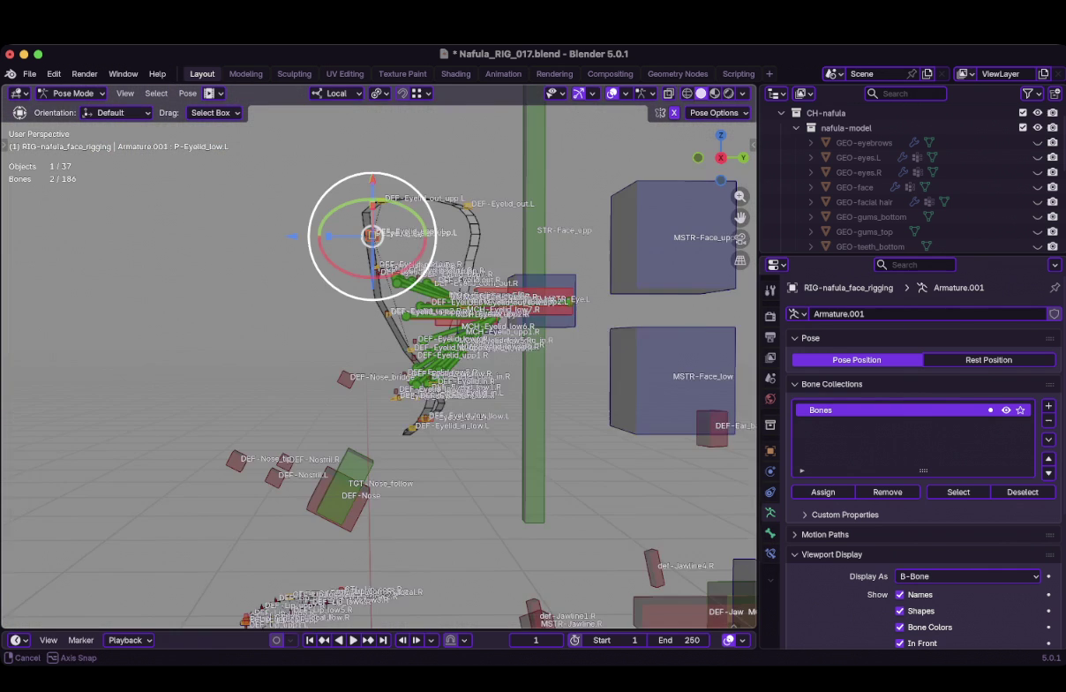
middle_click_drag(415, 353, 494, 353)
key("Tab")
mouse_move(380, 362)
middle_mouse_down()
mouse_move(414, 353)
mouse_move(423, 362)
middle_mouse_up()
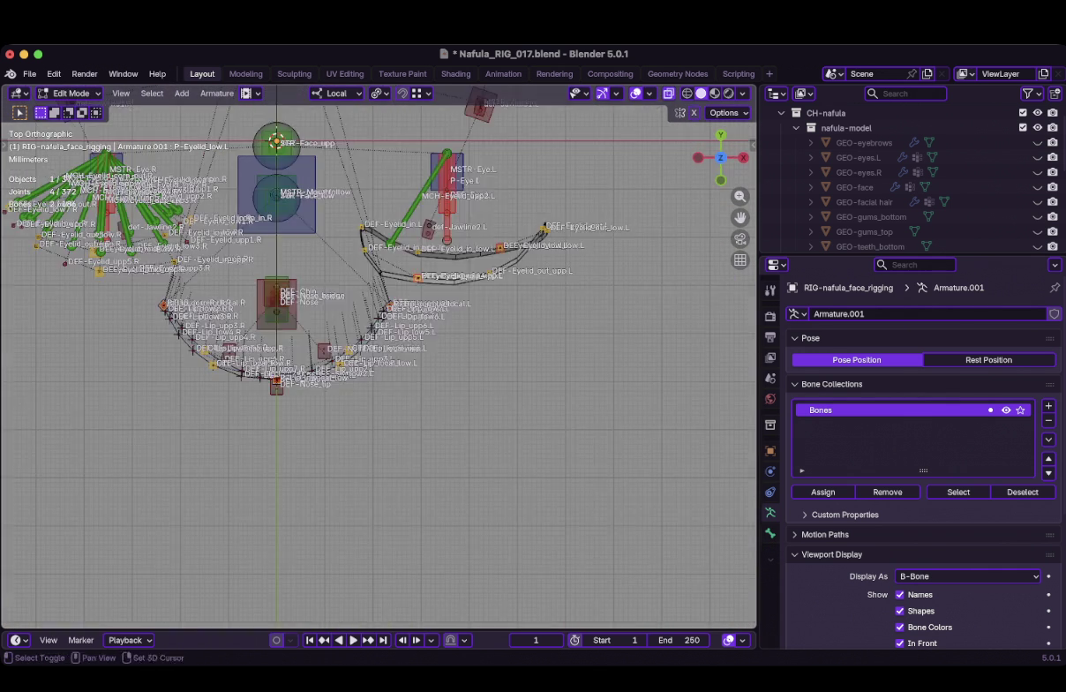
Select the MCH-Eyelid .R bones (upp5, upp4, upp3, low1 and others) and delete them
scroll(380, 353, "up", 2)
scroll(380, 353, "up", 2)
scroll(379, 353, "up", 2)
scroll(397, 353, "up", 1)
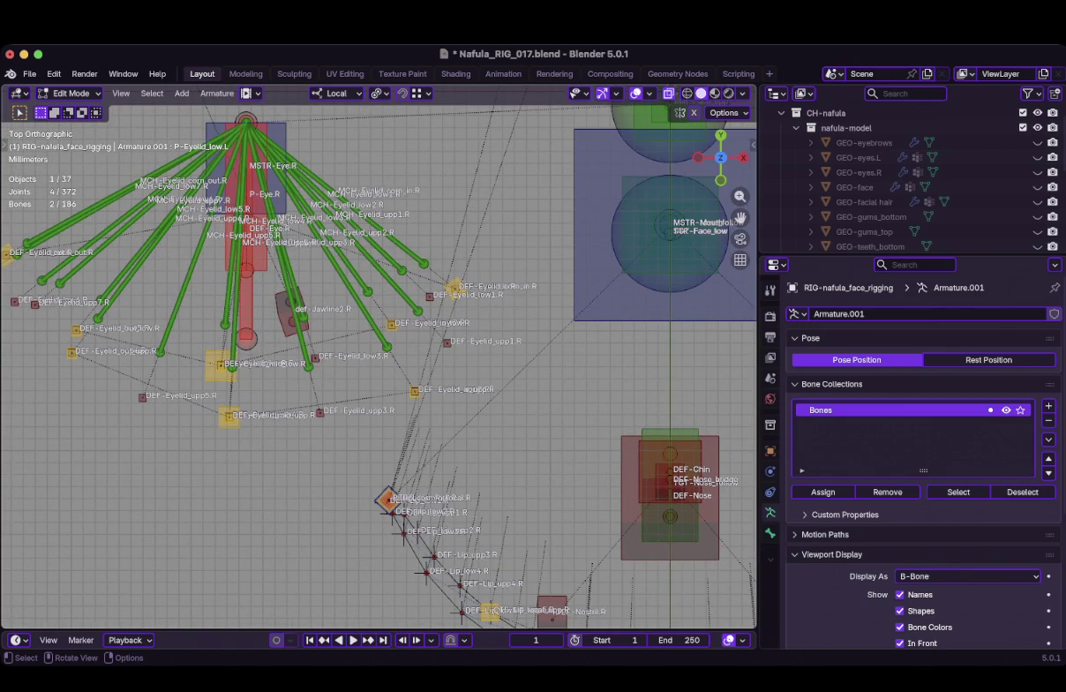
scroll(386, 364, "down", 1)
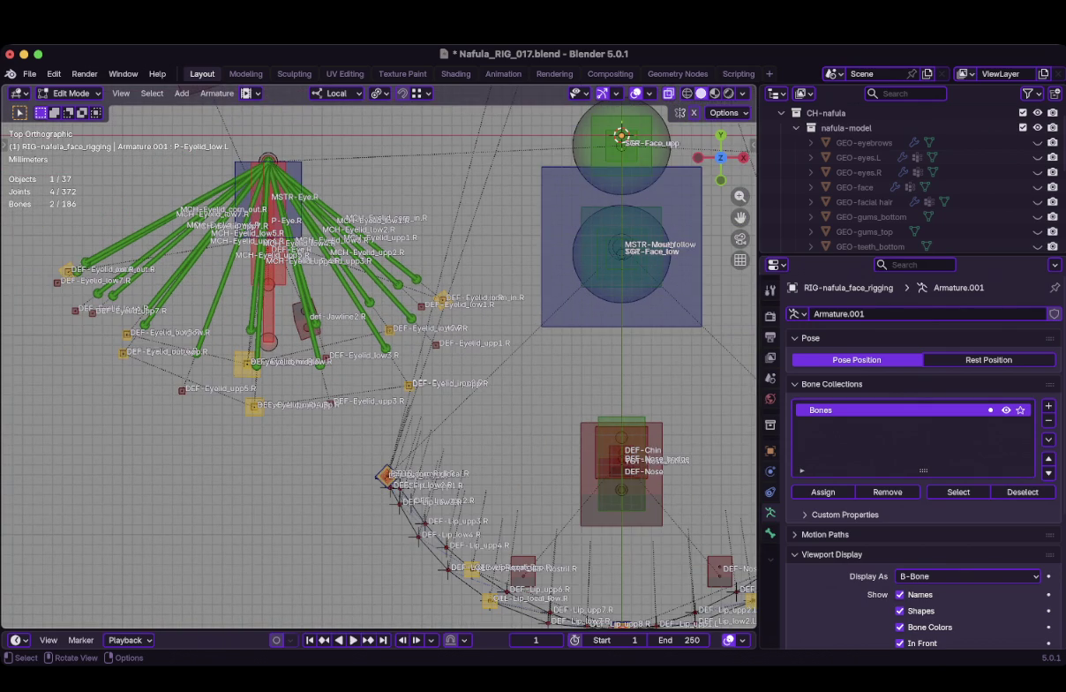
key("ctrl+KP_Add")
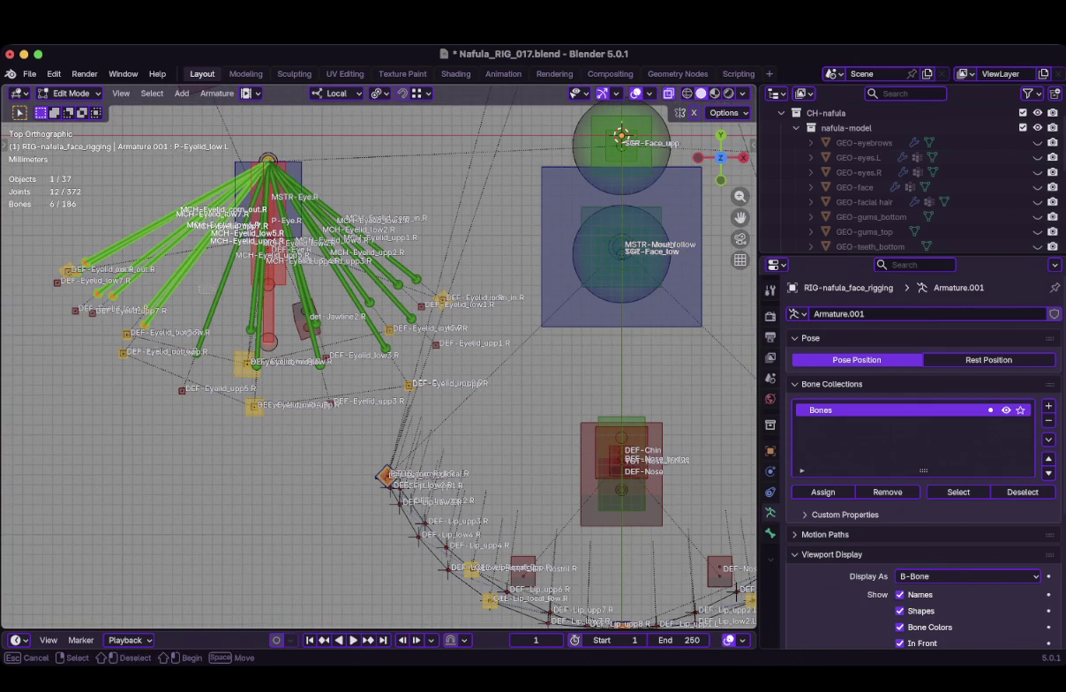
left_click(227, 264, "shift")
left_click(246, 264, "shift")
left_click(257, 292, "shift")
left_click(291, 264, "shift")
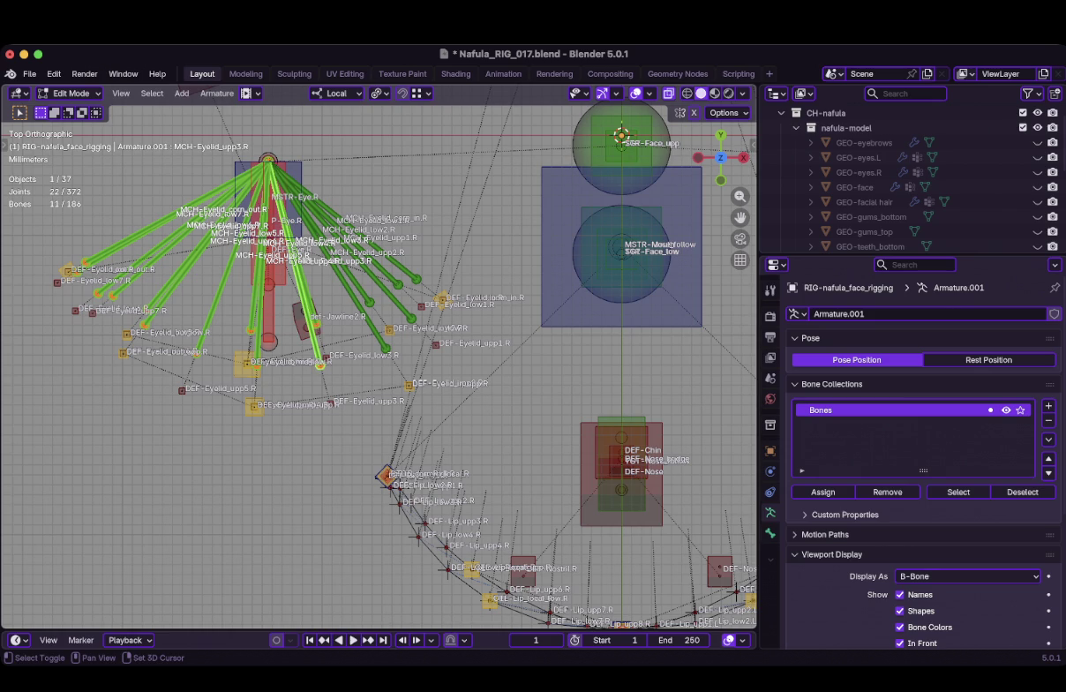
left_click(369, 301, "shift")
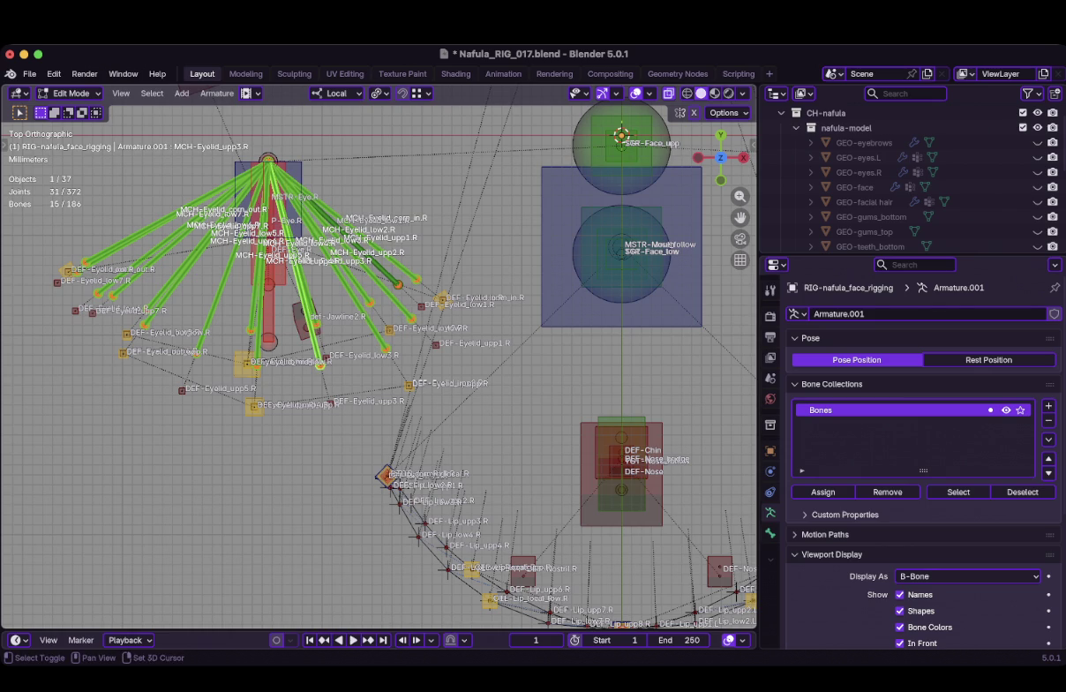
left_click(398, 284, "shift")
key("x")
left_click(455, 247)
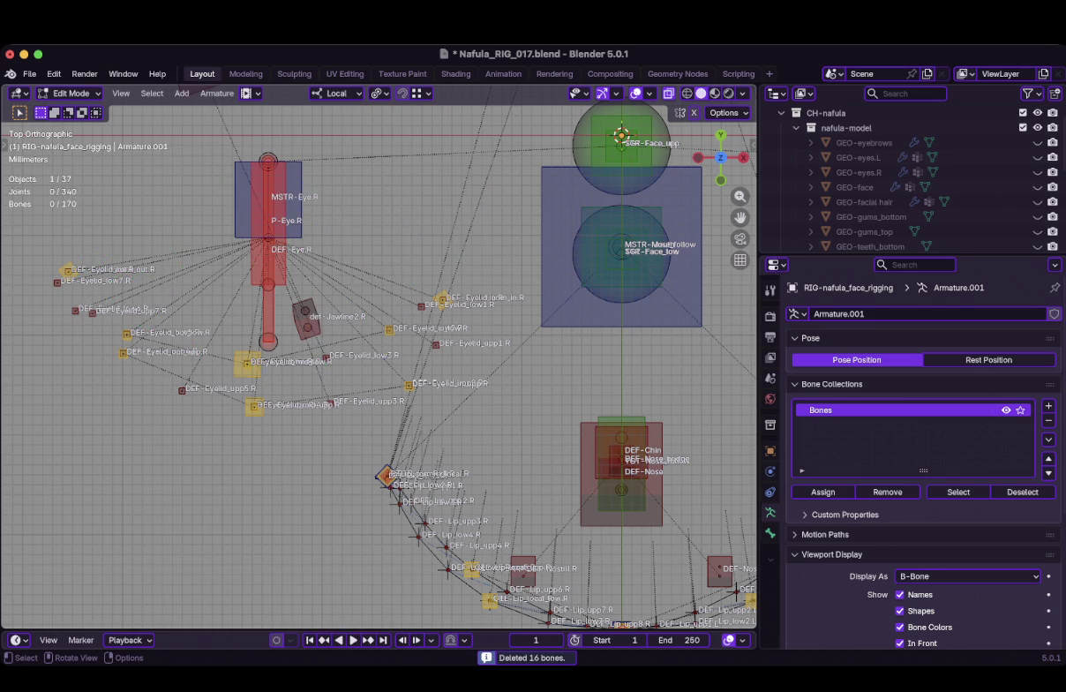
Box-select the remaining right eyelid deform bones and delete them
scroll(454, 248, "up", 1)
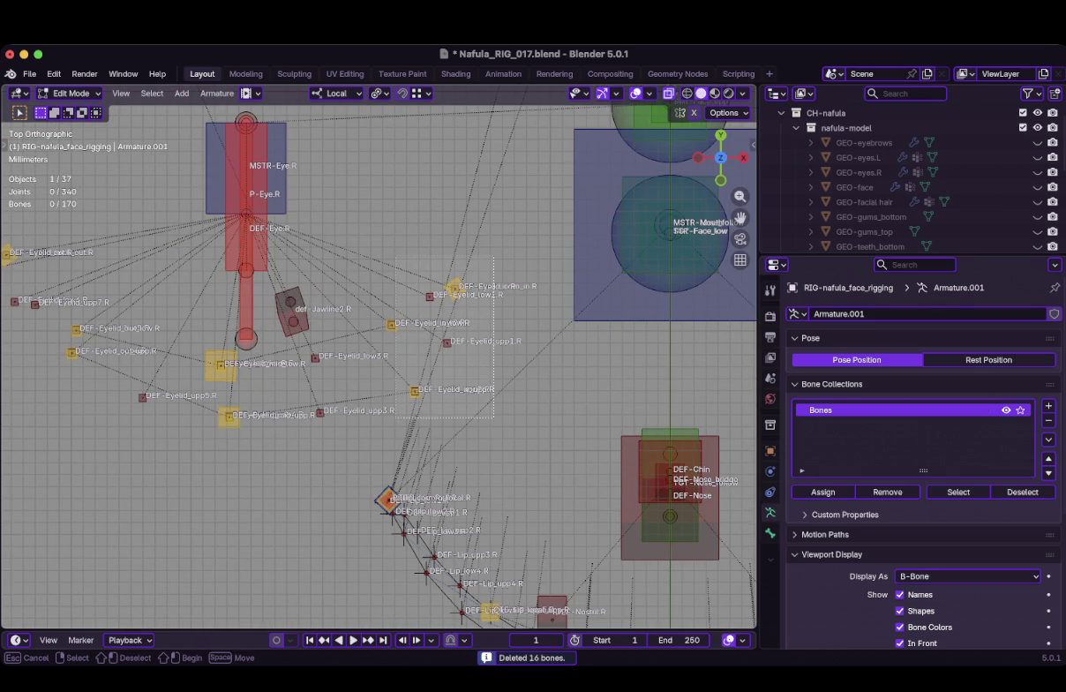
key("b")
left_click_drag(309, 343, 218, 374)
left_click_drag(198, 333, 282, 372)
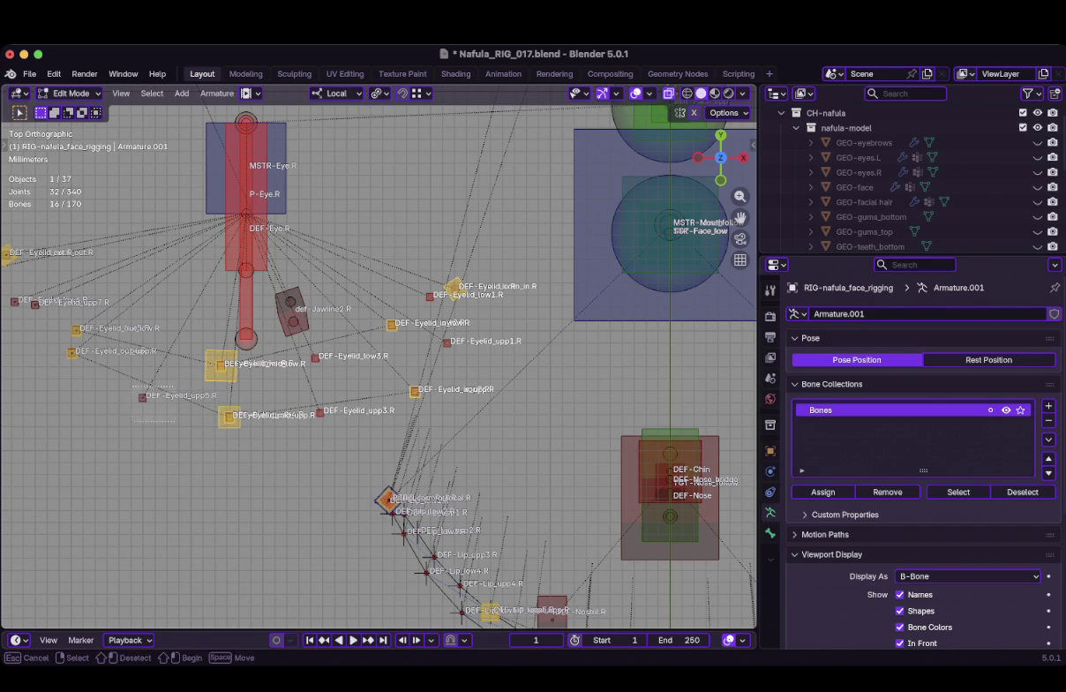
middle_click_drag(459, 353, 539, 396, "shift")
key("shift+ctrl+m")
key("x")
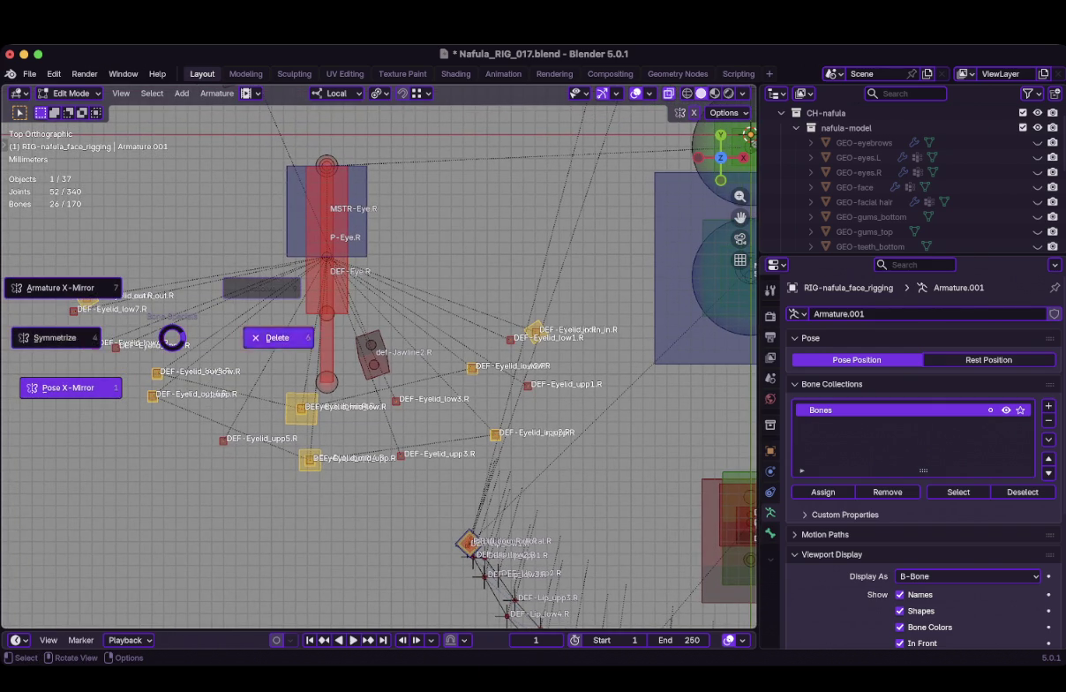
left_click(269, 337)
Center the view on the left eyelid bones from the right side and orbit around them
scroll(269, 337, "down", 6)
middle_click_drag(379, 353, 265, 291, "shift")
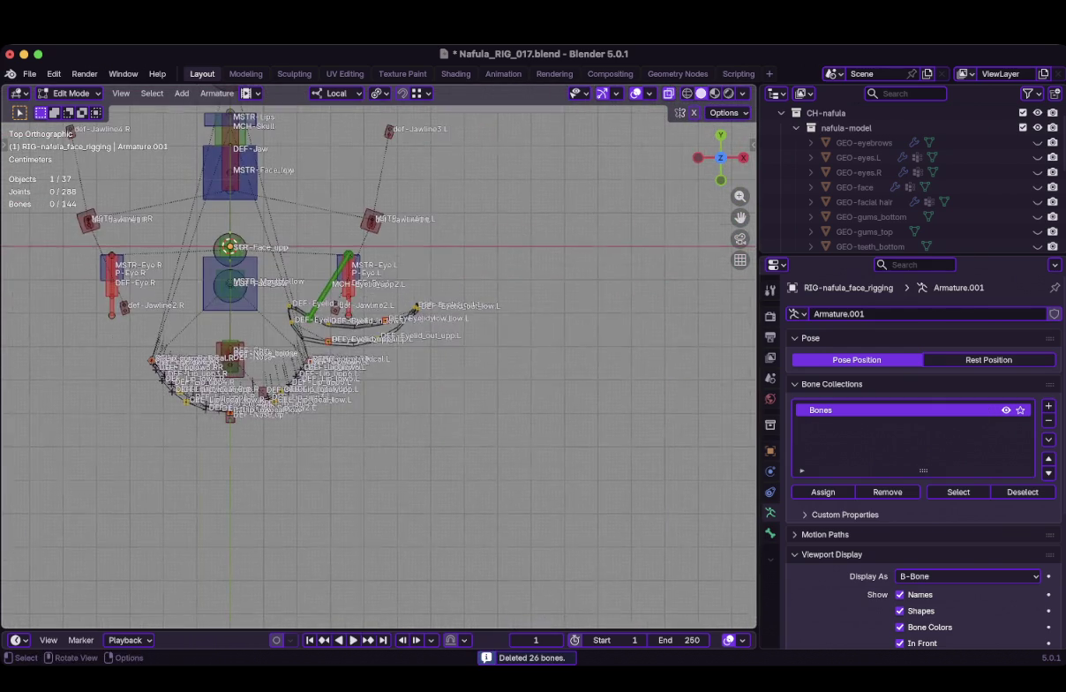
scroll(380, 353, "up", 4)
middle_click_drag(380, 353, 410, 450, "shift")
scroll(379, 353, "up", 3)
scroll(379, 353, "up", 1)
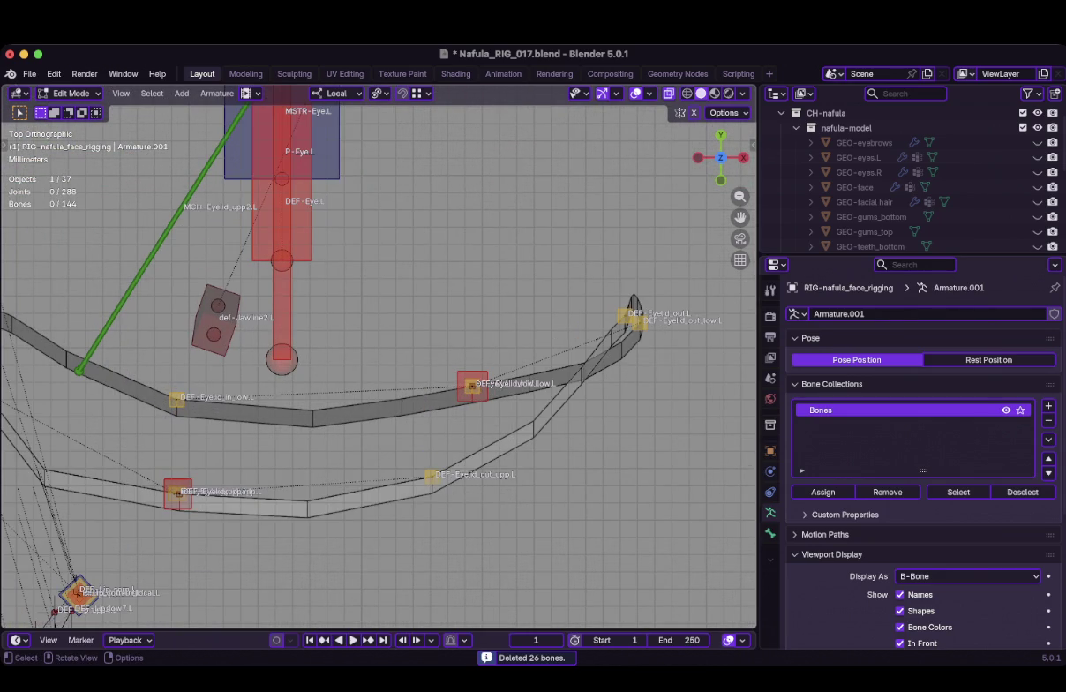
key("KP_3")
scroll(379, 353, "down", 3)
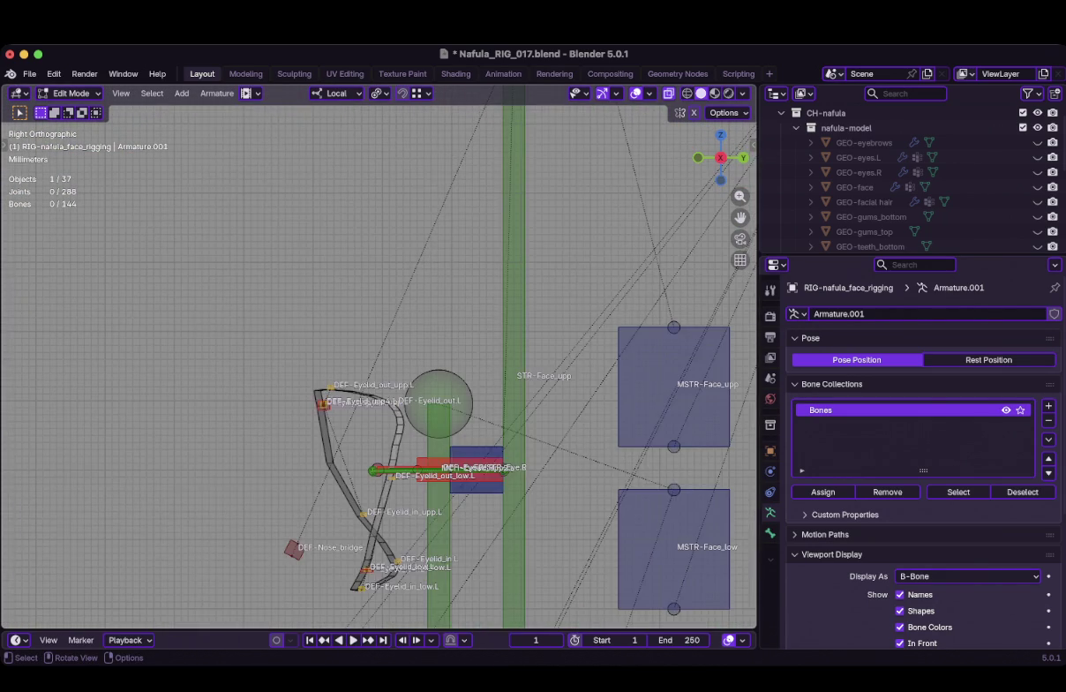
scroll(380, 354, "up", 1)
middle_click_drag(379, 353, 618, 353)
In Pose Mode, select the P-Eyelid_upp.L control and switch to front view
key("ctrl+Tab")
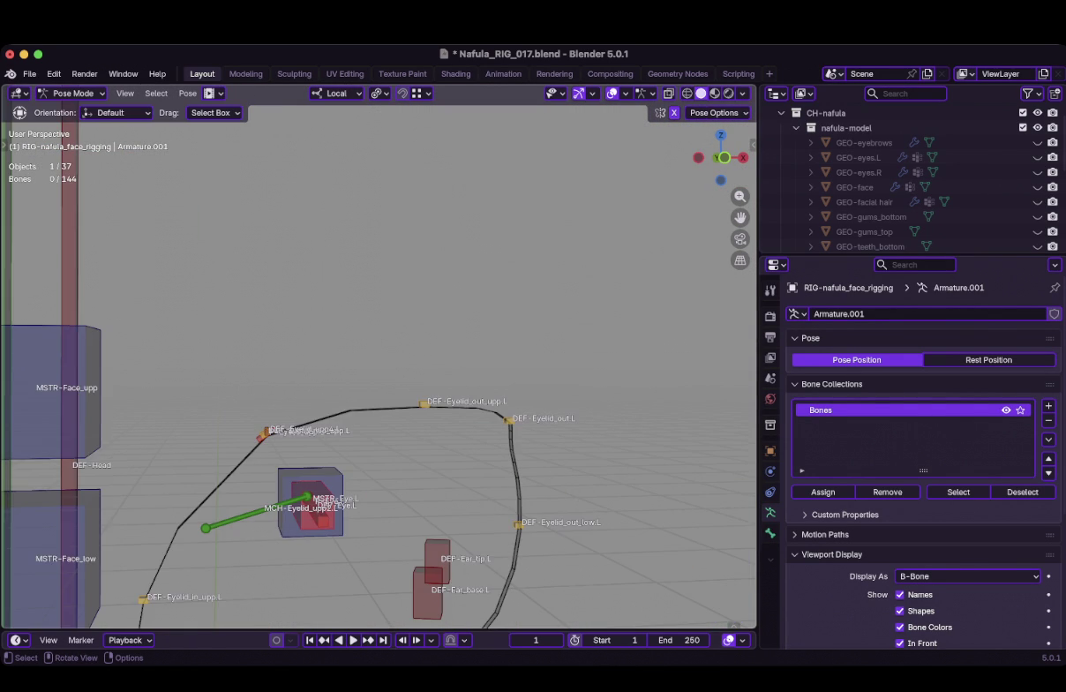
middle_click_drag(617, 353, 635, 344)
scroll(380, 367, "up", 1)
left_click(208, 476)
key("KP_1")
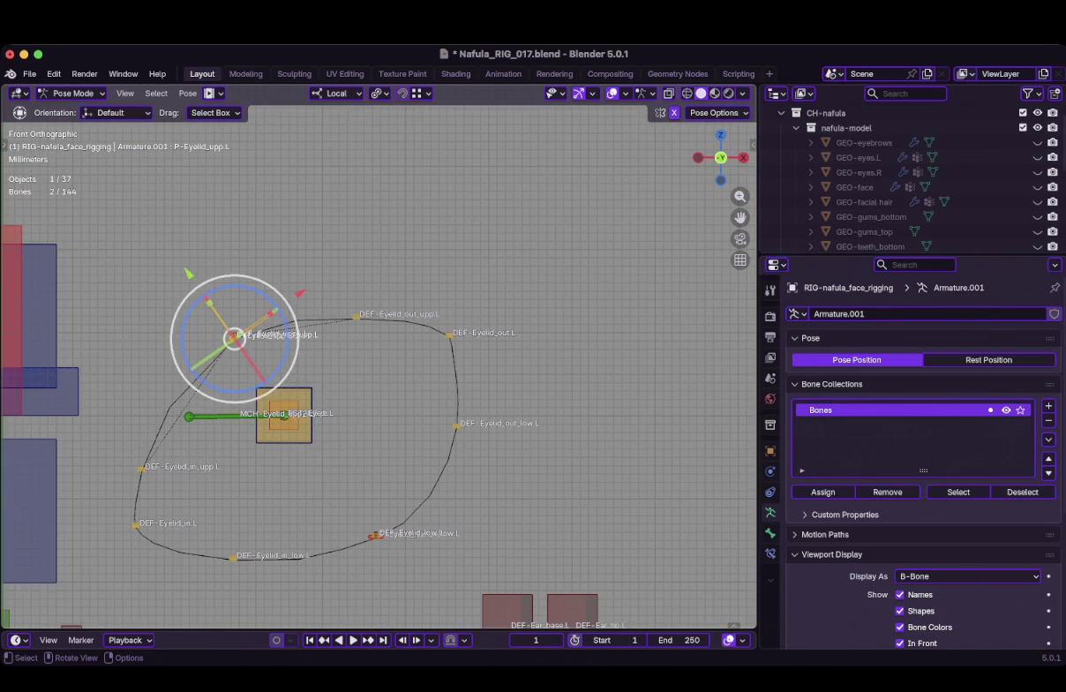
Slide P-Eyelid_upp.L along local Y, pull it up-left, and view the ribbon from the side
key("g")
key("y")
key("y")
left_click(375, 535)
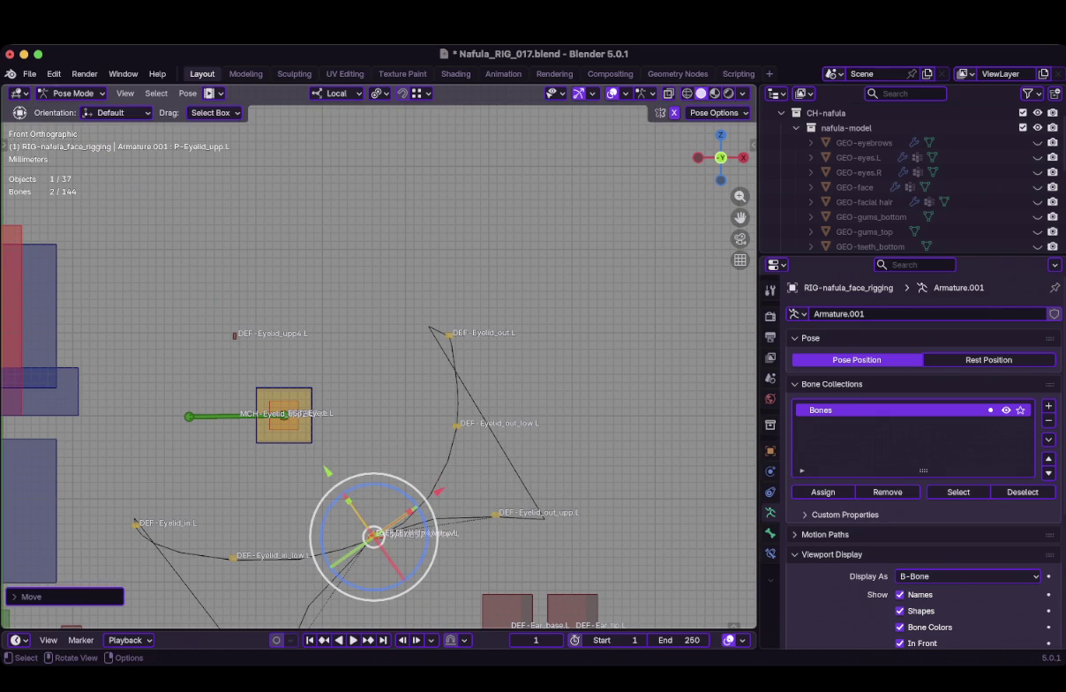
left_click_drag(375, 530, 233, 337)
key("KP_3")
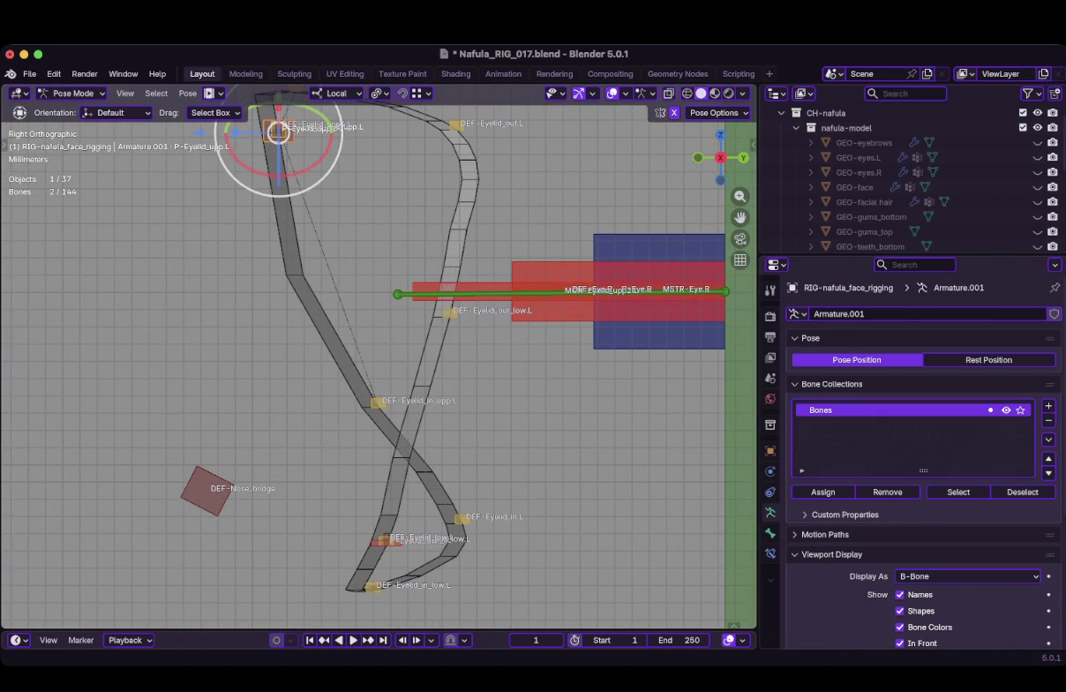
left_click(402, 73)
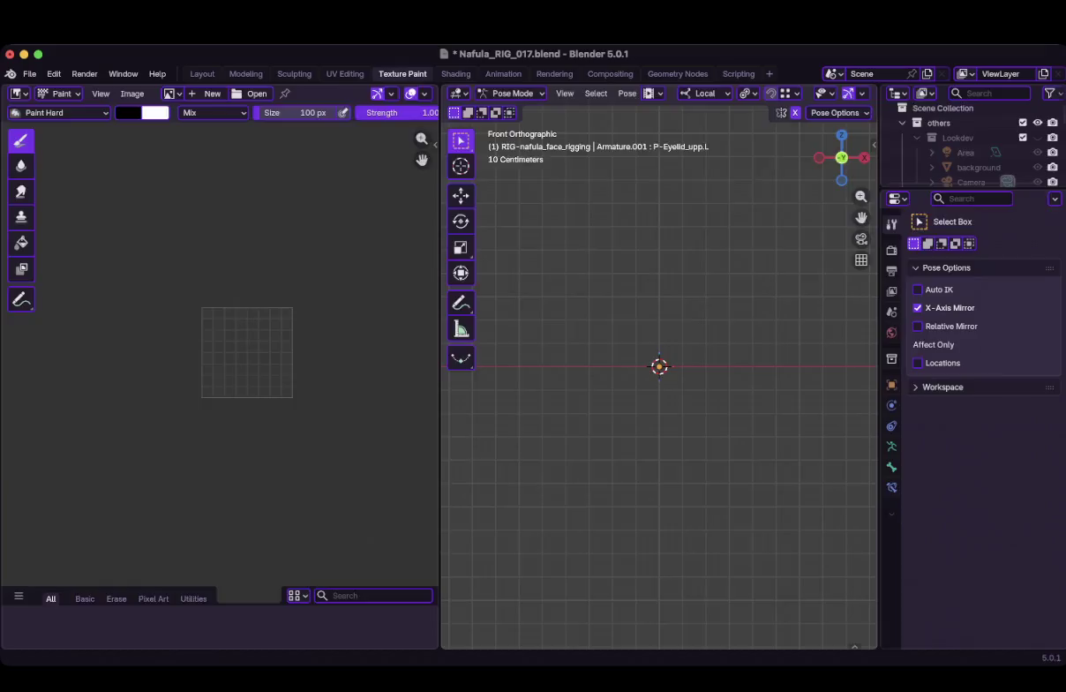
Return from the Texture Paint workspace to the Layout workspace
left_click(202, 75)
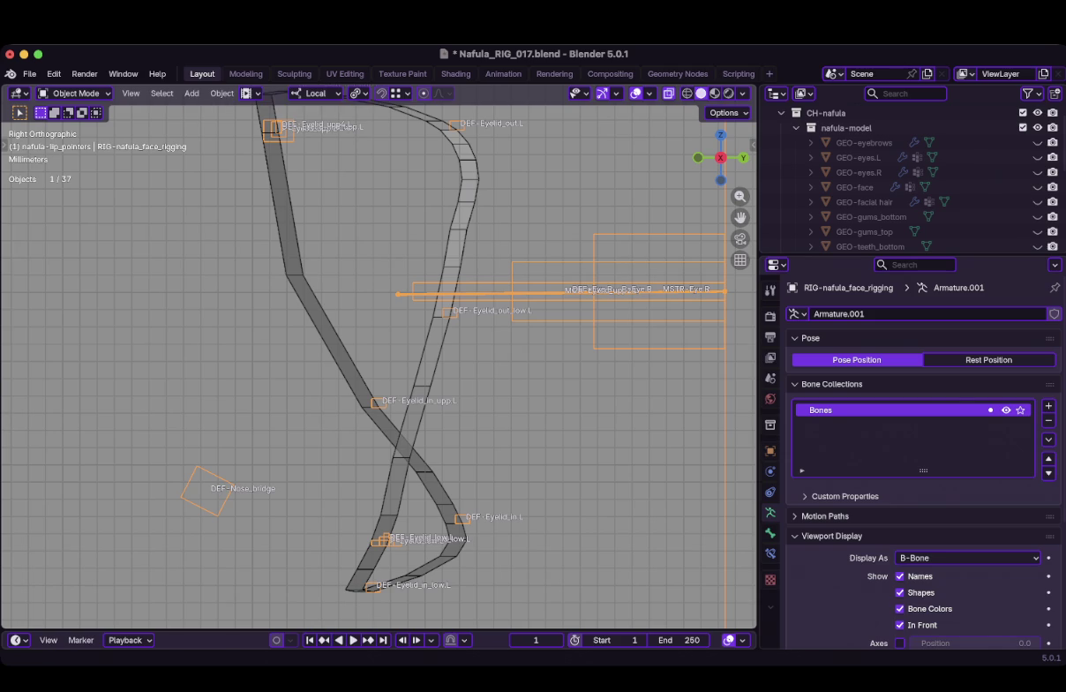
Put RIG-nafula_face_rigging in Edit Mode and return to Right Orthographic view
scroll(378, 357, "down", 4)
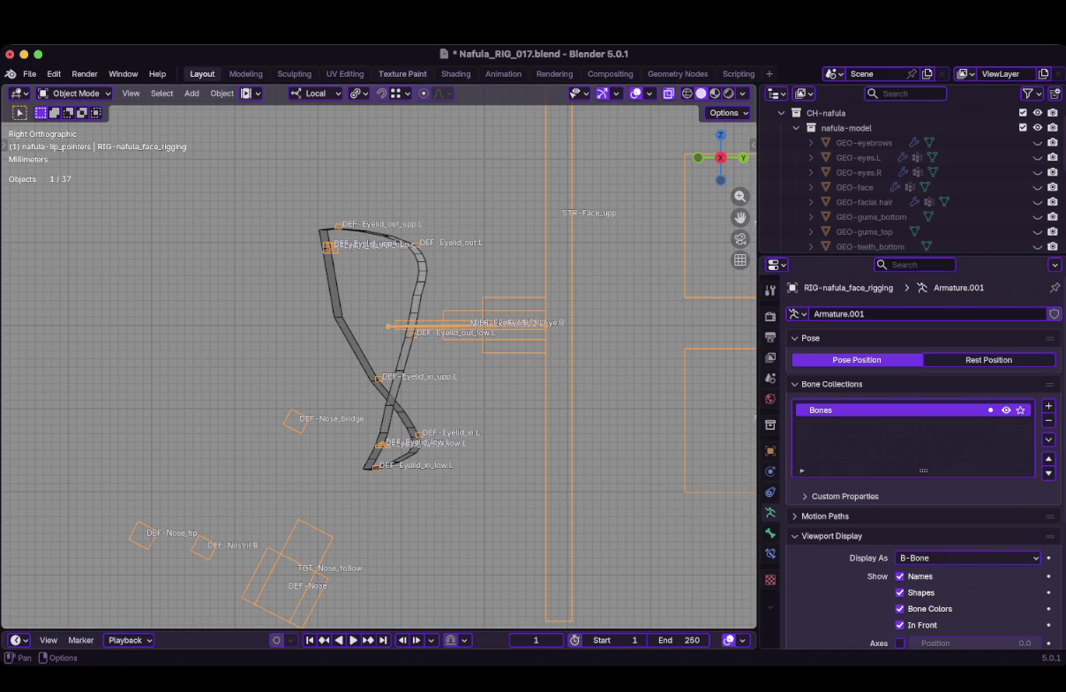
scroll(309, 240, "up", 1)
scroll(309, 240, "up", 2)
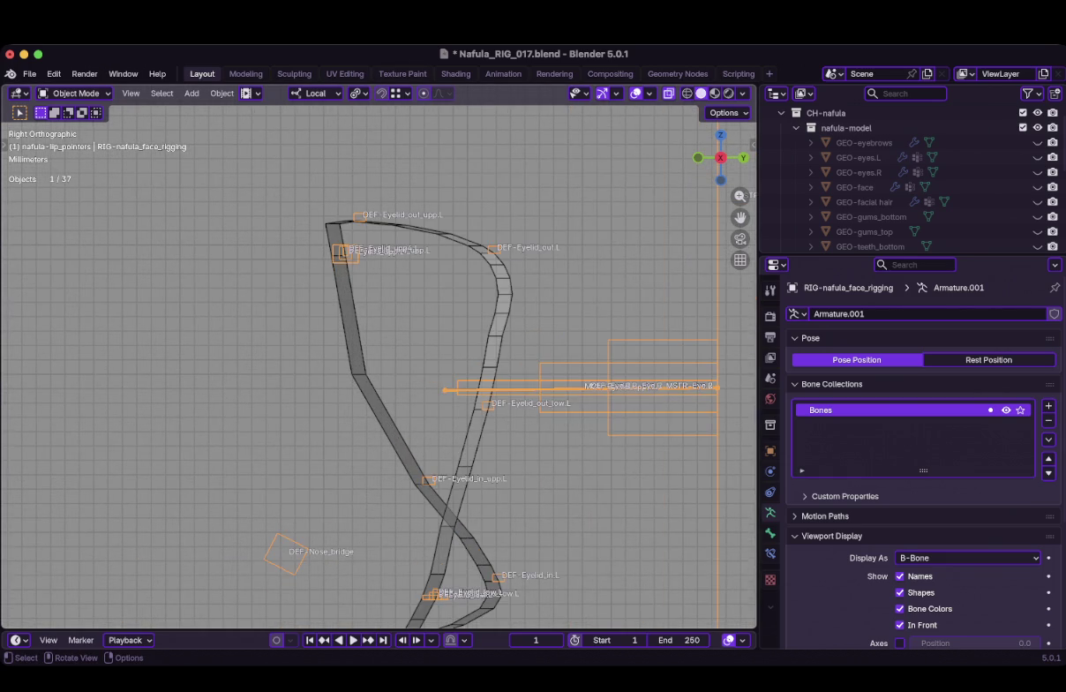
key("Tab")
mouse_move(309, 265)
middle_mouse_down()
mouse_move(486, 273)
mouse_move(424, 273)
middle_mouse_up()
key("KP_3")
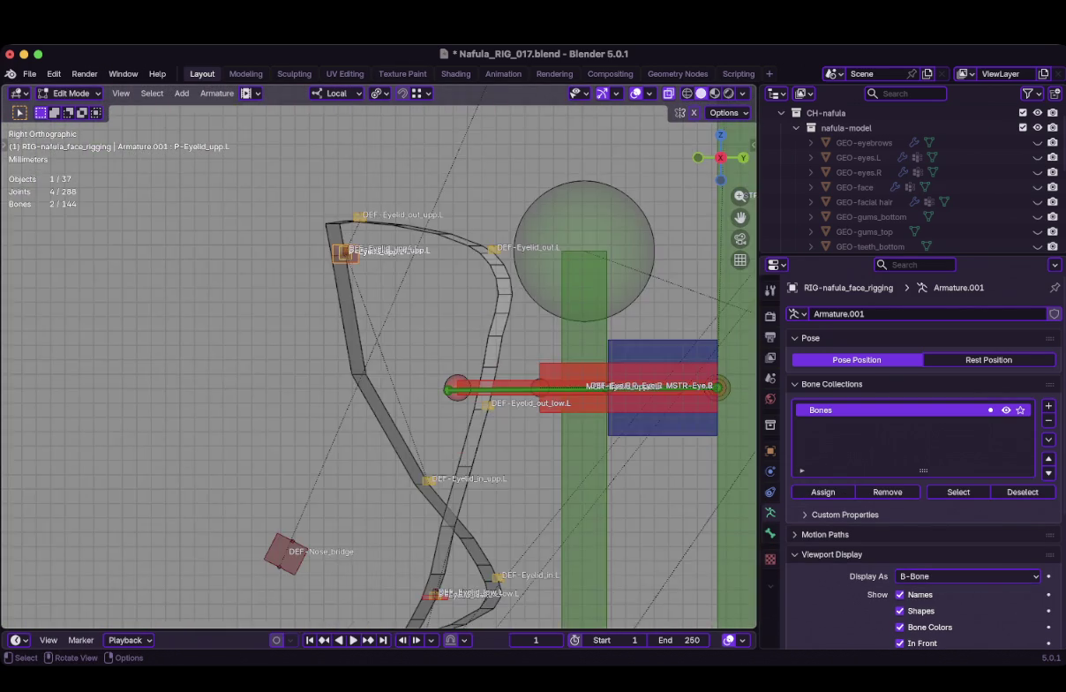
Switch the rig to Pose Mode and test-pull the upper eyelid control down along its local axis
key("ctrl+Tab")
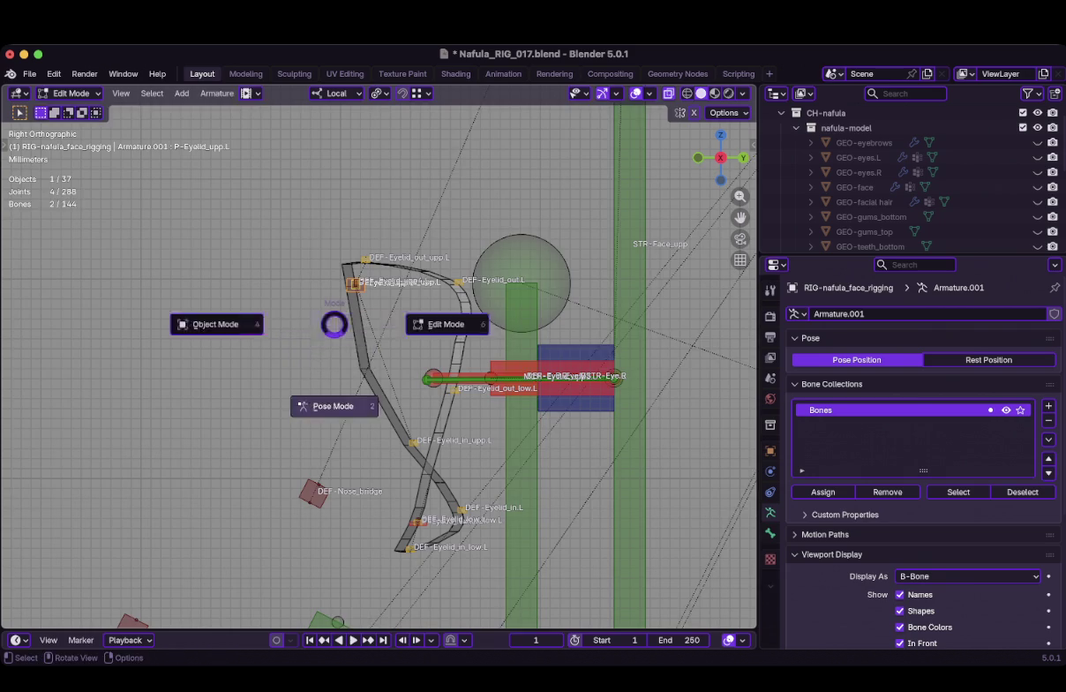
left_click(333, 407)
middle_click_drag(333, 407, 333, 379, "shift")
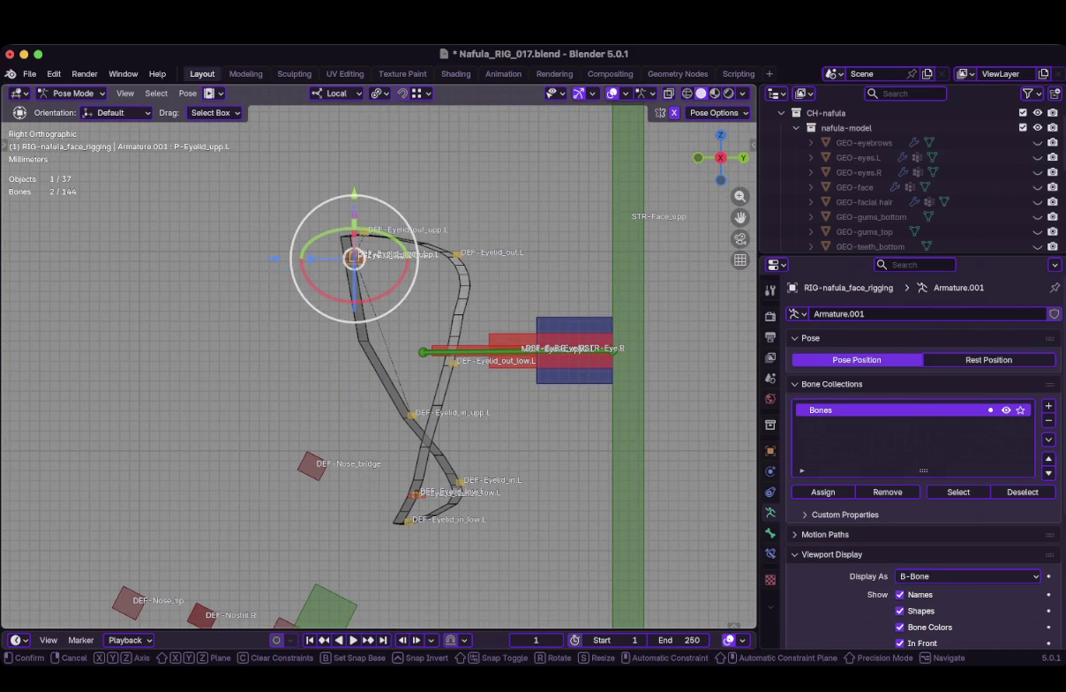
key("g")
key("y")
key("y")
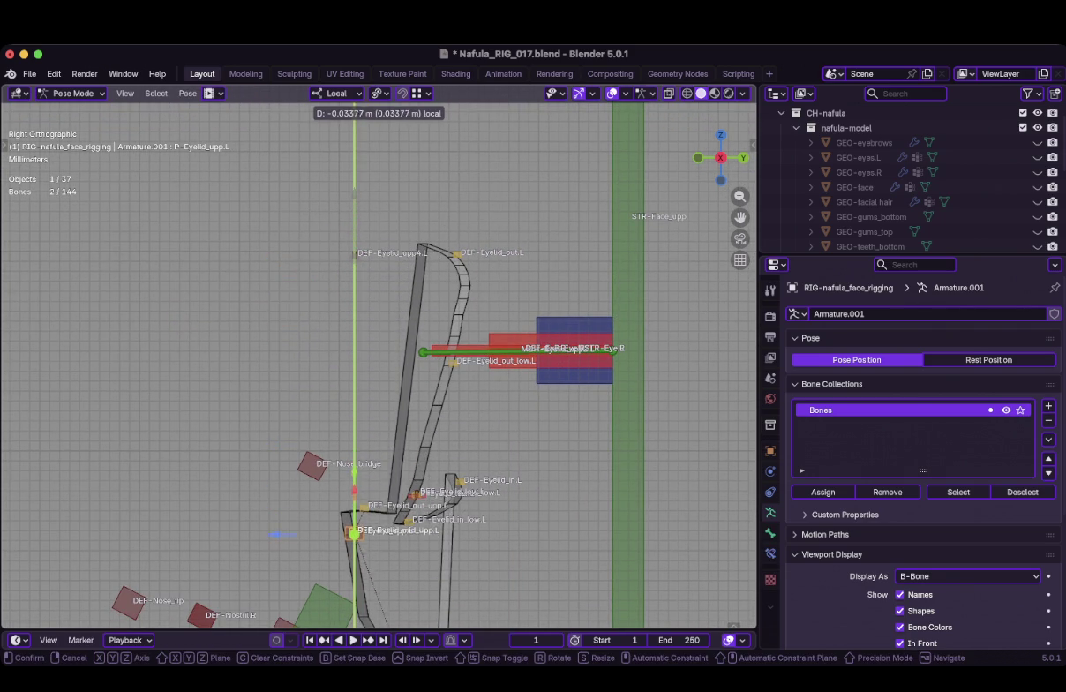
left_click(281, 535)
Select P-Eyelid_upp.L and slightly rotate its rest angle in Edit Mode
left_click(353, 253)
scroll(378, 366, "up", 2)
key("Tab")
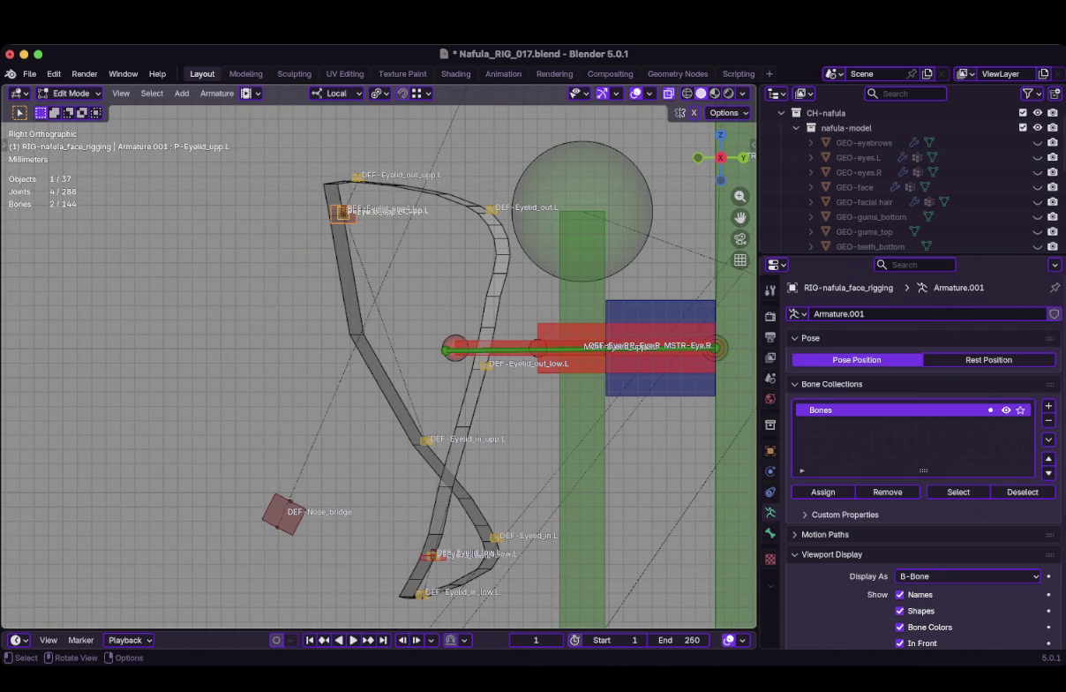
key("r")
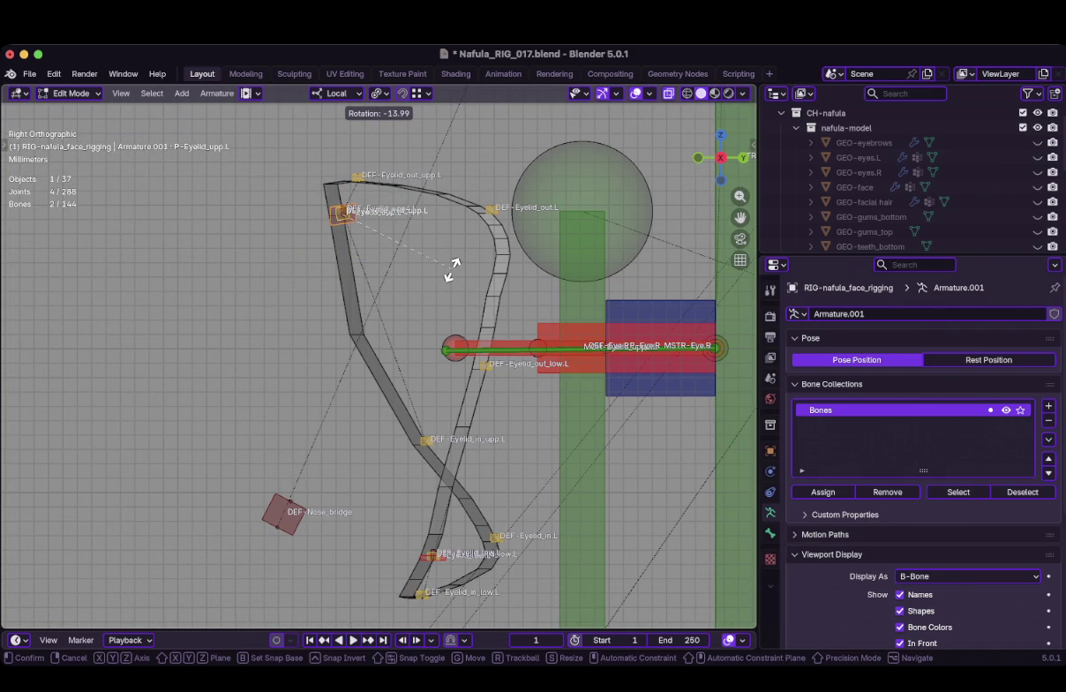
key("Escape")
key("r")
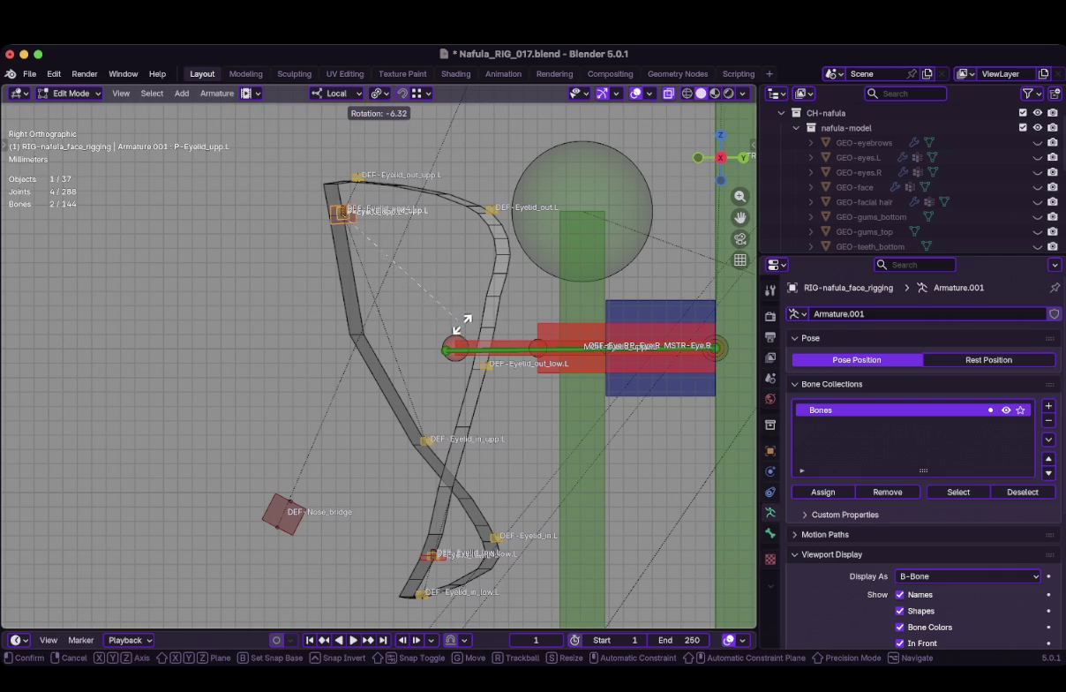
left_click(441, 308)
Test-pull the eyelid control down, re-rotate its rest angle, and test the deformation again
key("ctrl+Tab")
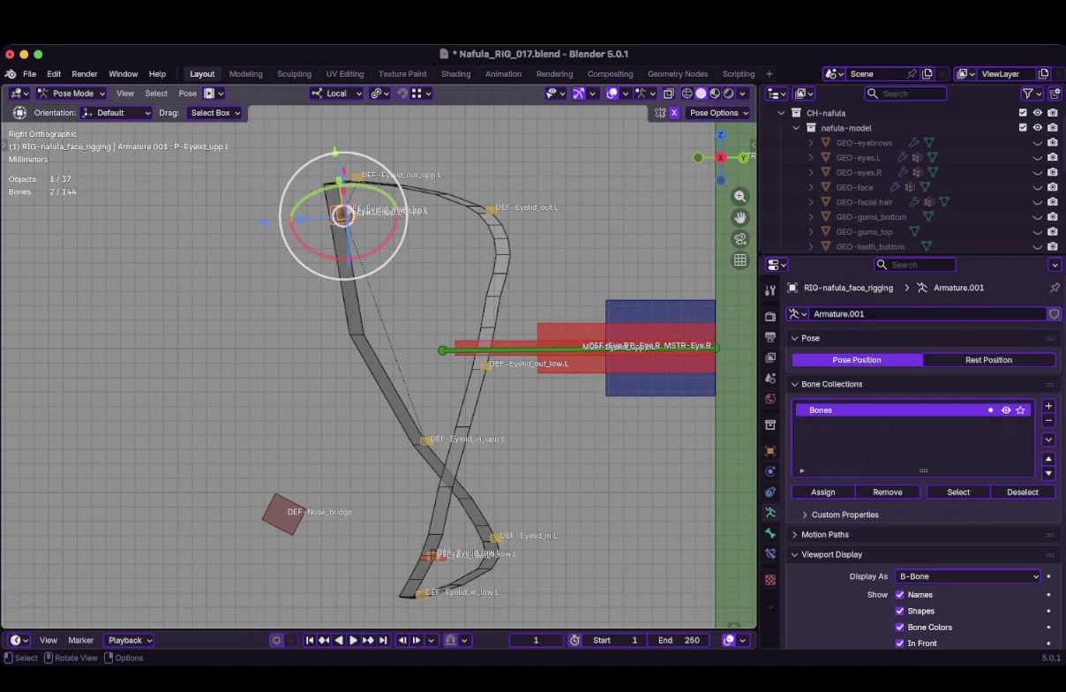
left_click_drag(351, 209, 381, 547)
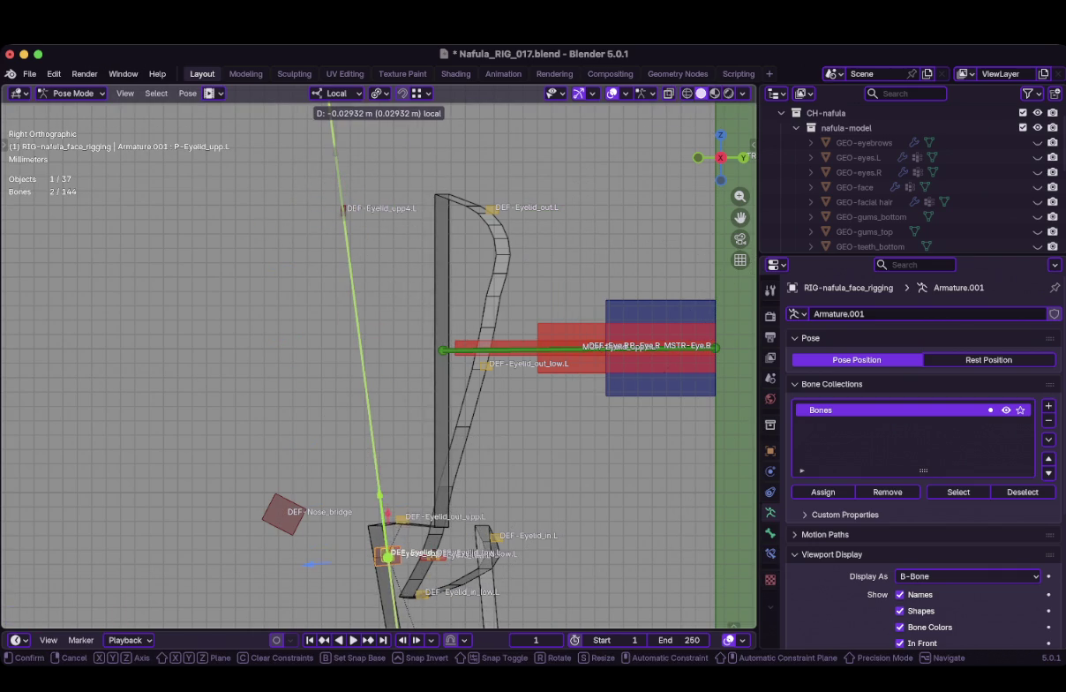
key("Tab")
key("r")
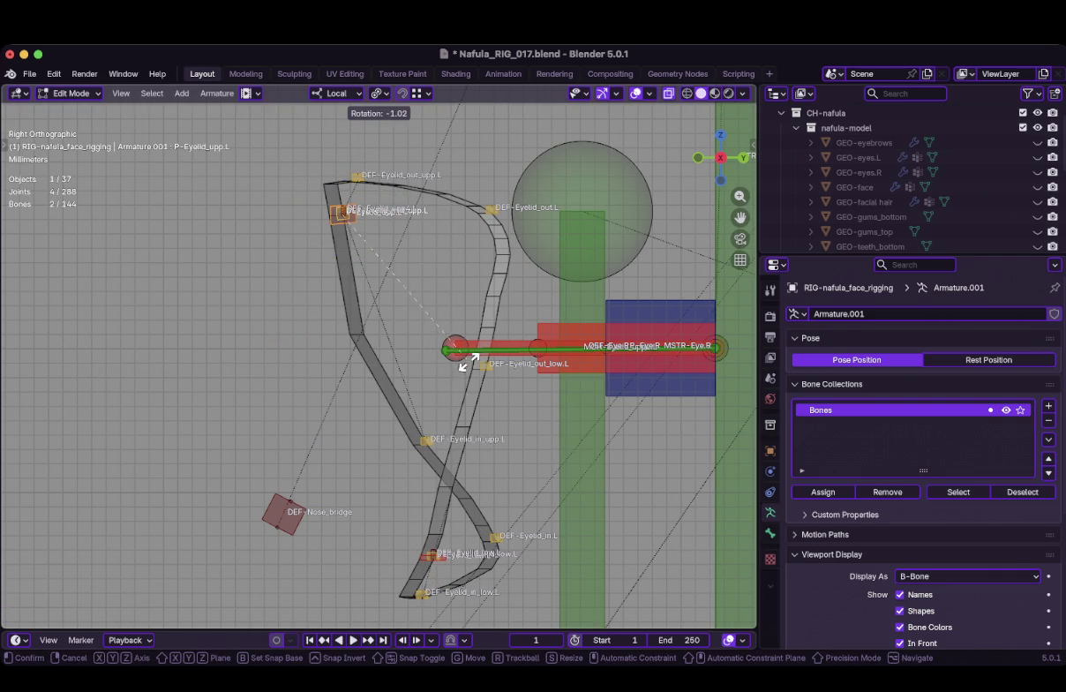
left_click(446, 335)
key("ctrl+Tab")
left_click_drag(342, 215, 416, 562)
Rotate the eyelid bone's rest angle once more and check it with a local-axis test pull
key("Tab")
key("r")
left_click(450, 445)
key("Tab")
key("g")
key("y")
key("y")
key("Return")
scroll(379, 353, "up", 4)
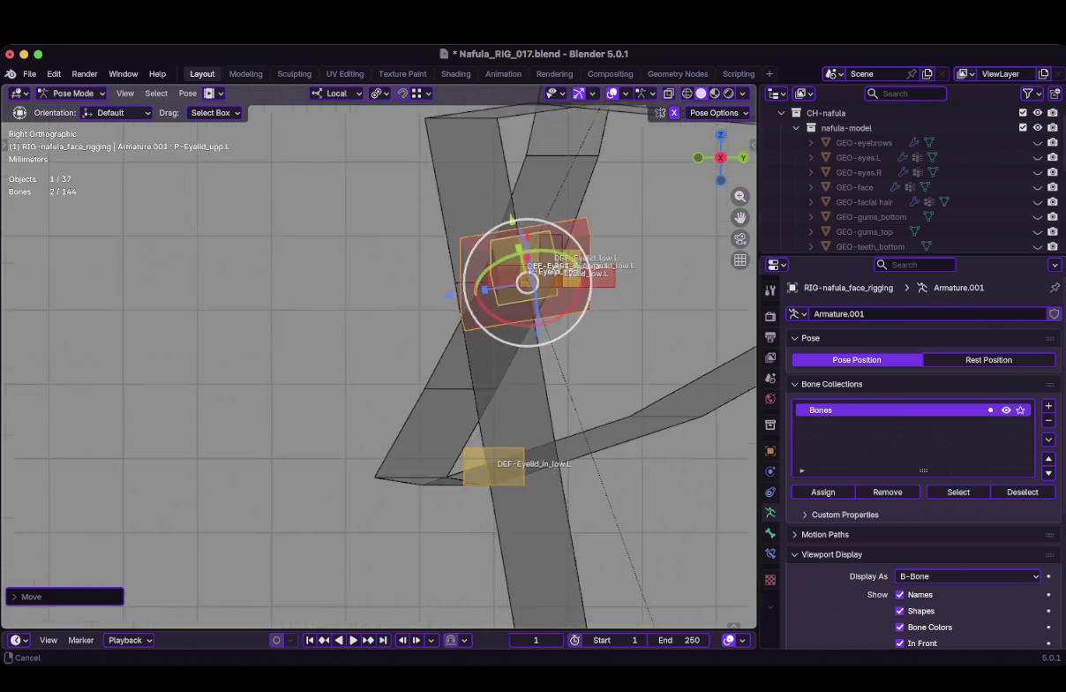
Nudge the eyelid bone's rest rotation again and test-pull the control along its local axis
scroll(380, 353, "down", 3)
scroll(449, 386, "down", 2)
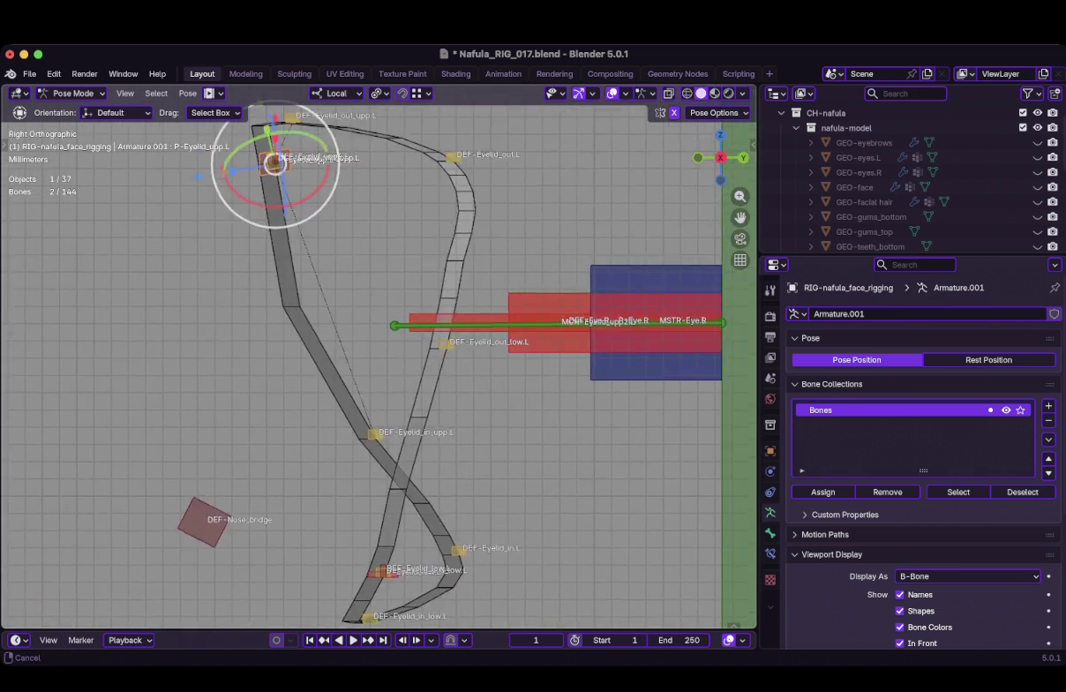
scroll(449, 386, "down", 2)
key("Tab")
key("r")
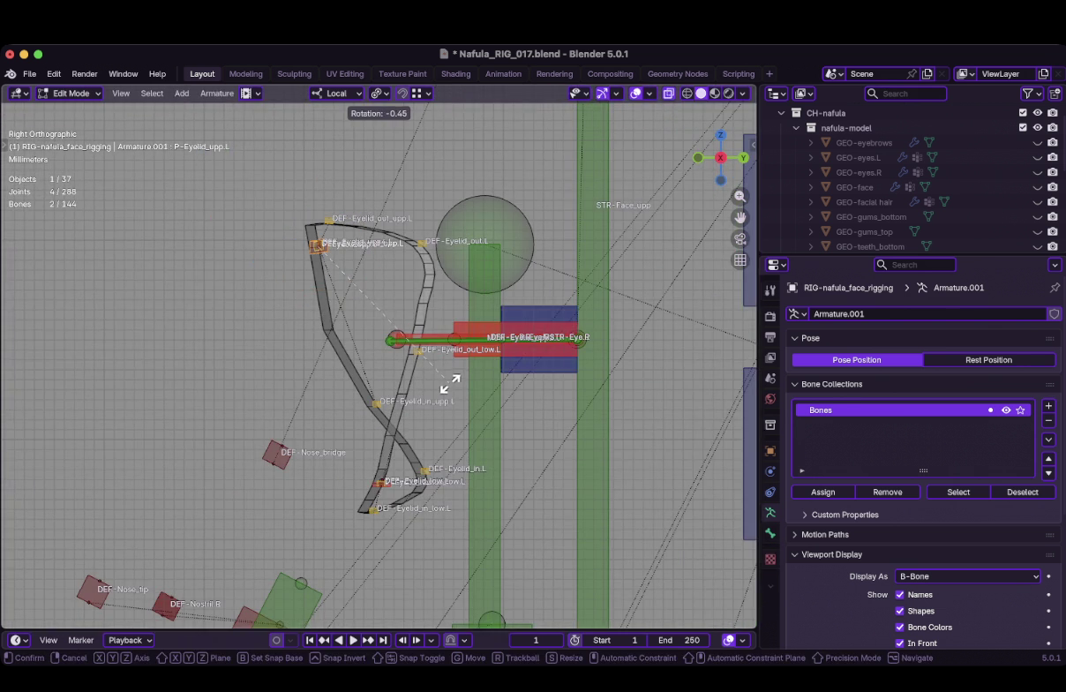
key("Return")
key("Tab")
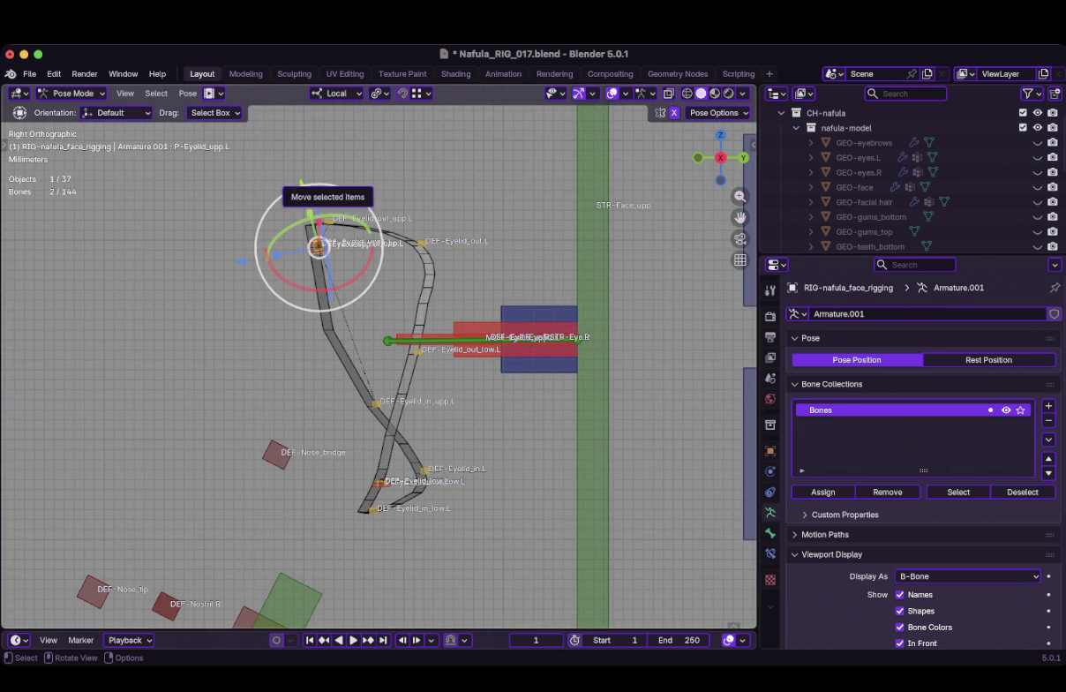
key("g")
key("y")
key("Return")
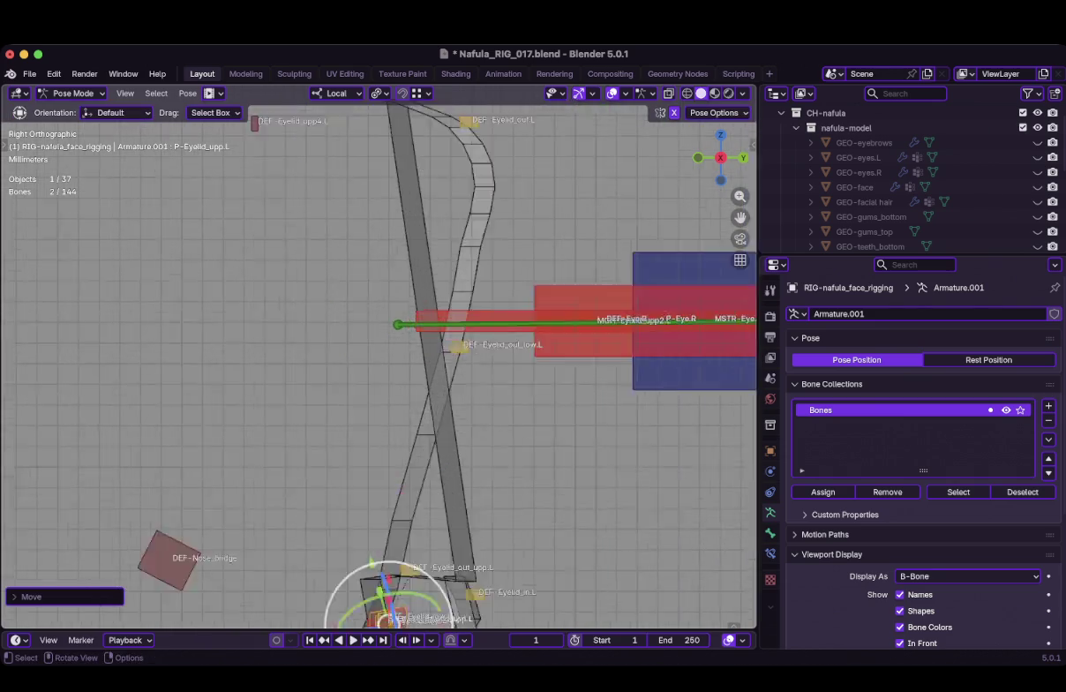
In front orthographic view, test-pull the upper eyelid control again
scroll(365, 489, "up", 3)
scroll(364, 488, "up", 1)
key("KP_1")
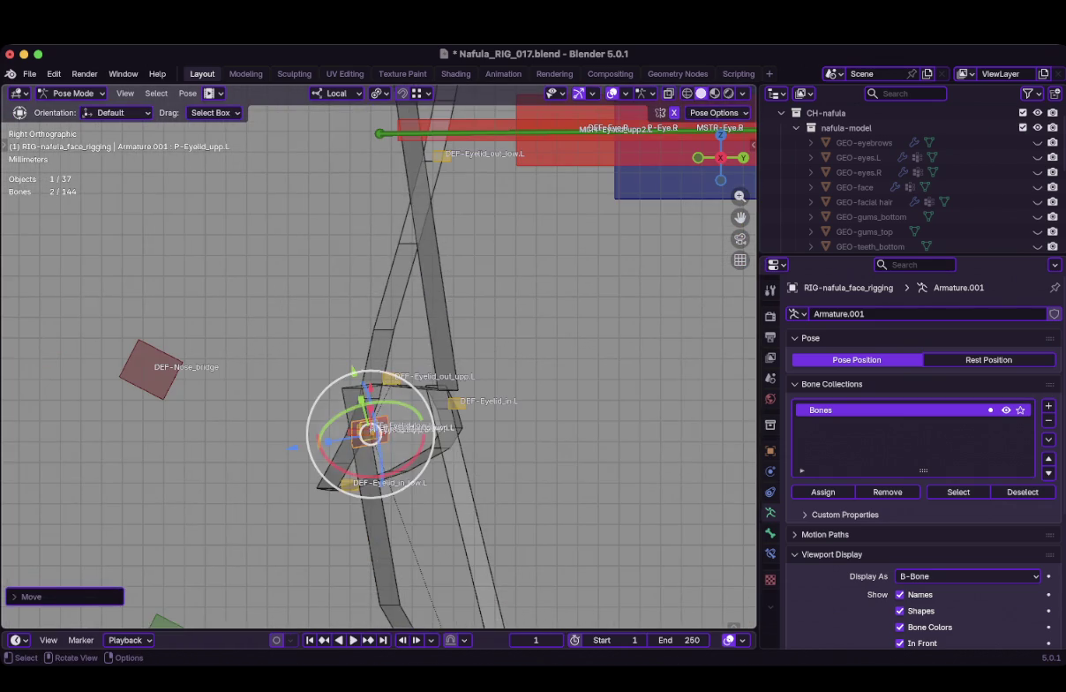
scroll(380, 353, "down", 3)
scroll(379, 353, "up", 1)
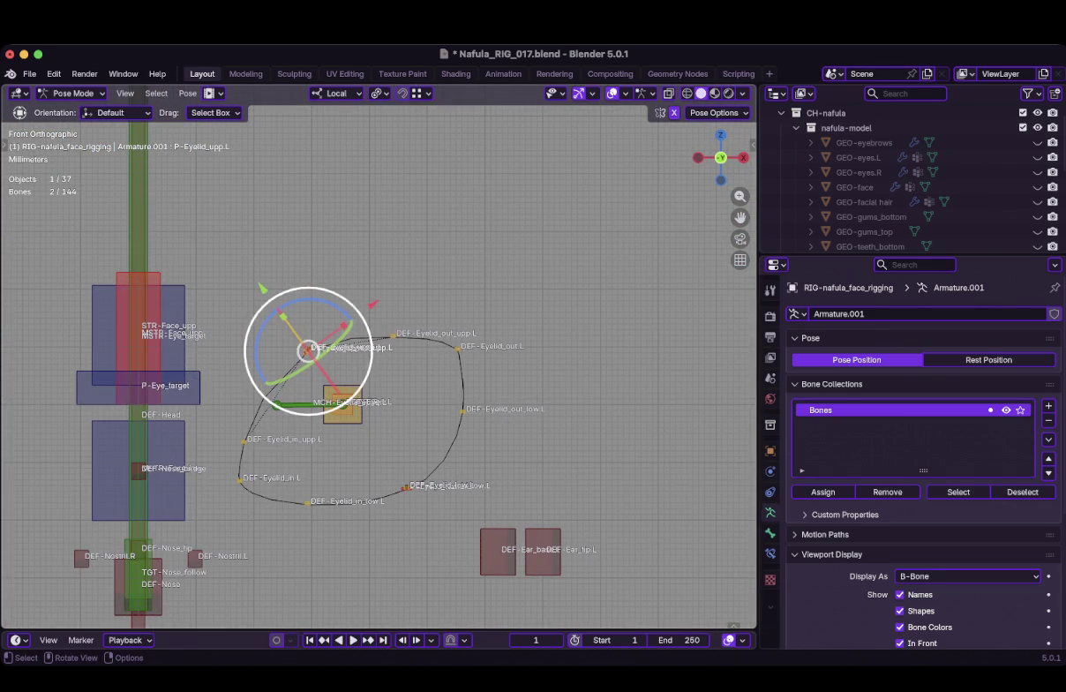
key("g")
key("y")
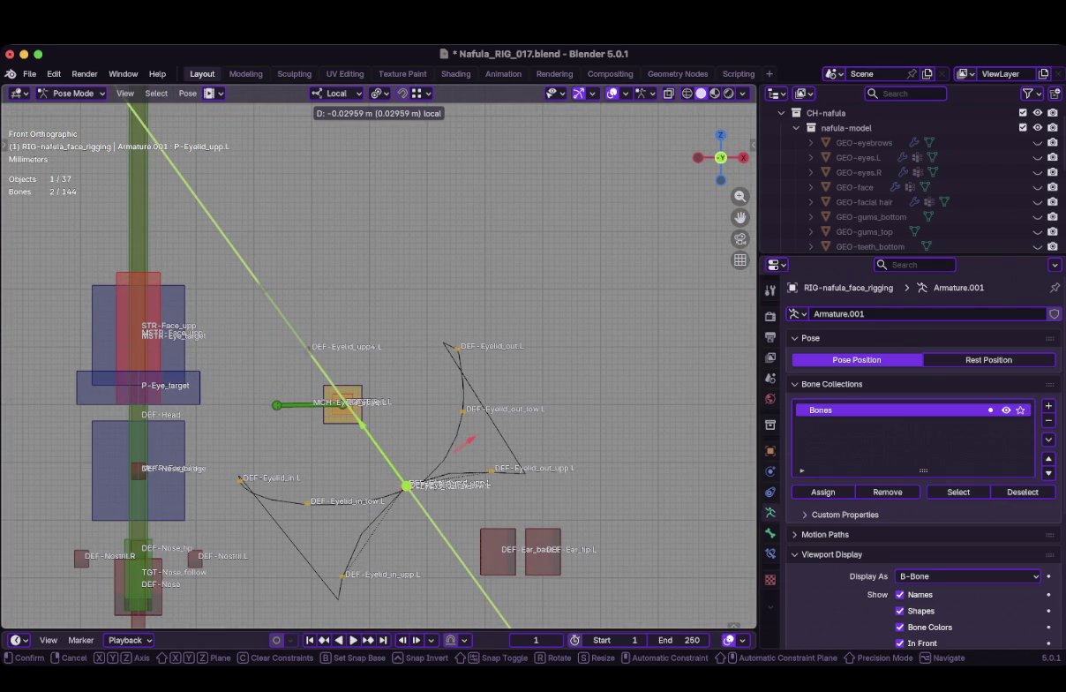
key("Return")
Exit Pose Mode and enter Edit Mode on the HLP-nafula-eye_ribbon-bis mesh
scroll(450, 478, "up", 2)
scroll(450, 479, "up", 3)
scroll(379, 353, "down", 3)
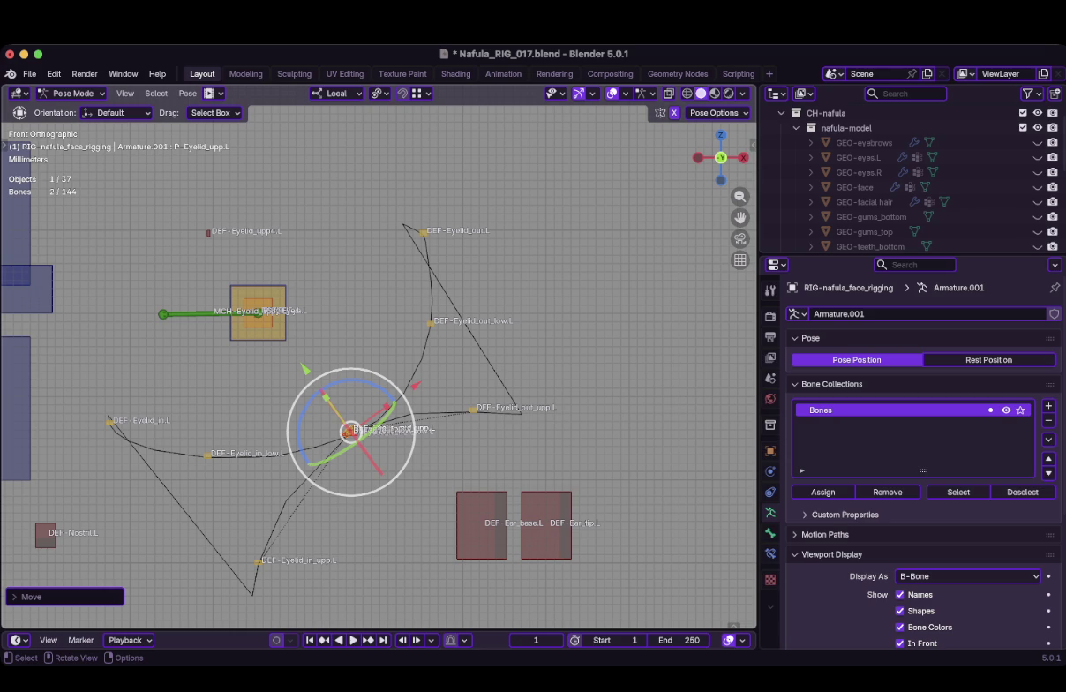
scroll(410, 151, "up", 4)
scroll(409, 151, "up", 1)
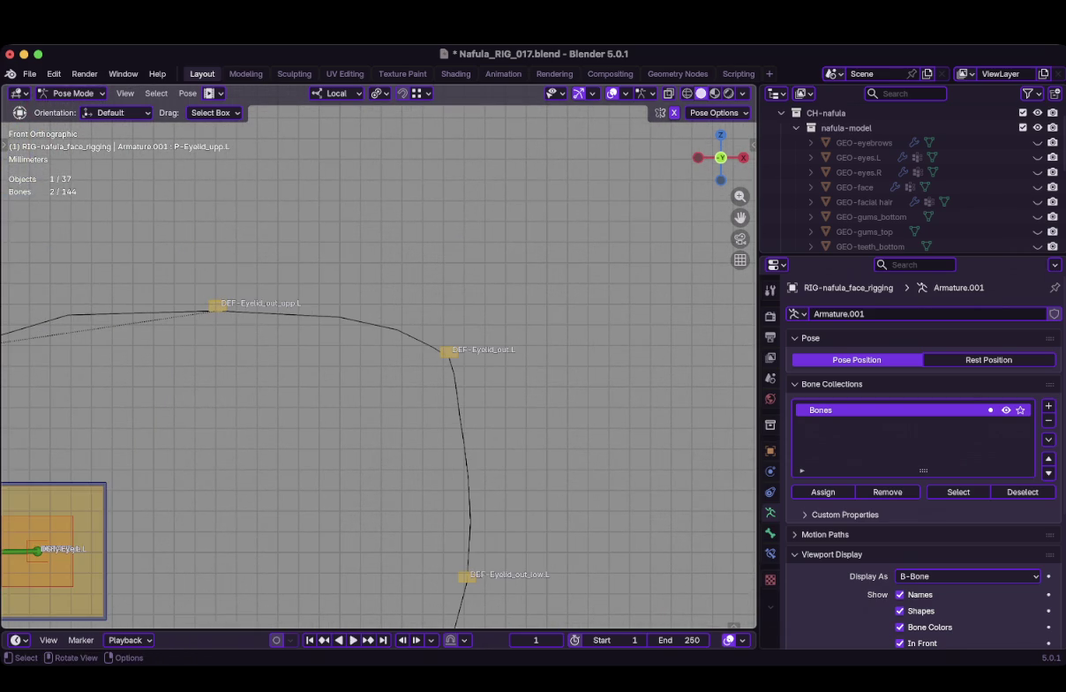
key("ctrl+Tab")
key("Tab")
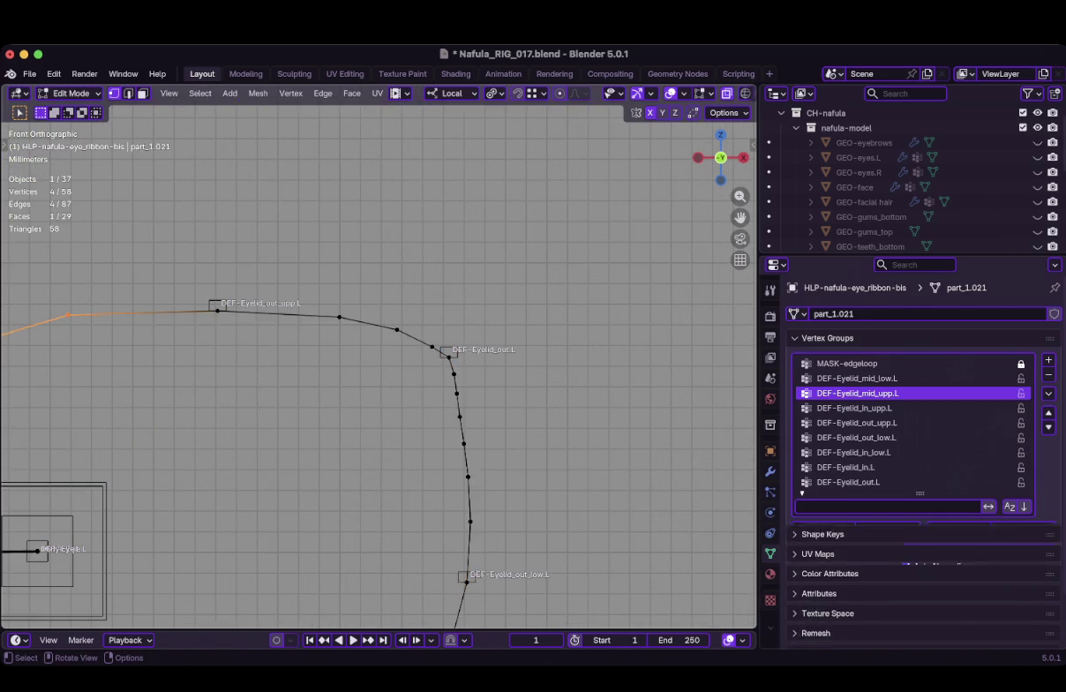
Switch to the face rig armature in Pose Mode and test-pull the upper eyelid control
scroll(376, 358, "down", 5)
scroll(386, 353, "up", 4)
key("alt+q")
key("ctrl+Tab")
left_click(168, 436)
key("g")
key("y")
left_click(263, 447)
scroll(263, 447, "up", 4)
Select the ribbon edge near the outer corner and make DEF-Eyelid_out_upp.L the active vertex group
key("ctrl+Tab")
left_click(331, 309)
key("Tab")
left_click(402, 324)
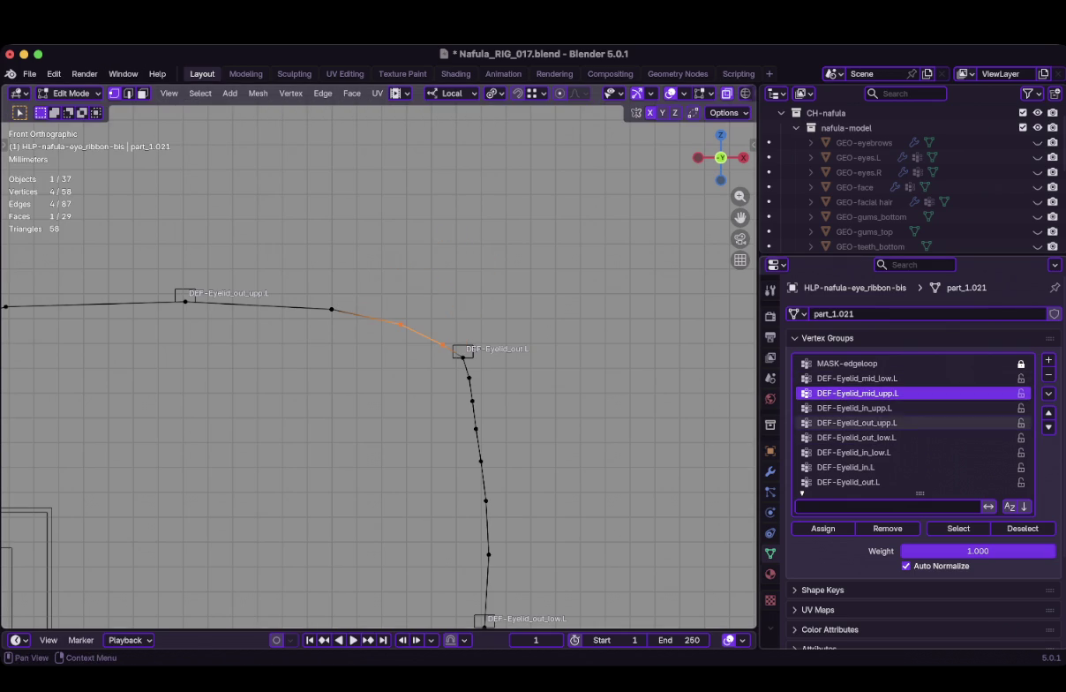
left_click(856, 423)
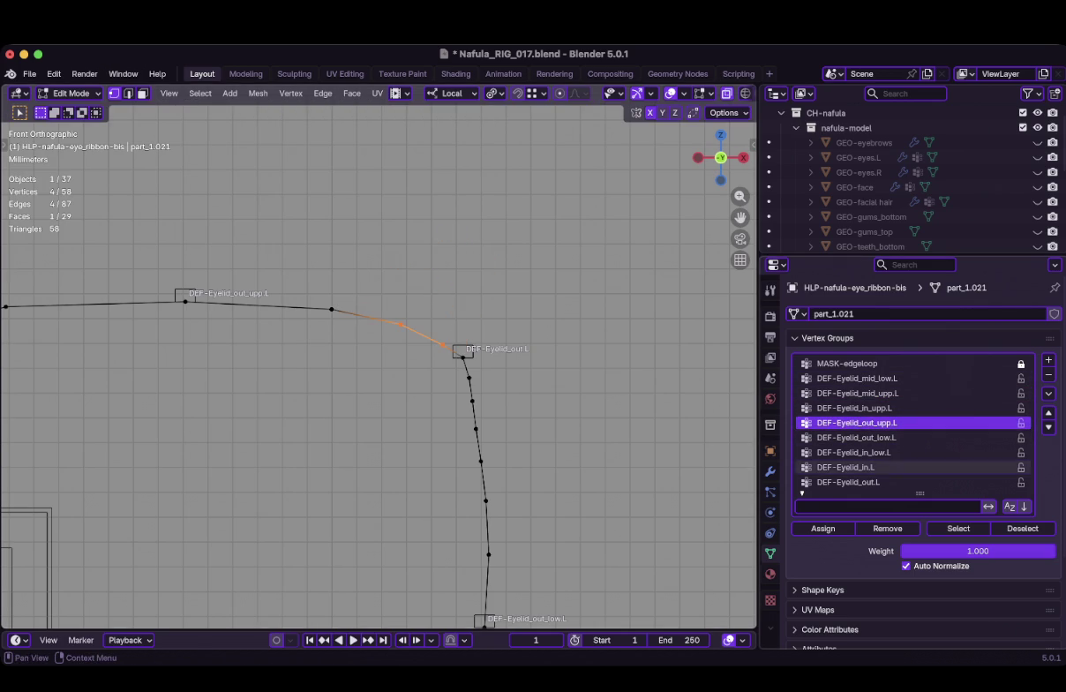
scroll(377, 353, "down", 6)
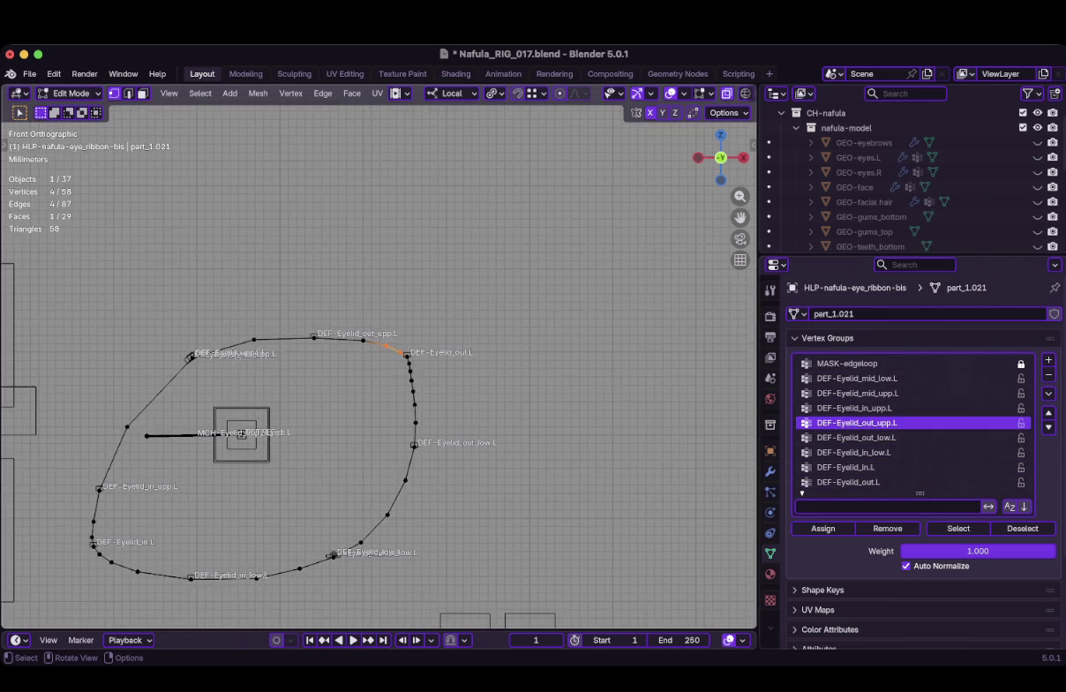
Return to Pose Mode and start moving P-Eyelid_upp.L along its local axis
key("Tab")
key("ctrl+Tab")
left_click(192, 357)
key("g")
key("y")
key("y")
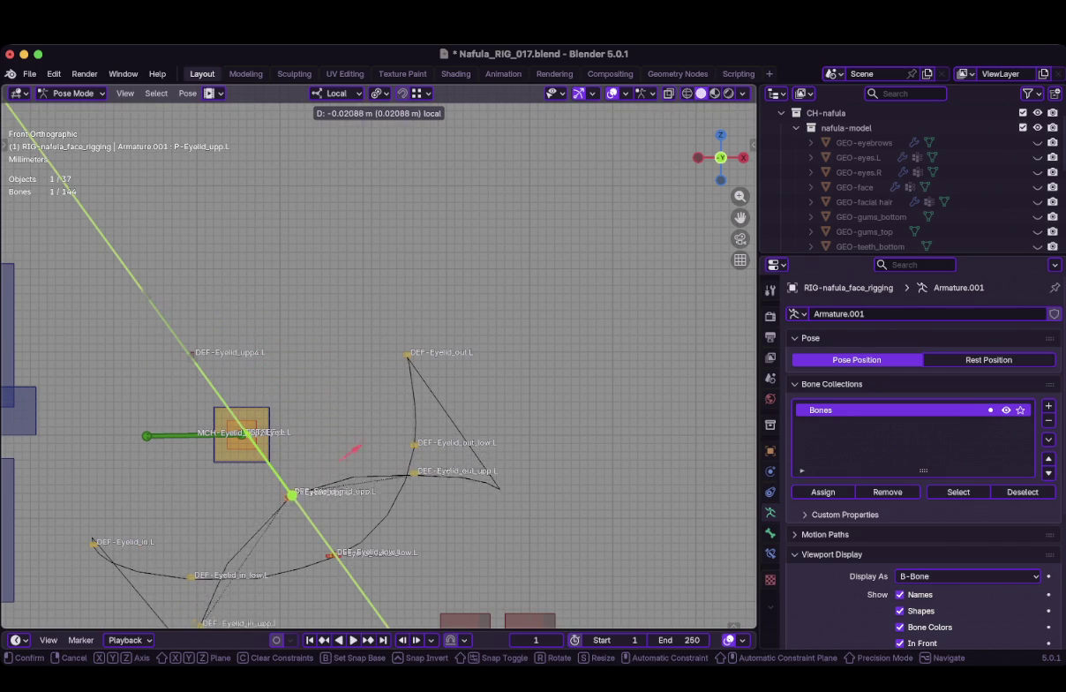
Confirm the eyelid test pull and frame the whole left eyelid rig in view
key("Return")
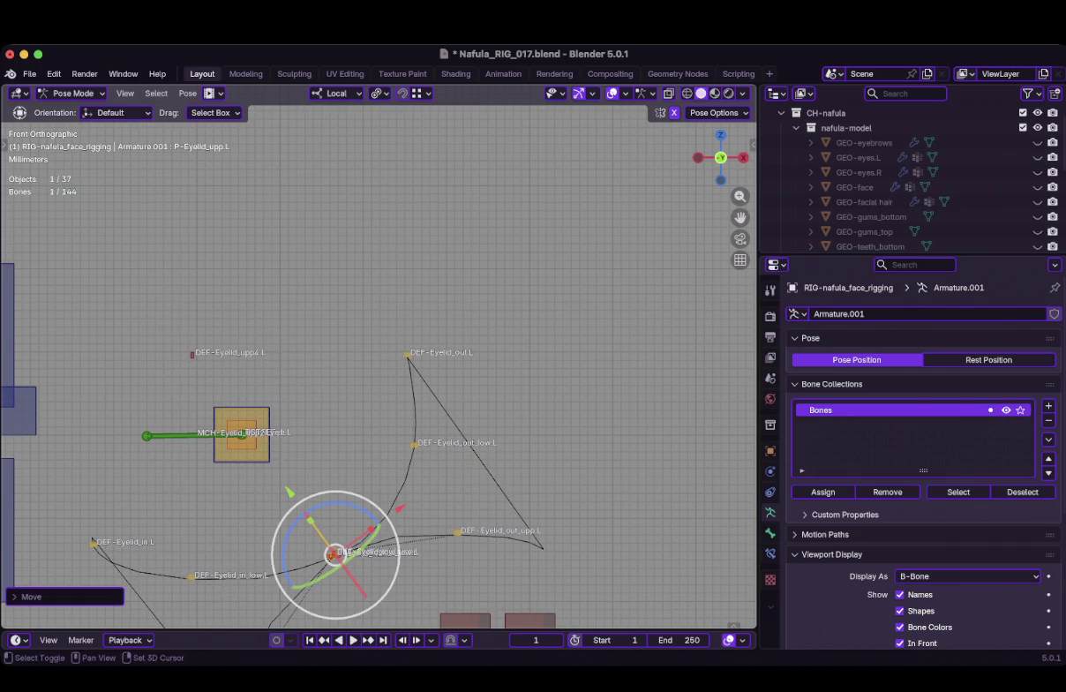
middle_click_drag(335, 494, 423, 335, "shift")
scroll(377, 356, "up", 5)
scroll(377, 356, "up", 1)
middle_click_drag(493, 458, 470, 506, "shift")
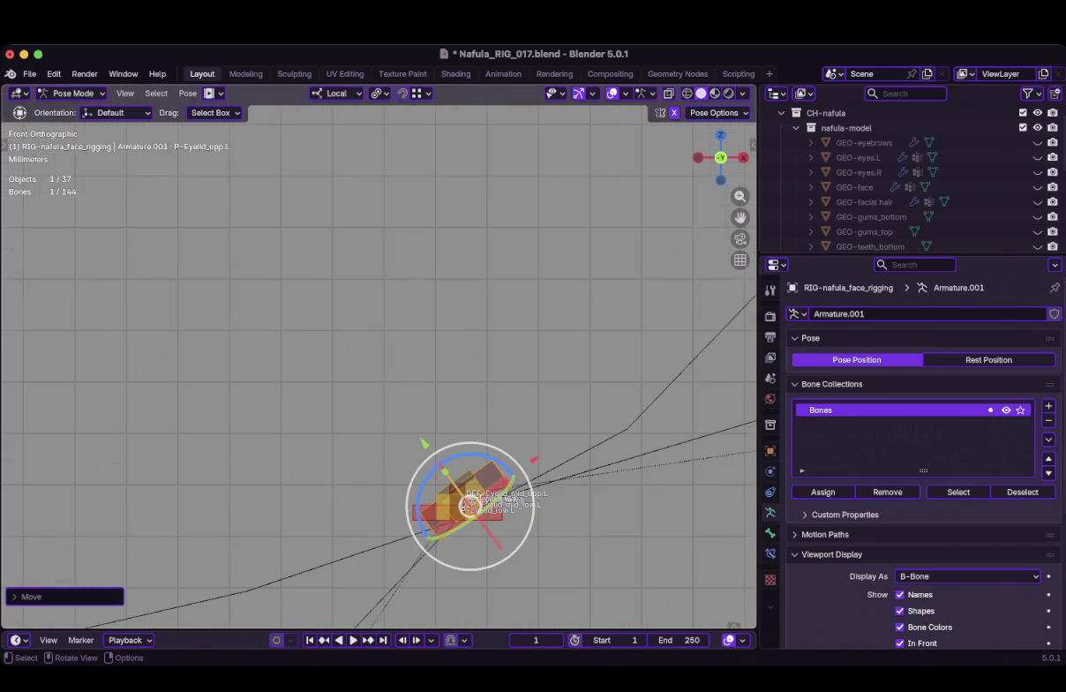
key("g")
key("y")
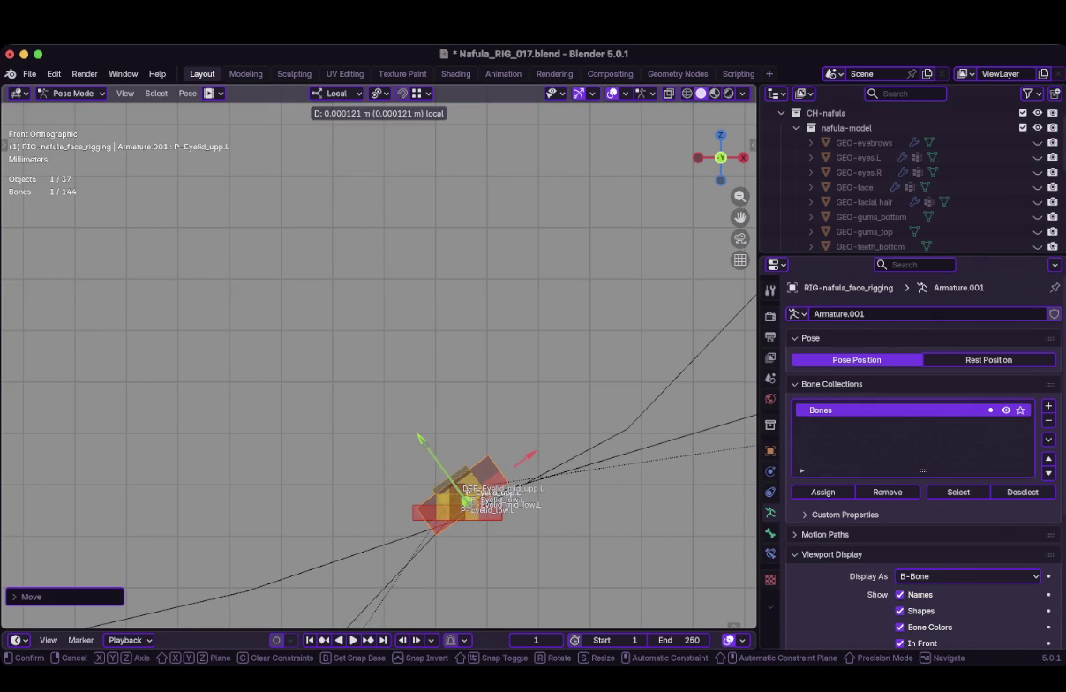
key("Escape")
scroll(380, 371, "down", 5)
middle_click_drag(396, 382, 280, 473, "shift")
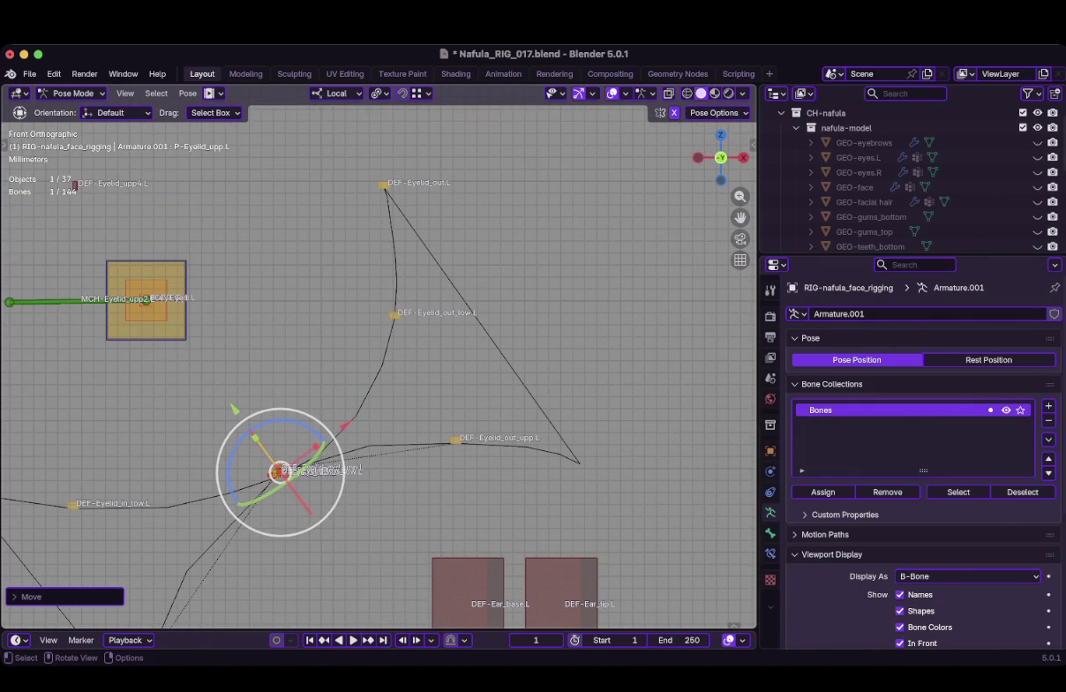
Select the eye ribbon along with the rig and switch it to Weight Paint mode
key("ctrl+Tab")
left_click(381, 445, "shift")
key("ctrl+Tab")
left_click(285, 397)
middle_click_drag(379, 371, 424, 353)
Return to front view, leave Weight Paint, and clear the eyelid bones' locations with Alt+G
key("KP_1")
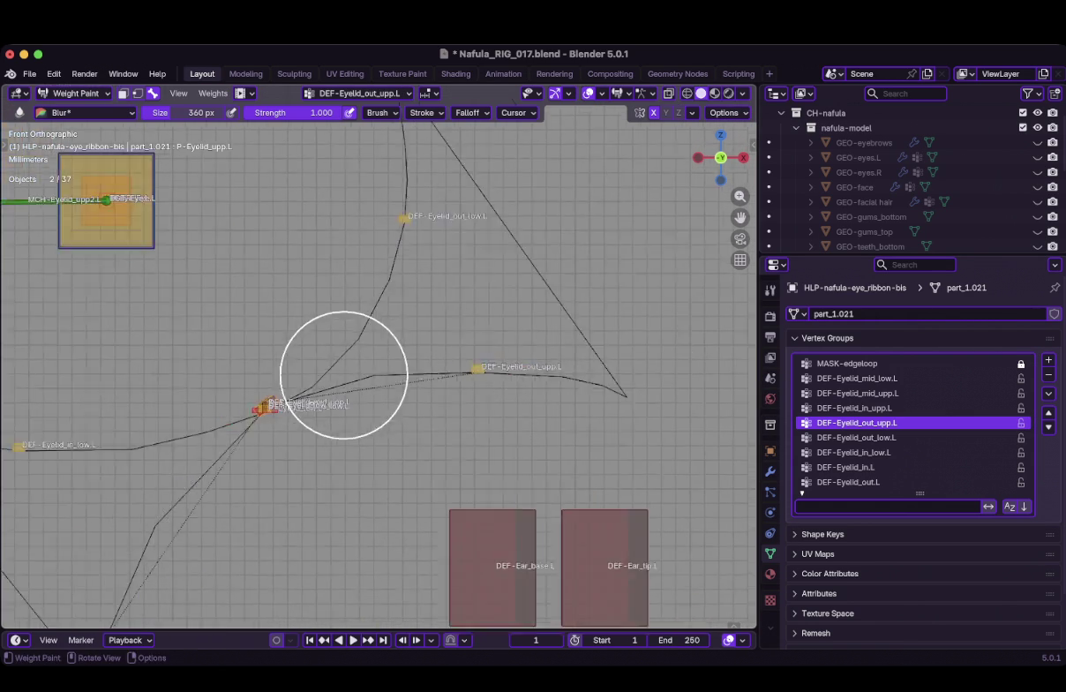
scroll(345, 373, "down", 2)
scroll(482, 442, "up", 1)
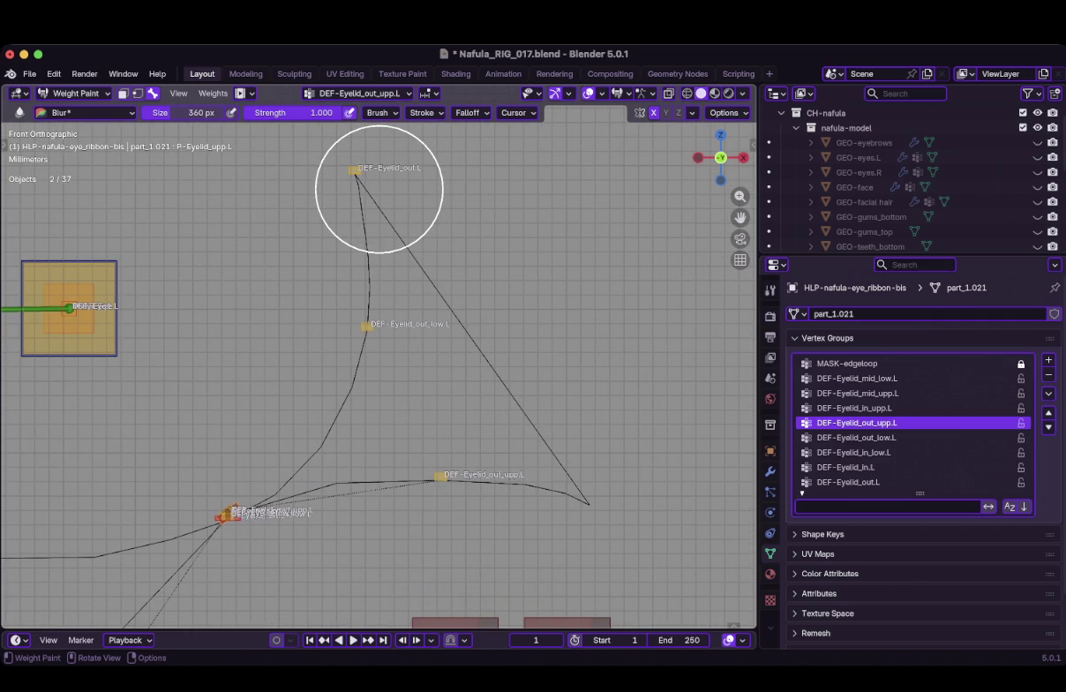
scroll(379, 189, "down", 2)
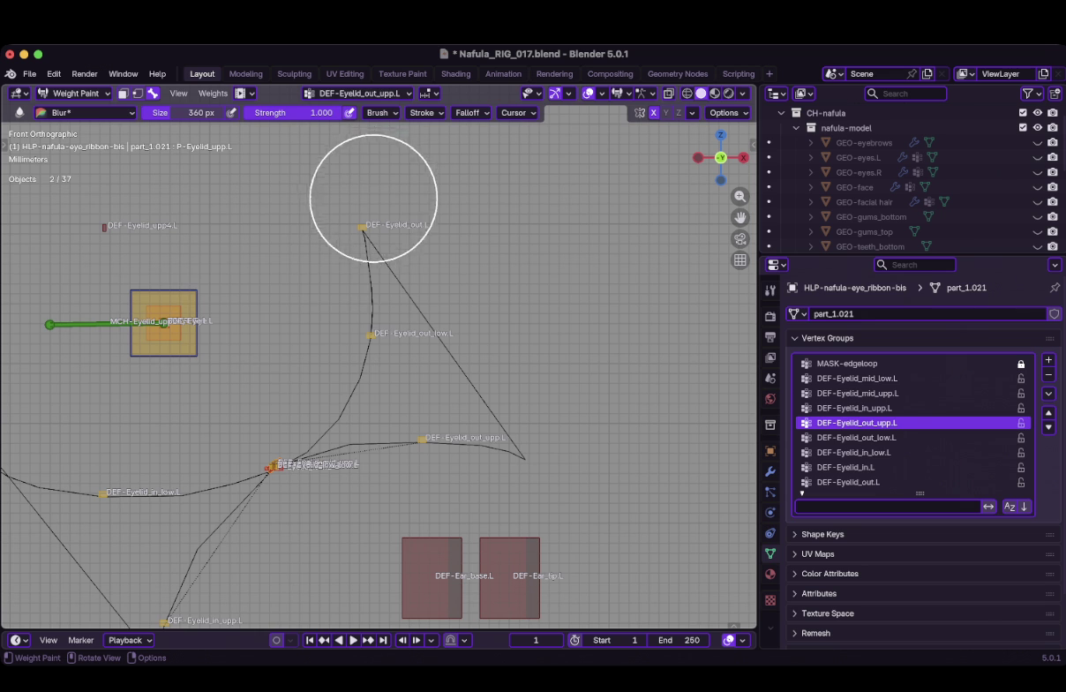
key("ctrl+Tab")
key("ctrl+Tab")
key("alt+g")
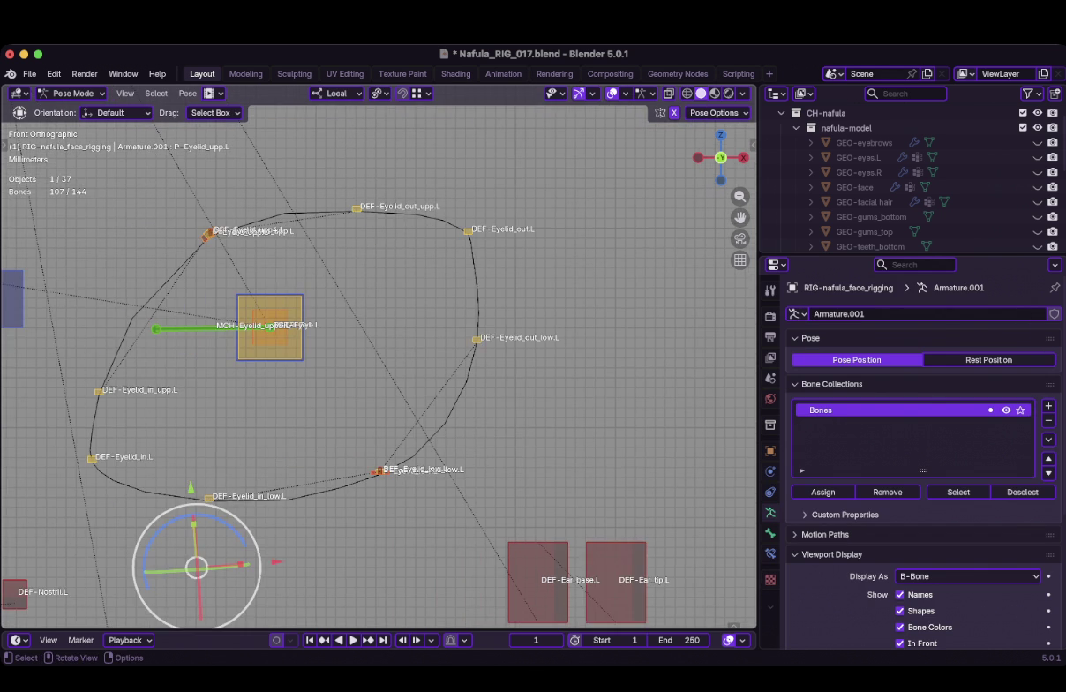
Try lowering P-Eyelid_upp.L, then undo it and cancel a stray DEF-Eyelid_out_upp.L move
left_click(209, 234)
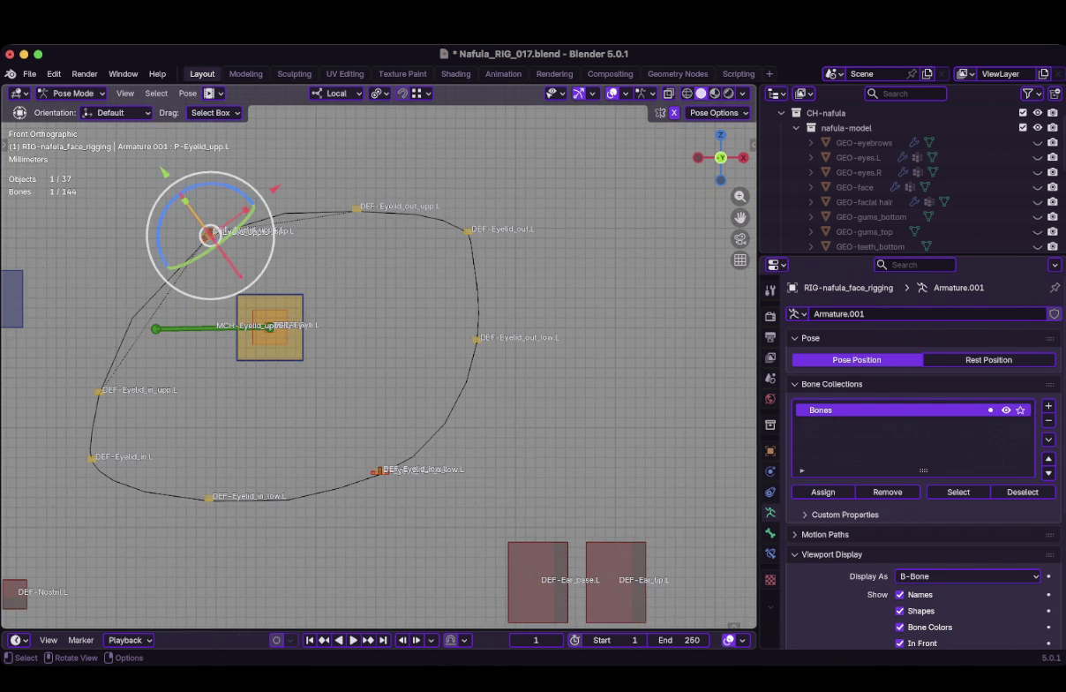
key("g")
key("y")
key("y")
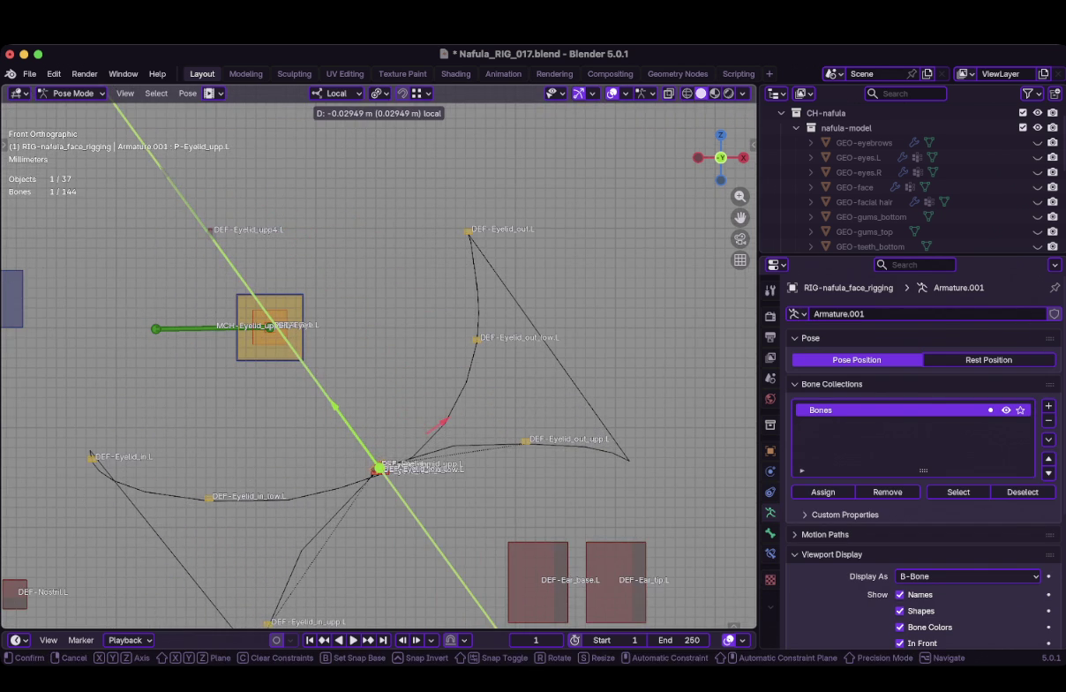
left_click(334, 405)
key("ctrl+z")
left_click_drag(356, 209, 459, 335)
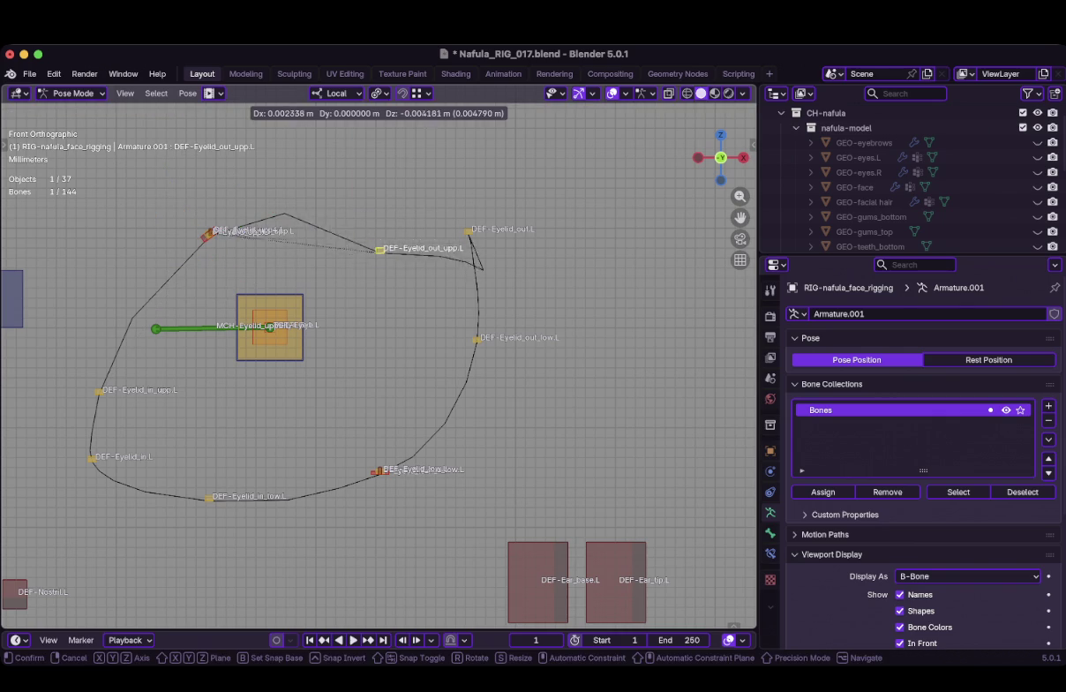
key("Escape")
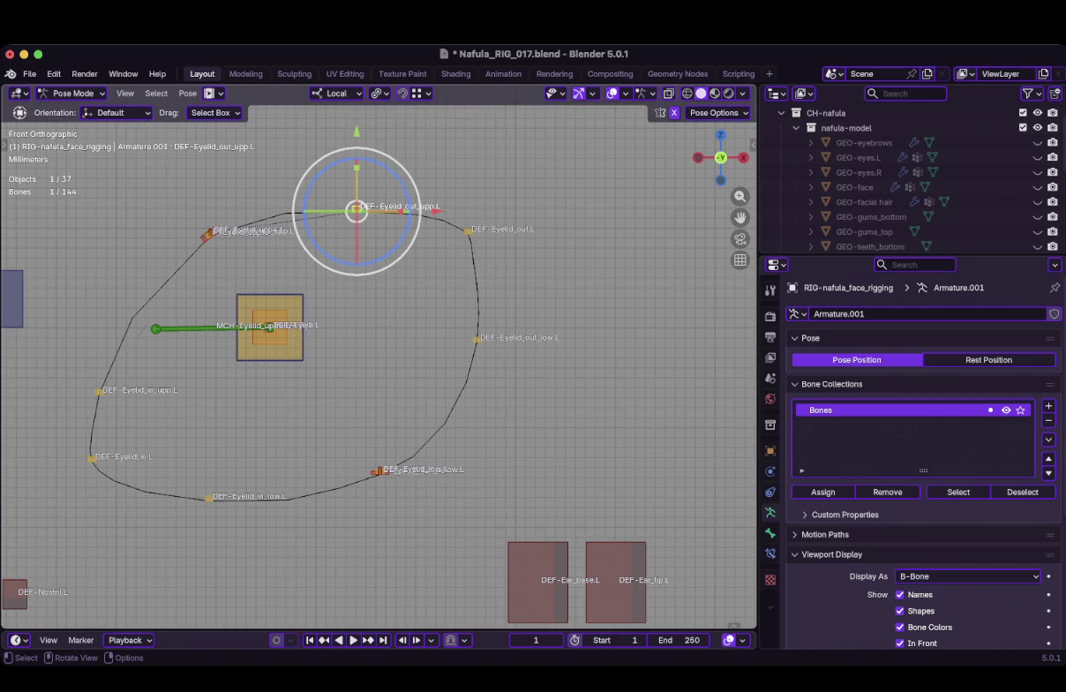
Lower P-Eyelid_upp.L along its local axis, then select ribbon mesh part_1.021 with the rig
left_click(210, 233)
key("g")
key("y")
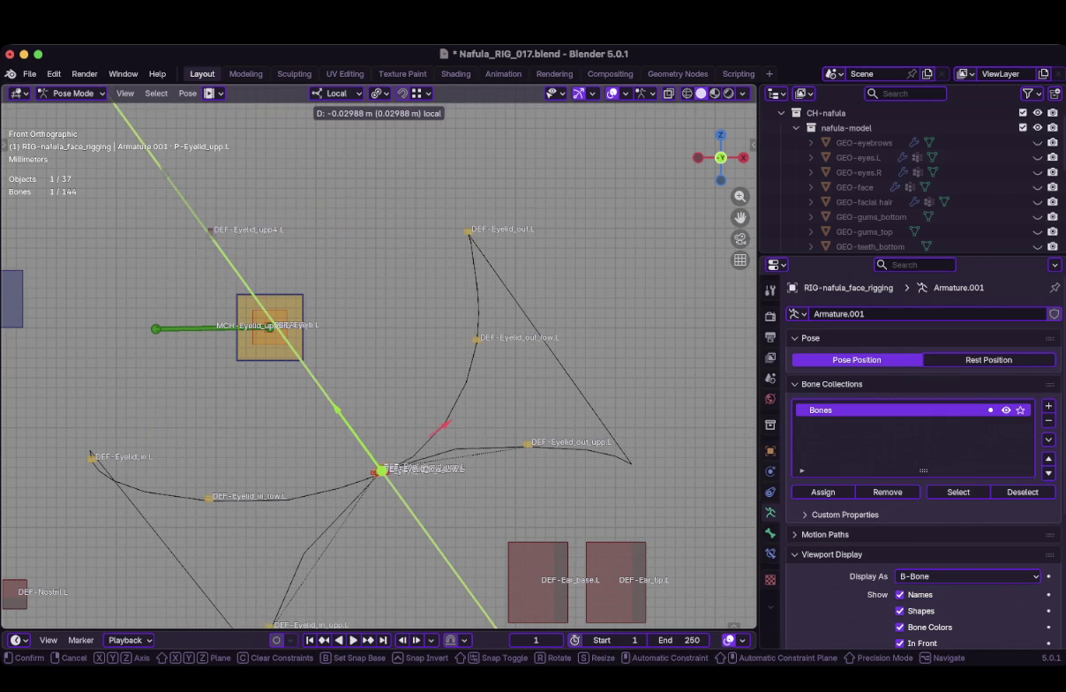
key("Return")
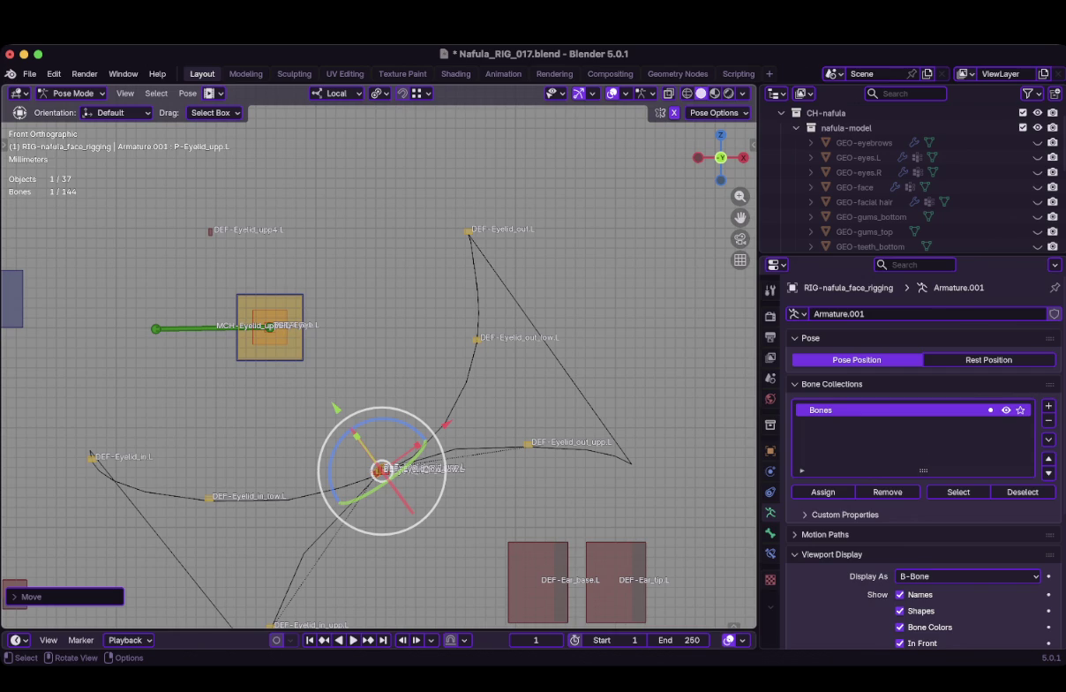
key("ctrl+Tab")
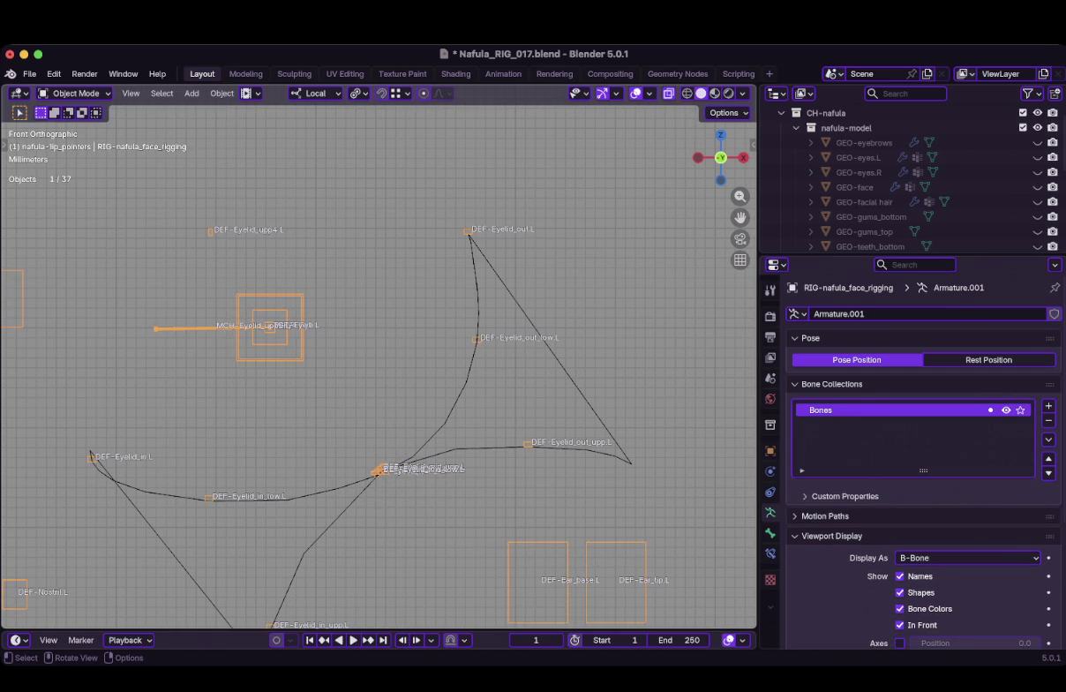
left_click(476, 331, "shift")
key("ctrl+Tab")
In Weight Paint, make DEF-Eyelid_out.L active and blur its weights along the ribbon's outer tip
left_click(369, 269)
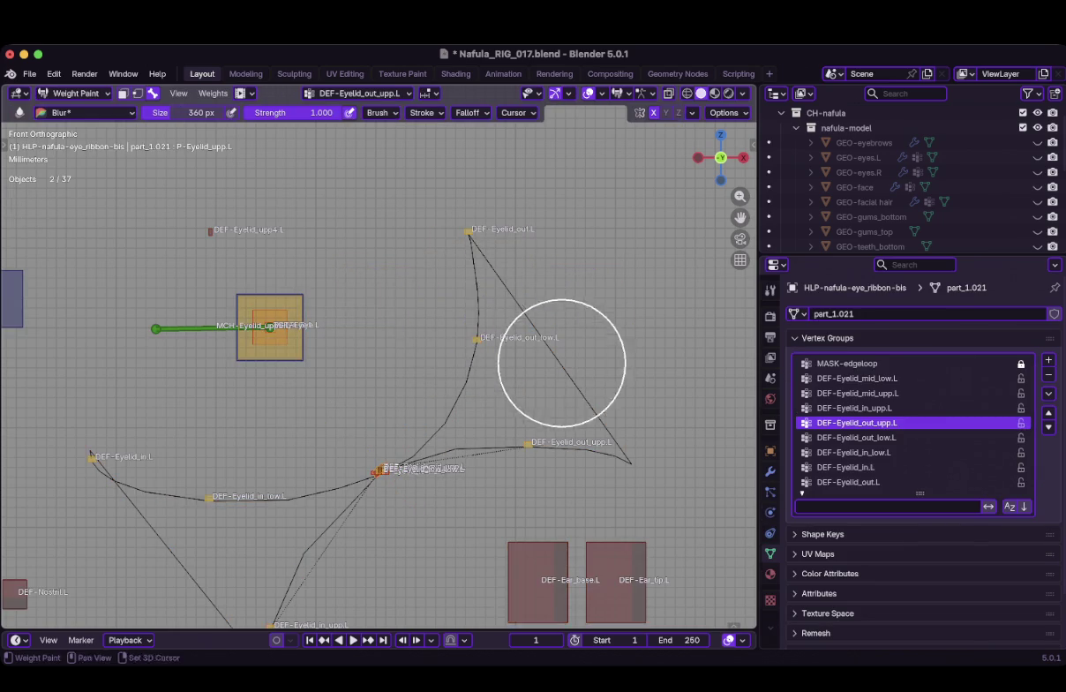
middle_click_drag(503, 333, 492, 346)
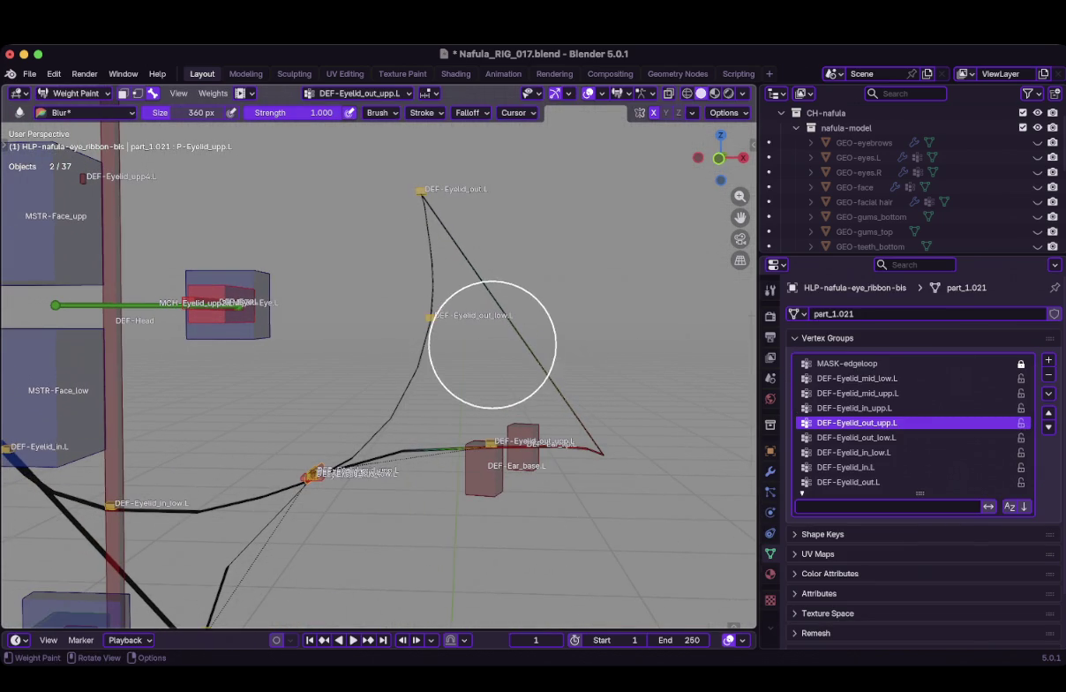
left_click(423, 191, "ctrl")
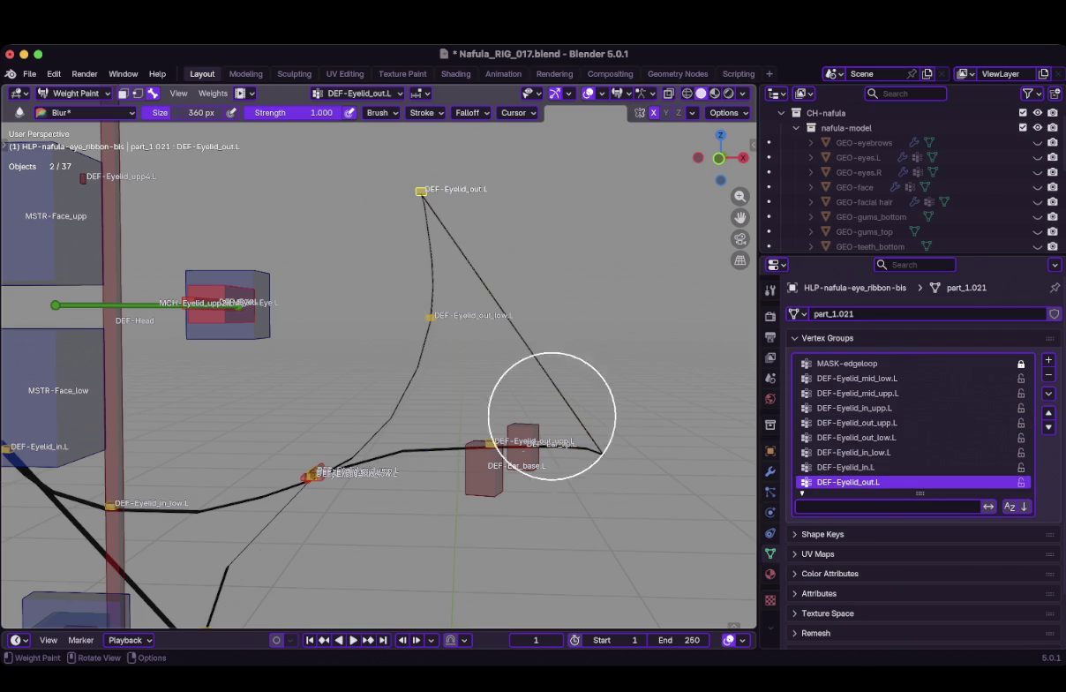
middle_click_drag(545, 391, 567, 457)
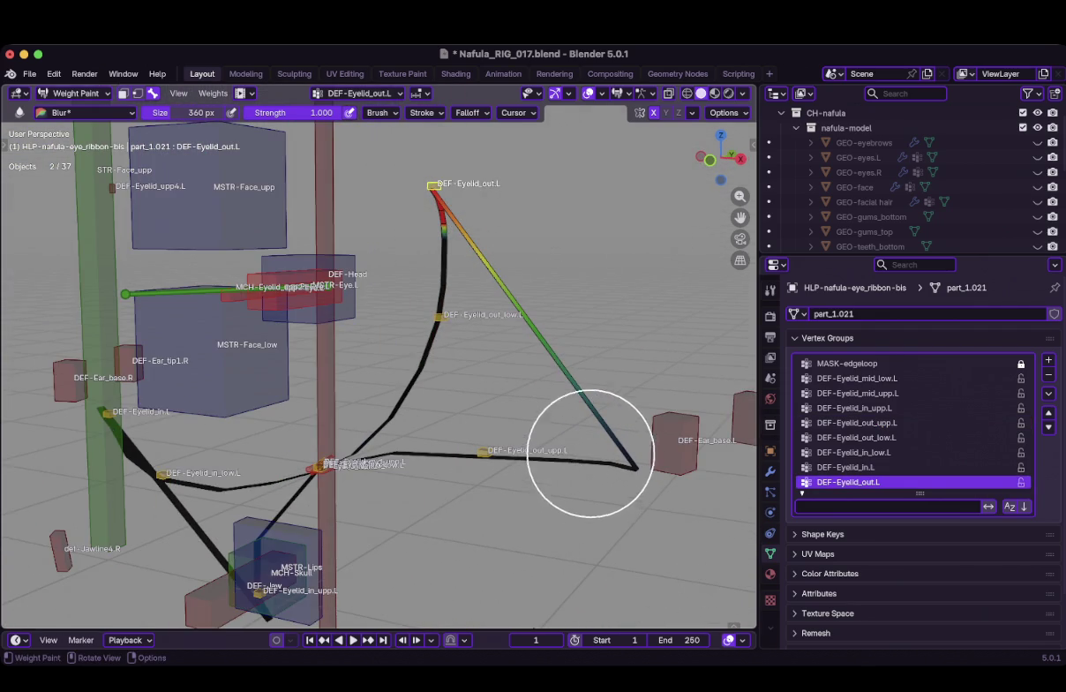
mouse_move(646, 486)
left_mouse_down()
mouse_move(575, 431)
mouse_move(559, 438)
mouse_move(571, 381)
mouse_move(547, 439)
left_mouse_up()
middle_click_drag(546, 440, 560, 404)
mouse_move(559, 404)
left_mouse_down()
mouse_move(535, 388)
mouse_move(536, 419)
mouse_move(520, 396)
mouse_move(488, 440)
mouse_move(512, 369)
mouse_move(497, 340)
mouse_move(493, 393)
mouse_move(506, 350)
mouse_move(489, 365)
left_mouse_up()
Switch to the Paint brush at size 232 px and strength 0.100
key("f")
left_click(488, 332)
left_click(85, 112)
left_click(271, 176)
double_click(389, 112)
type("0.1")
key("Return")
Paint extra DEF-Eyelid_out.L weight onto the ribbon near the outer corner, then return to Object Mode
left_click_drag(499, 326, 488, 404)
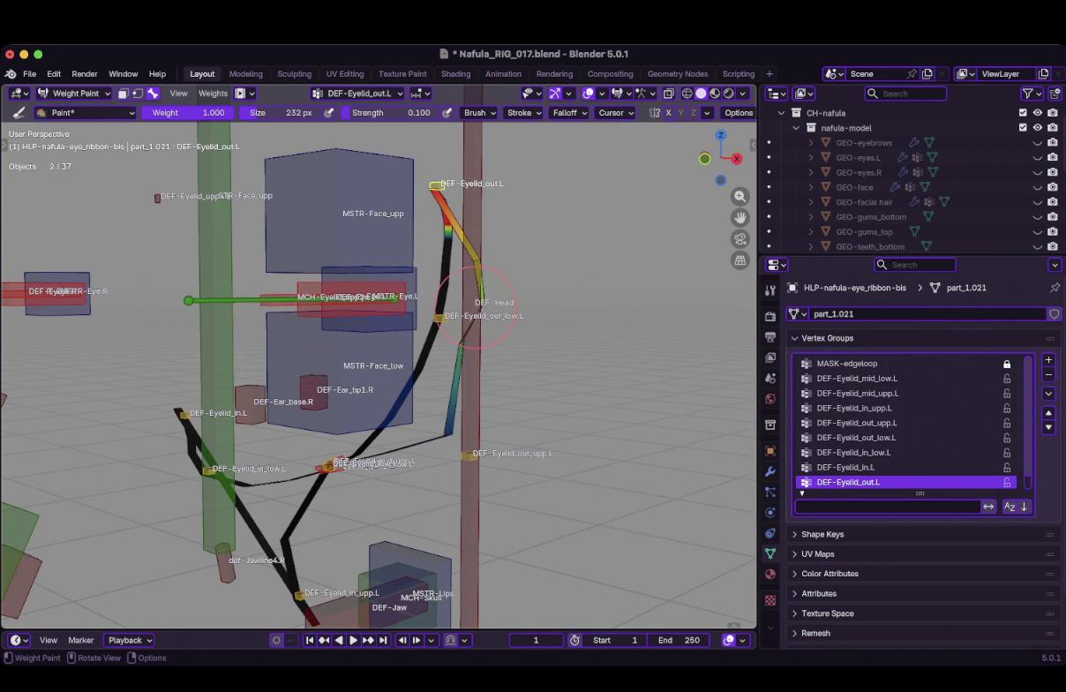
mouse_move(488, 297)
middle_mouse_down()
mouse_move(529, 289)
mouse_move(534, 277)
middle_mouse_up()
left_click_drag(535, 275, 528, 280)
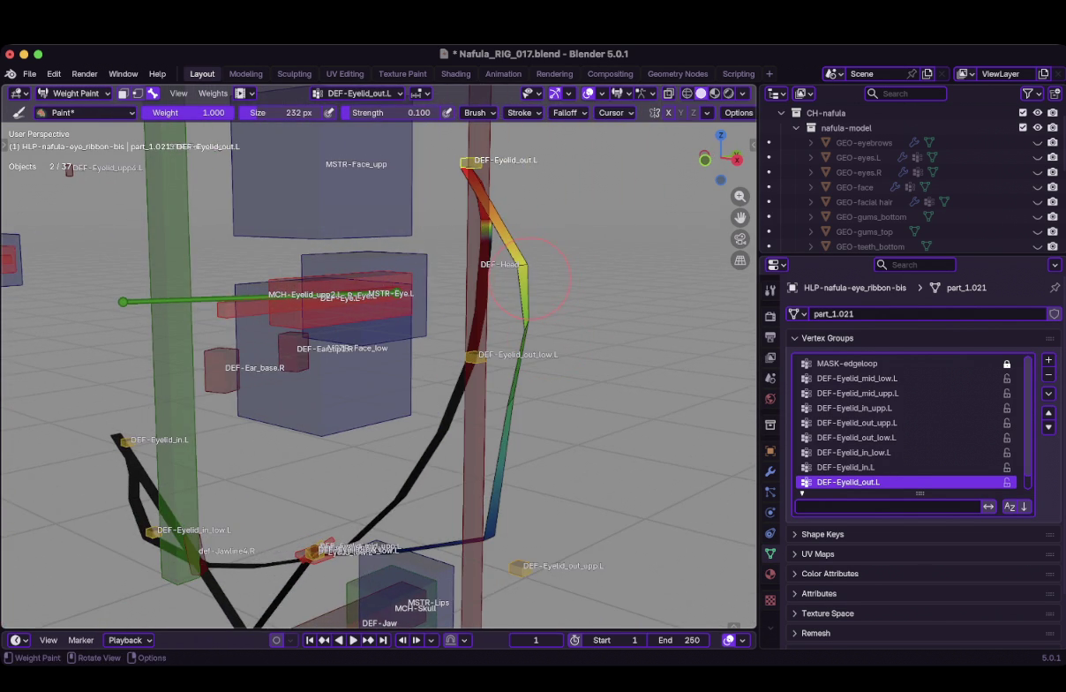
middle_click_drag(564, 209, 545, 218)
middle_click_drag(610, 227, 512, 207)
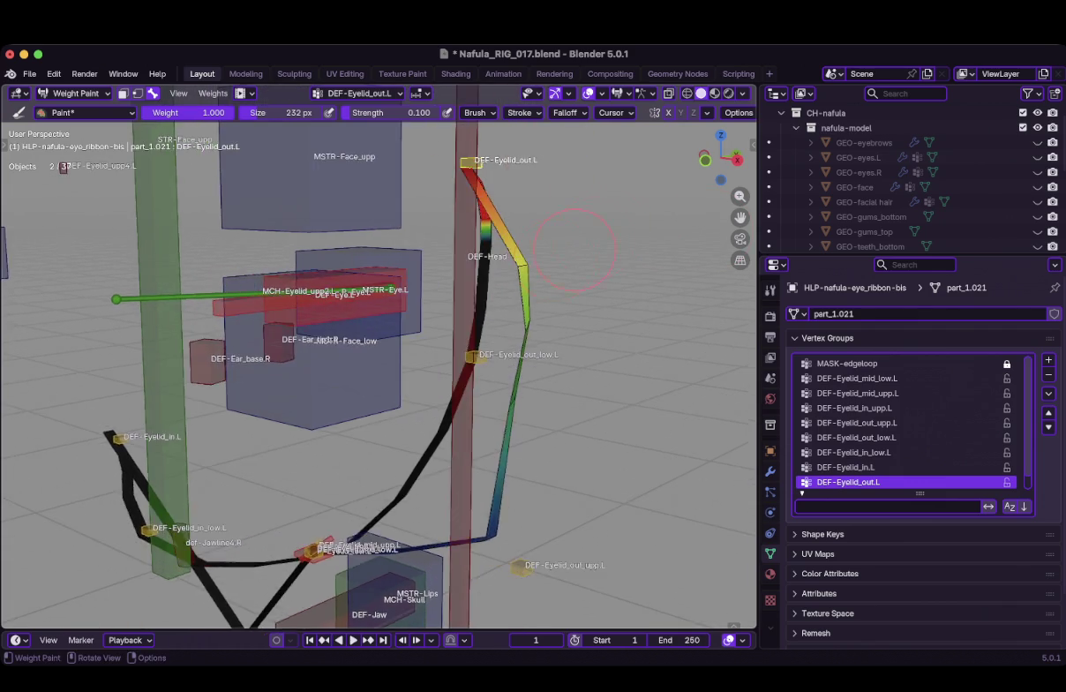
scroll(494, 256, "down", 5)
key("ctrl+Tab")
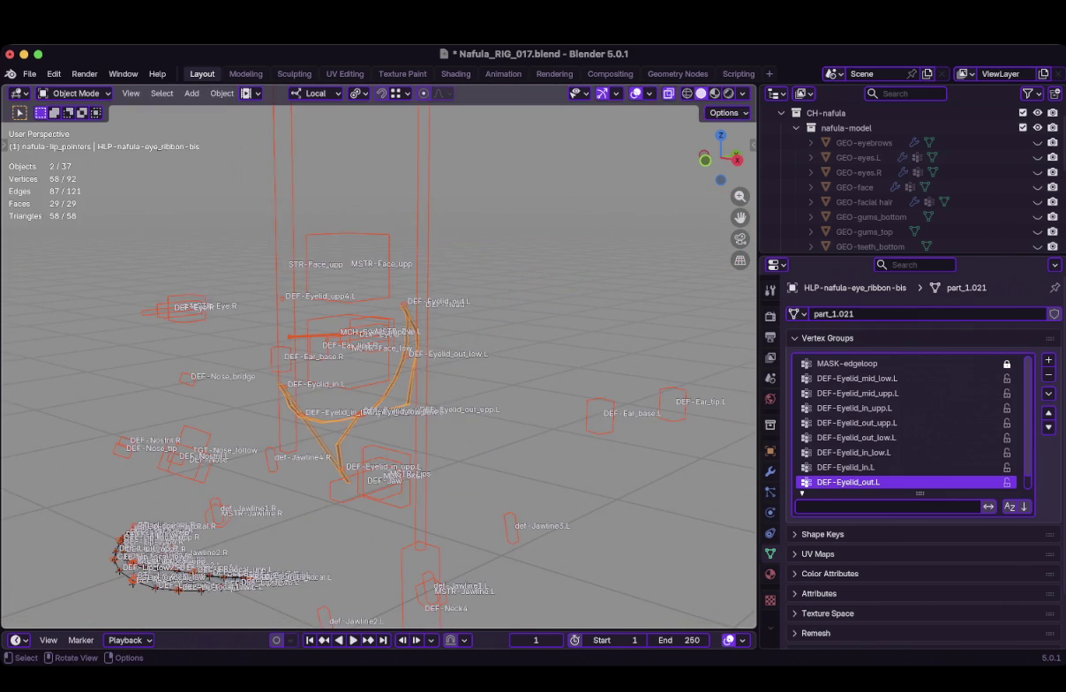
Box-select the central head, nose and eye-target bones of the face-rig armature in front view
middle_click_drag(529, 353, 397, 353)
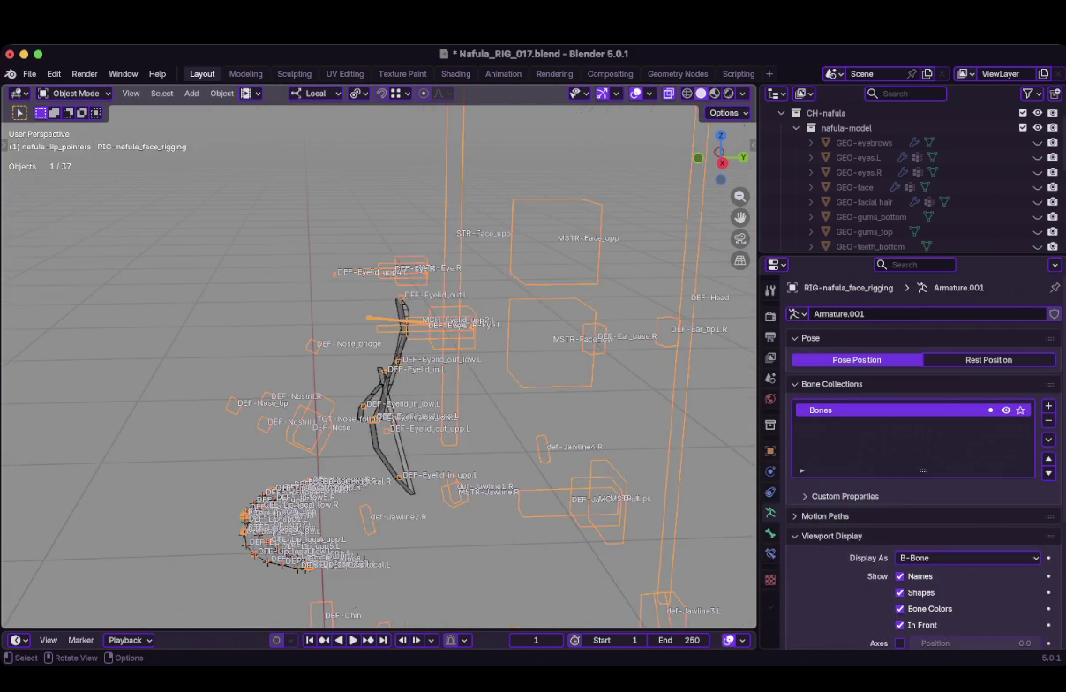
key("Tab")
key("KP_Decimal")
key("KP_1")
scroll(379, 353, "up", 3)
left_click(416, 382, "shift")
left_click_drag(397, 243, 692, 468)
key("b")
left_click_drag(626, 228, 397, 476)
key("g")
key("Return")
Switch the armature to Pose Mode, hide the selected bones and frame the left eyelid bones
key("ctrl+Tab")
left_click(468, 338)
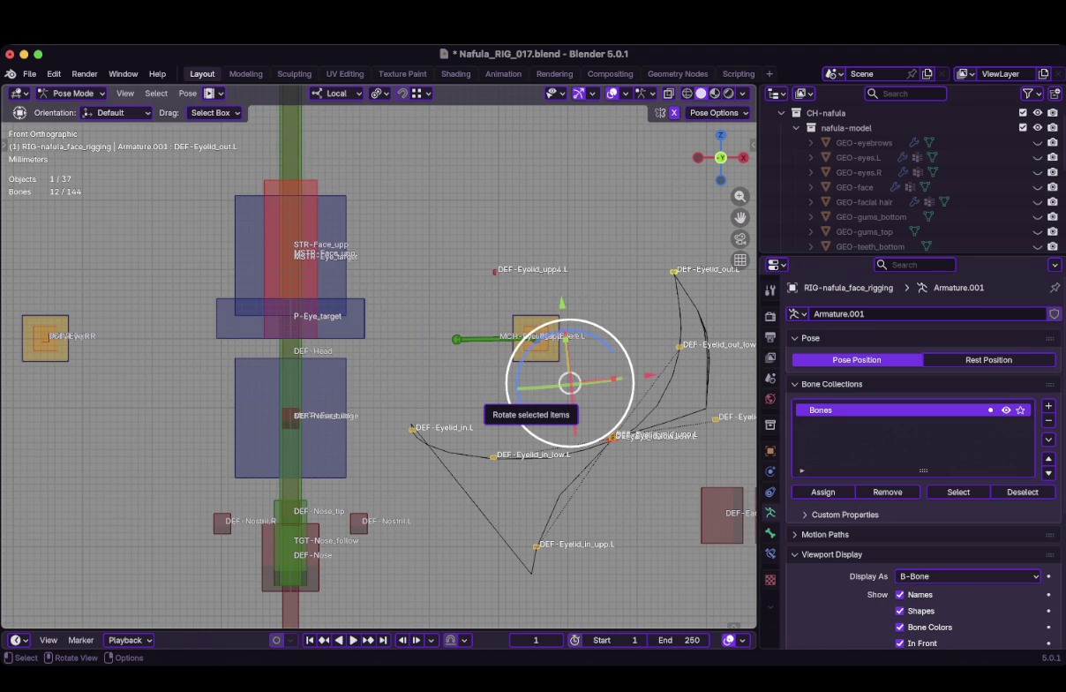
key("h")
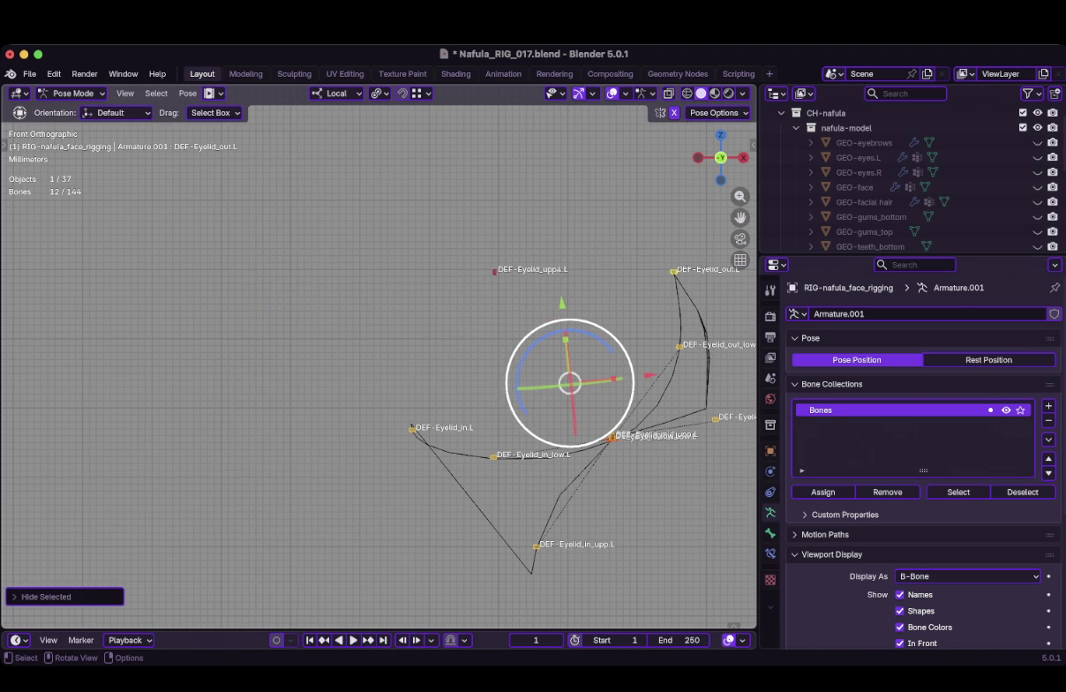
scroll(379, 371, "up", 2)
middle_click_drag(574, 379, 335, 344, "shift")
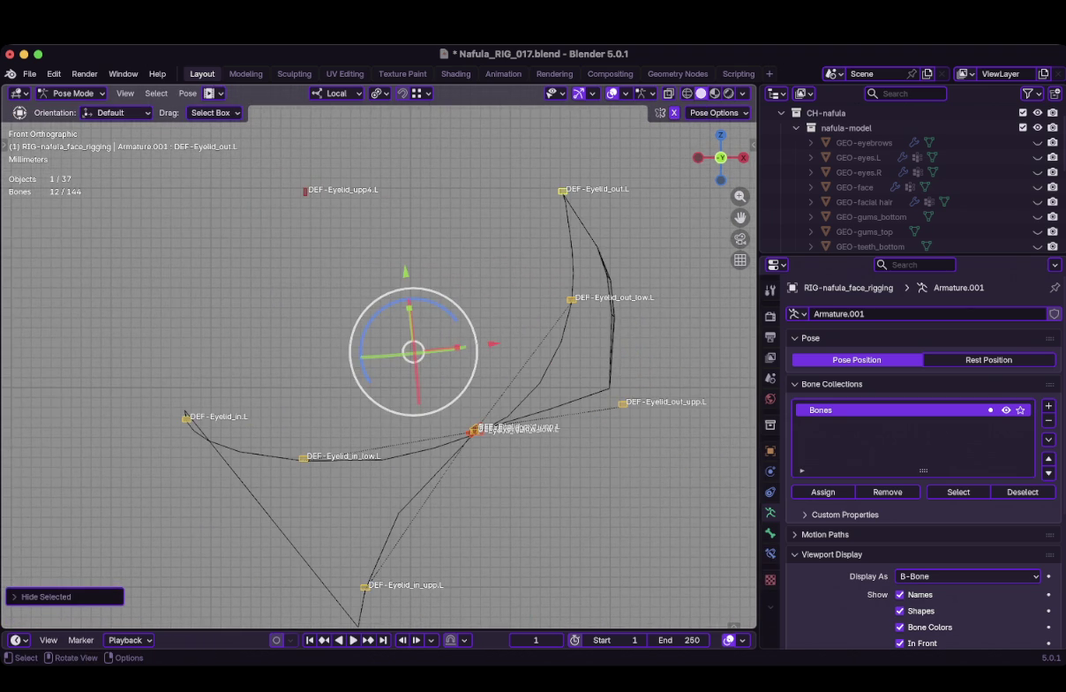
Return to Object Mode and add the eye ribbon mesh to the selection
key("ctrl+Tab")
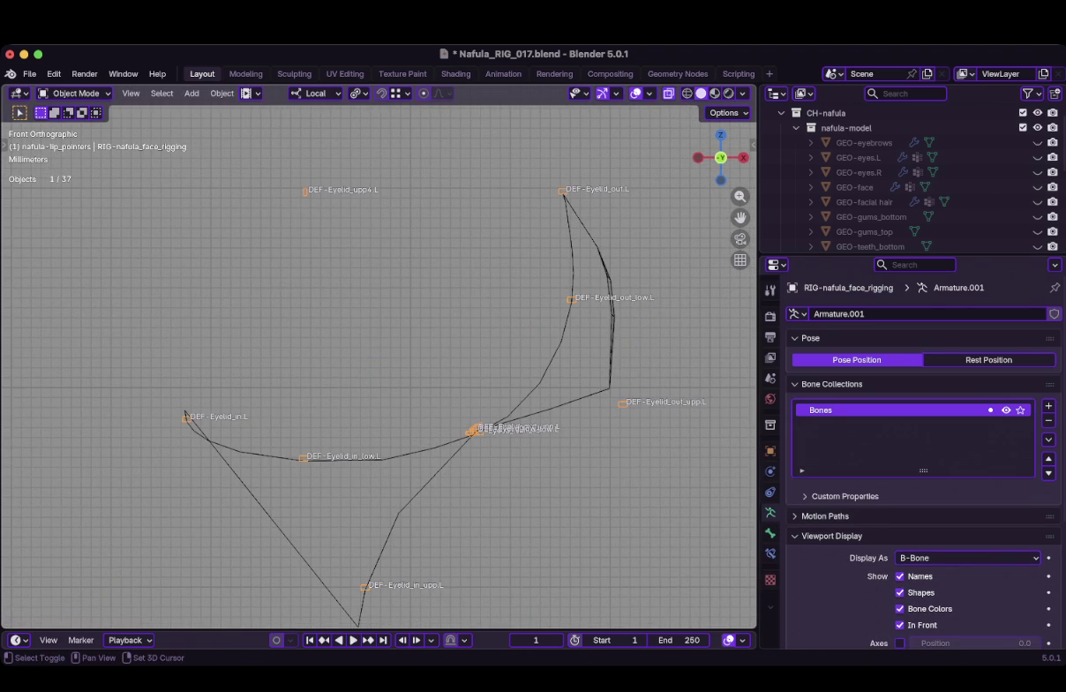
left_click(610, 322, "shift")
key("ctrl+Tab")
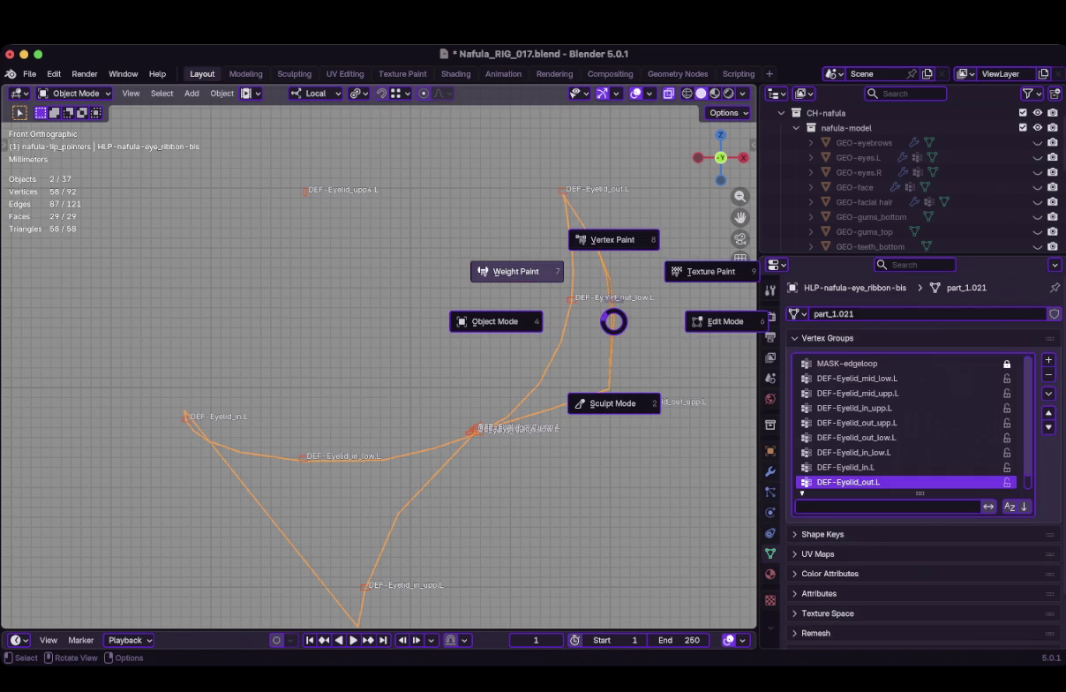
In Weight Paint, paint more DEF-Eyelid_out.L weight up the ribbon's outer segment
key("7")
mouse_move(600, 331)
middle_mouse_down()
mouse_move(437, 396)
mouse_move(533, 346)
middle_mouse_up()
left_click_drag(538, 340, 516, 250)
mouse_move(515, 250)
middle_mouse_down()
mouse_move(563, 341)
mouse_move(606, 381)
middle_mouse_up()
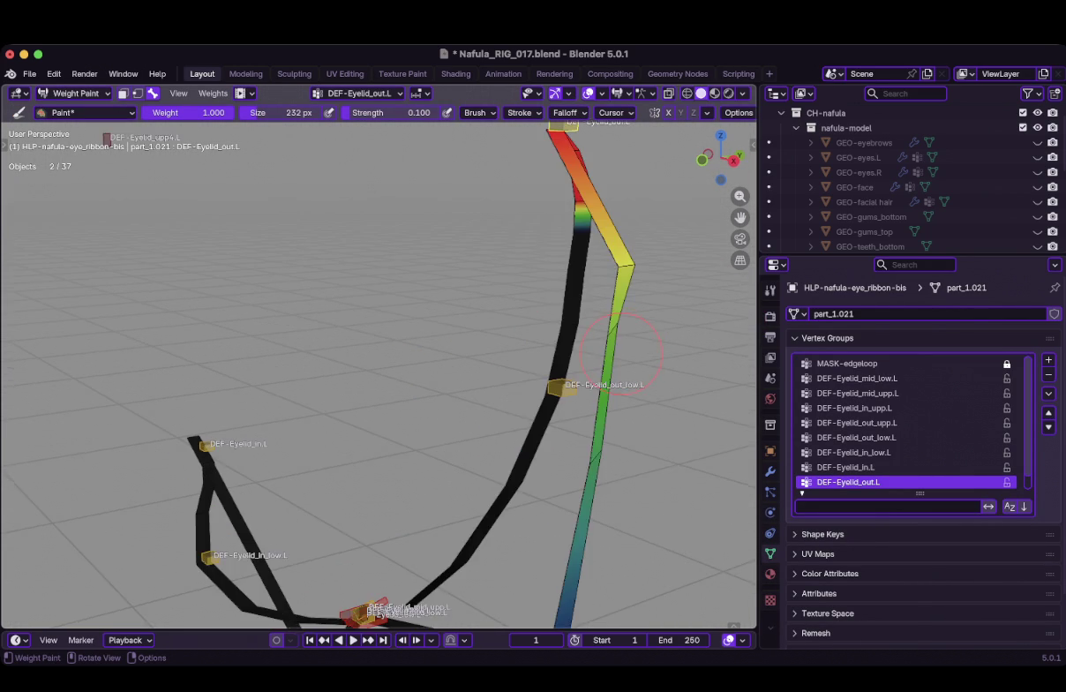
middle_click_drag(638, 476, 639, 486)
mouse_move(585, 448)
middle_mouse_down()
mouse_move(618, 459)
mouse_move(620, 481)
mouse_move(569, 472)
mouse_move(562, 488)
mouse_move(494, 482)
middle_mouse_up()
left_click(512, 408)
left_click_drag(512, 409, 549, 360)
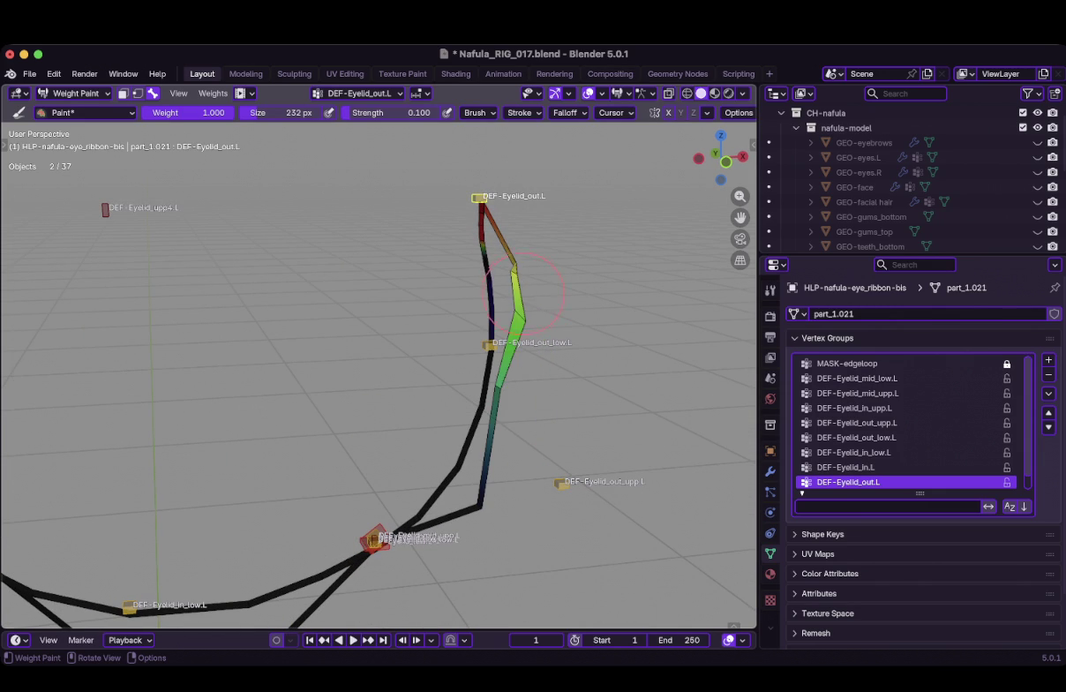
With a smaller brush, paint DEF-Eyelid_out.L weight into the ribbon's kink and upper outer segment
middle_click_drag(547, 359, 488, 380)
scroll(481, 375, "up", 2)
scroll(529, 377, "up", 3)
mouse_move(592, 379)
left_mouse_down()
mouse_move(593, 394)
mouse_move(582, 350)
left_mouse_up()
middle_click_drag(583, 351, 580, 335)
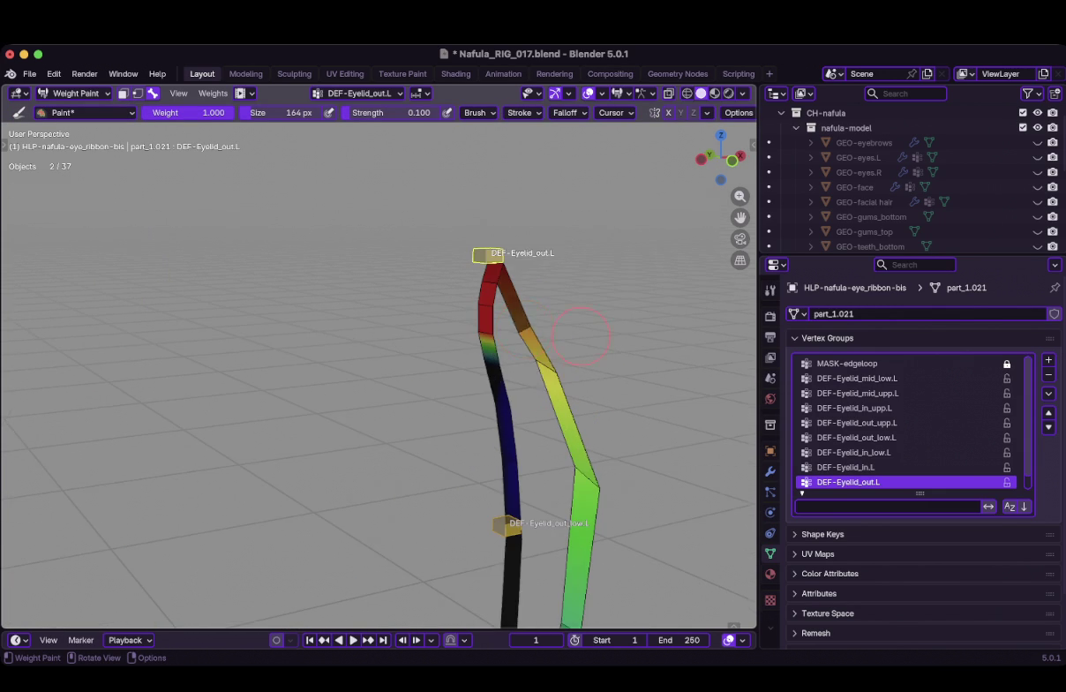
left_click_drag(581, 336, 554, 357)
left_click_drag(578, 479, 559, 411)
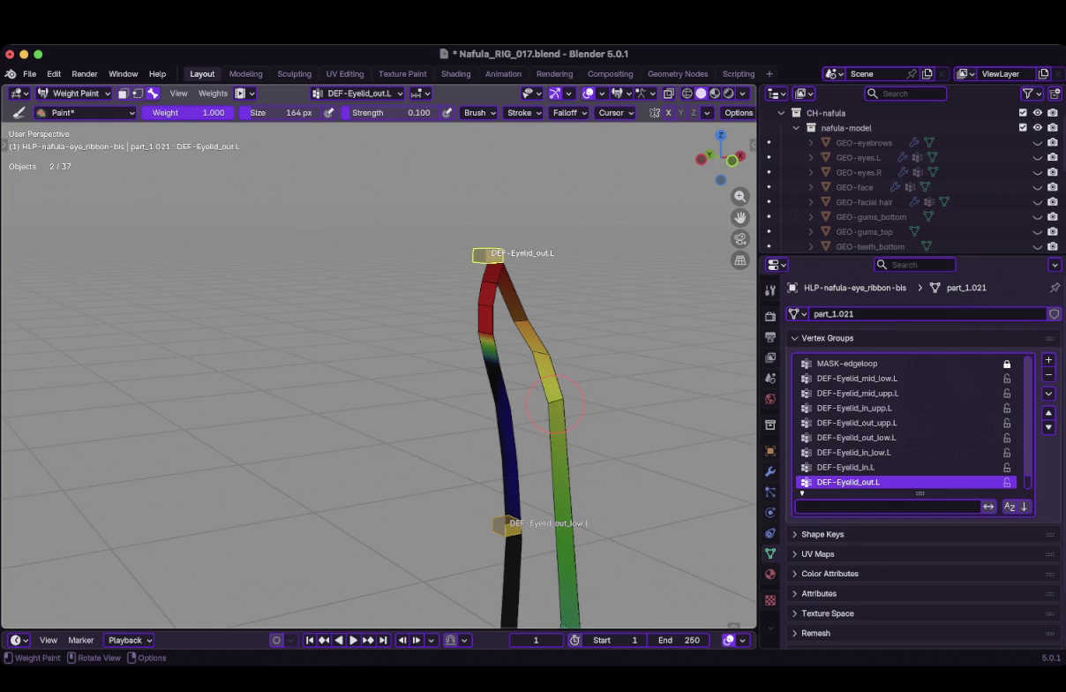
mouse_move(547, 357)
left_mouse_down()
mouse_move(542, 346)
mouse_move(499, 539)
left_mouse_up()
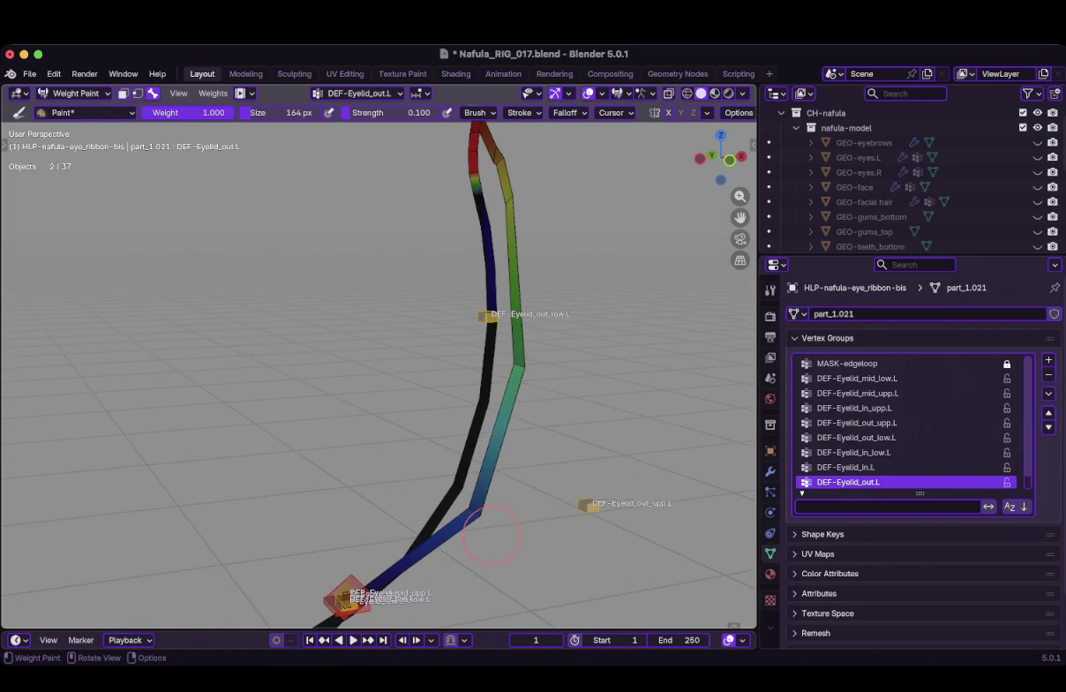
View the ribbon from the front and choose the Blur brush
key("KP_1")
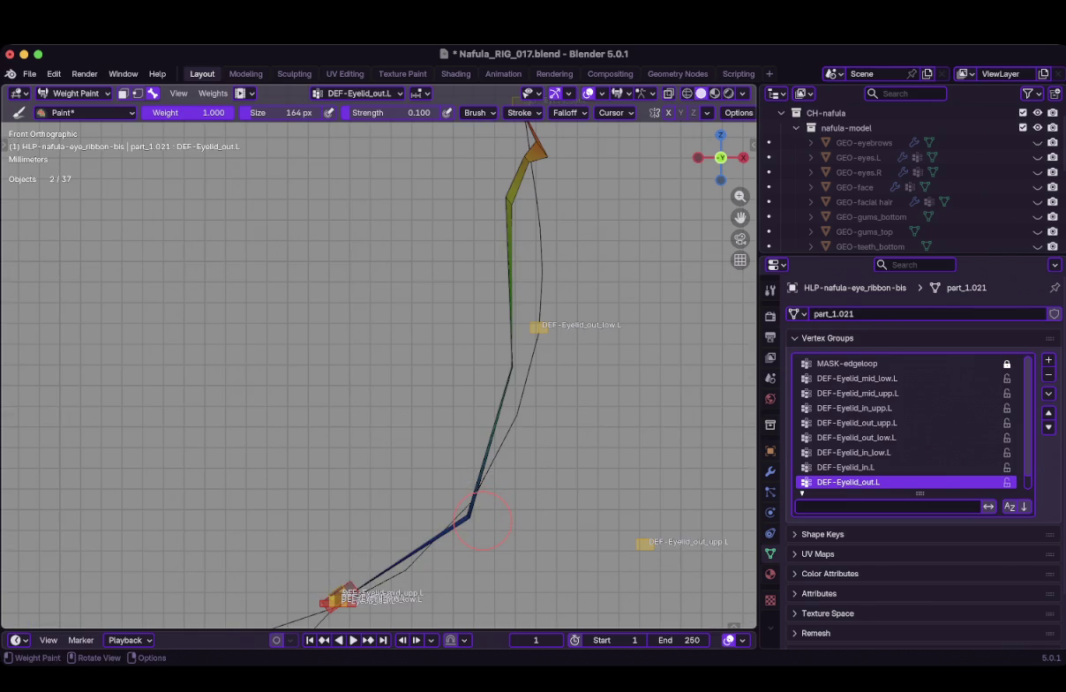
scroll(574, 289, "down", 1)
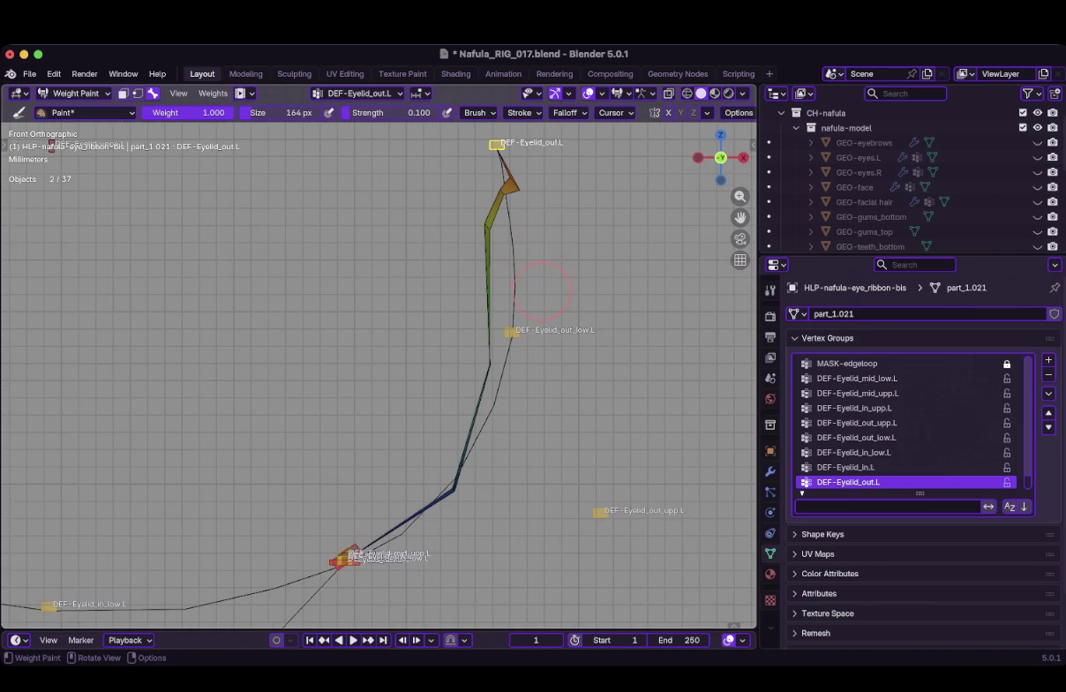
scroll(542, 291, "up", 1)
left_click(86, 112)
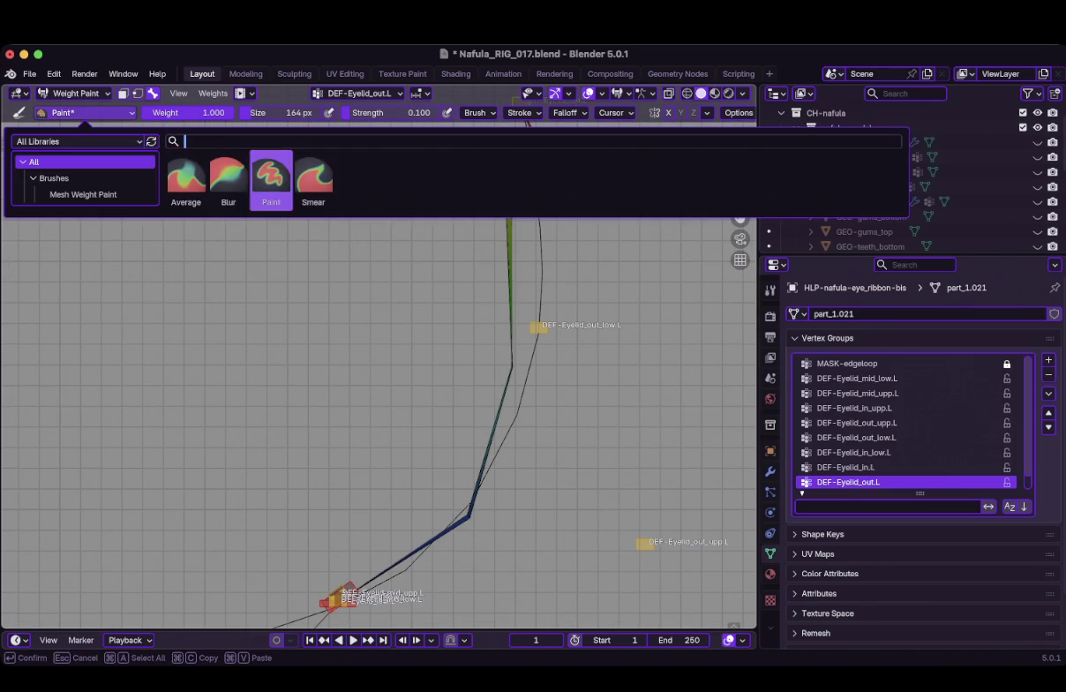
left_click(228, 176)
Frame the ribbon and switch it into Edit Mode
middle_click_drag(469, 219, 406, 299, "shift")
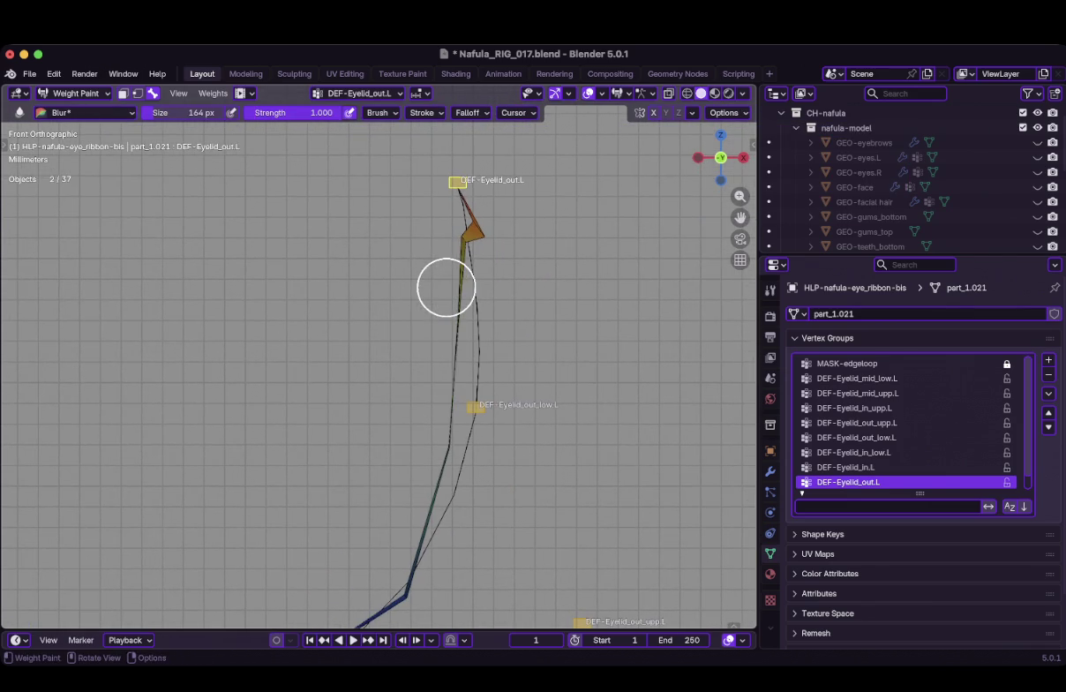
middle_click_drag(456, 240, 417, 321, "shift")
key("Tab")
scroll(389, 353, "down", 2)
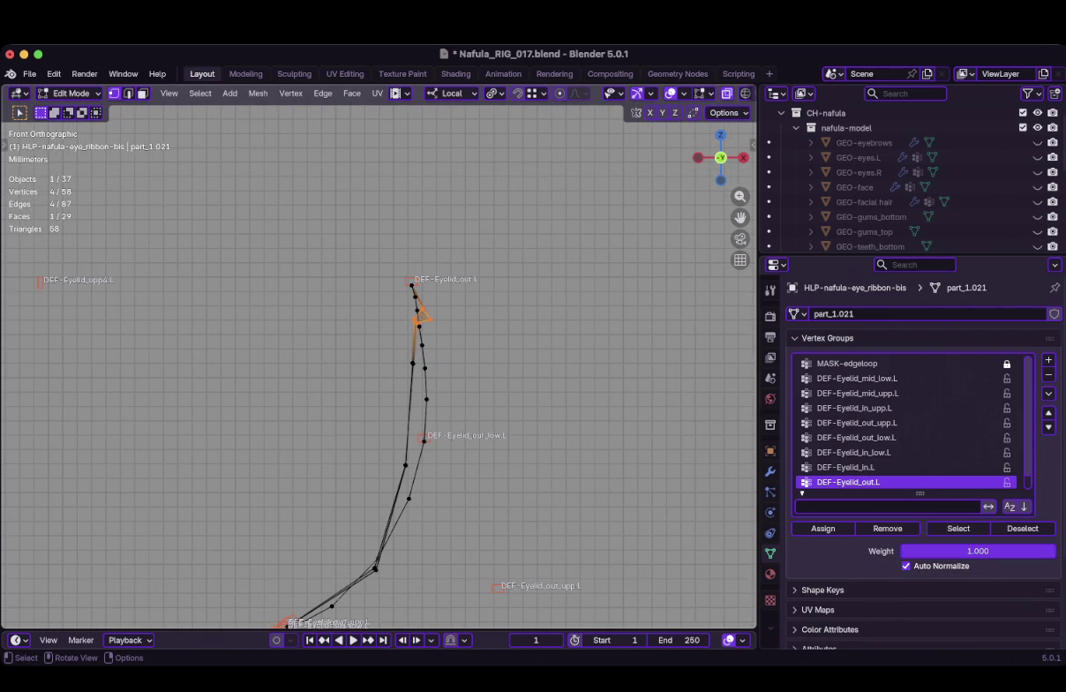
Toggle between Edit Mode and Weight Paint to compare the ribbon's weight colours
key("Tab")
scroll(369, 388, "up", 3)
middle_click_drag(369, 388, 476, 265, "shift")
key("Tab")
key("Tab")
middle_click_drag(386, 408, 403, 429)
key("Tab")
Select a ribbon edge and grow the selection three times along the outer eyelid corner
left_click(402, 428)
key("KP_1")
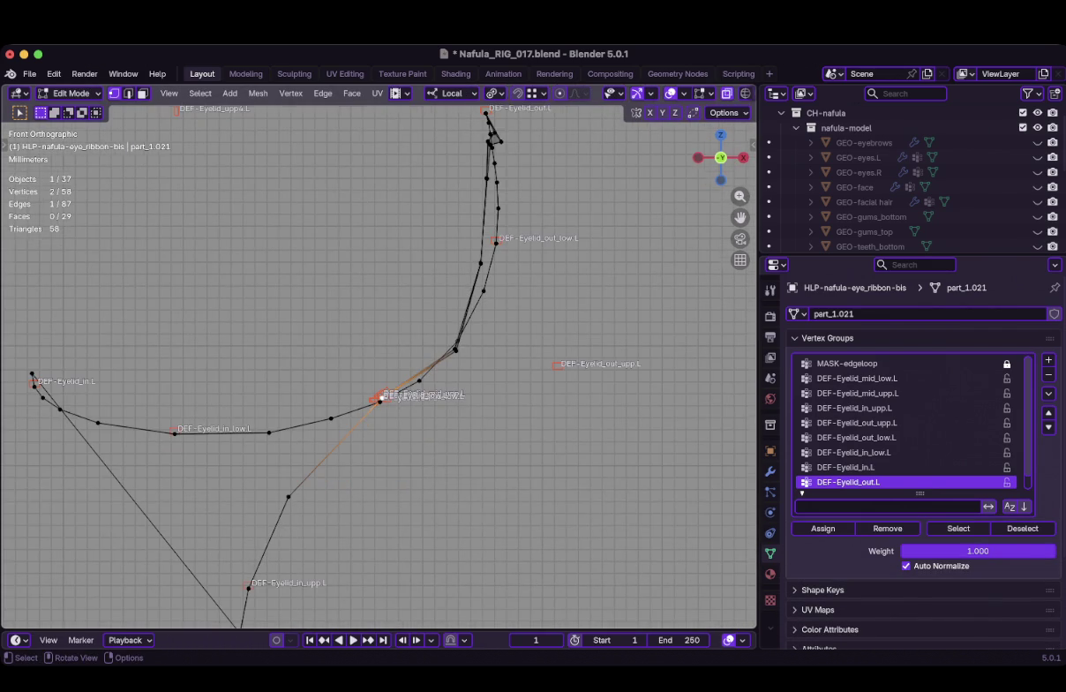
key("ctrl+KP_Add")
key("ctrl+KP_Add")
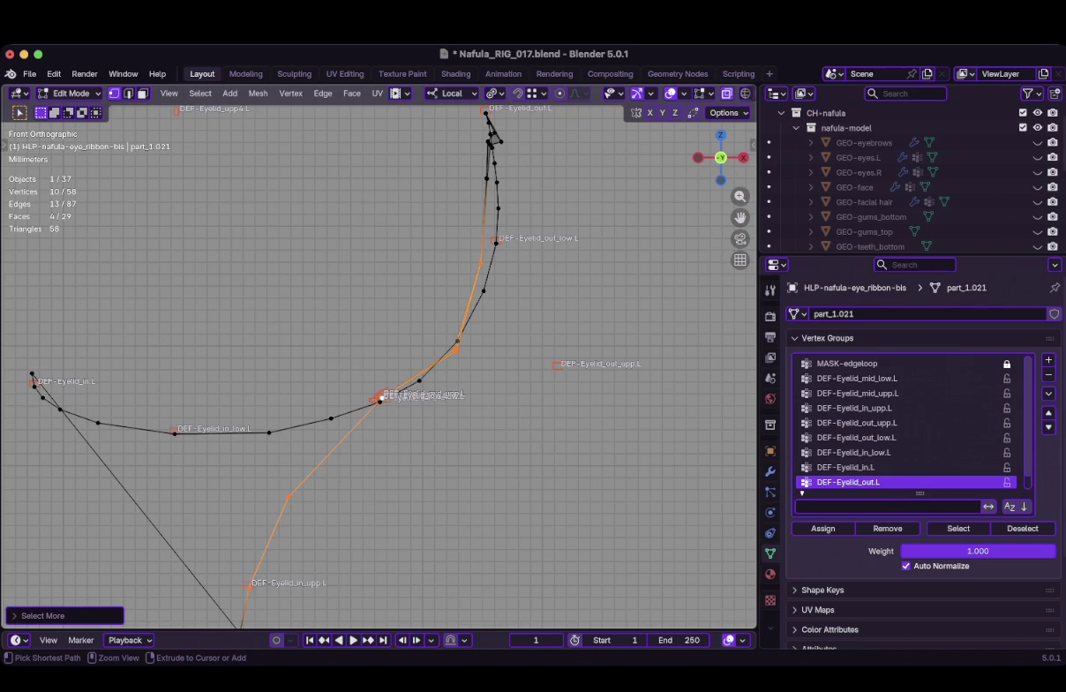
key("ctrl+KP_Add")
key("ctrl+KP_Add")
middle_click_drag(486, 115, 397, 358, "shift")
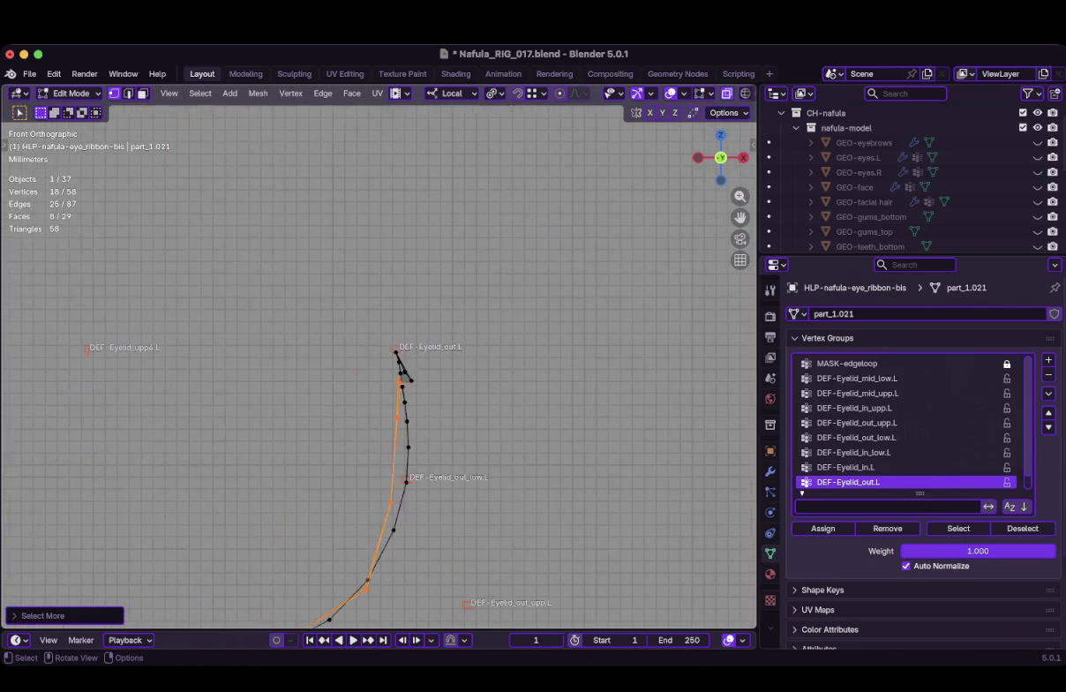
scroll(379, 367, "up", 5)
key("ctrl+KP_Add")
Box-deselect two stray vertices near the ribbon's mid junction
scroll(443, 134, "down", 4)
middle_click_drag(388, 442, 442, 345, "shift")
scroll(389, 415, "up", 3)
scroll(389, 395, "up", 2)
middle_click_drag(388, 395, 399, 401)
key("b")
left_click_drag(419, 432, 420, 433, "shift")
scroll(419, 433, "down", 6)
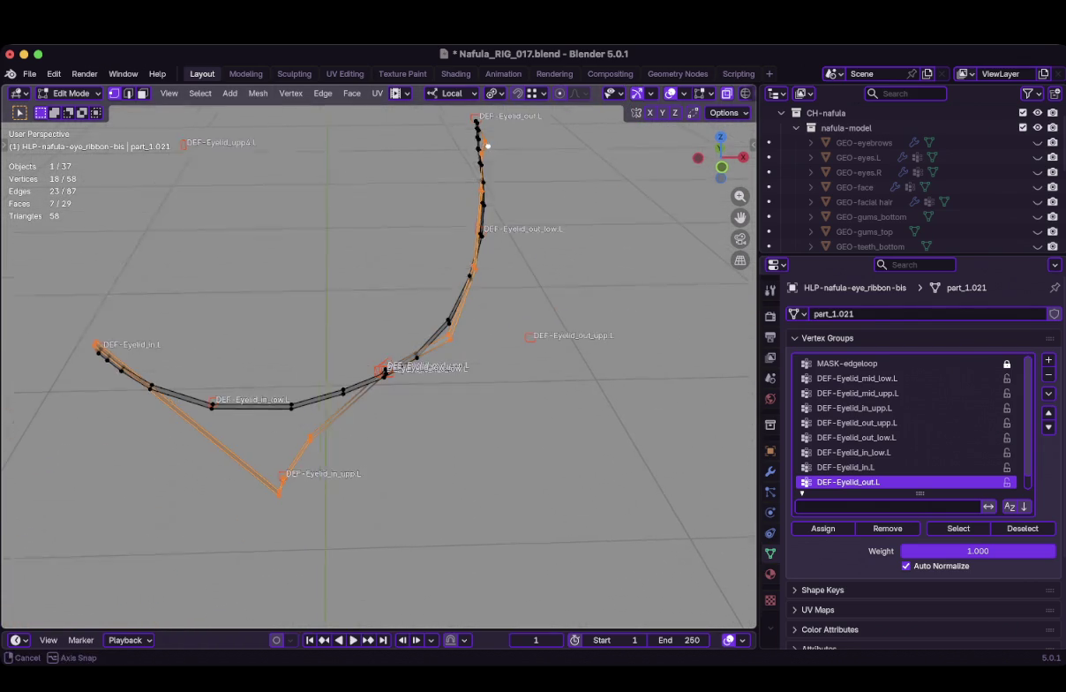
key("ctrl+Tab")
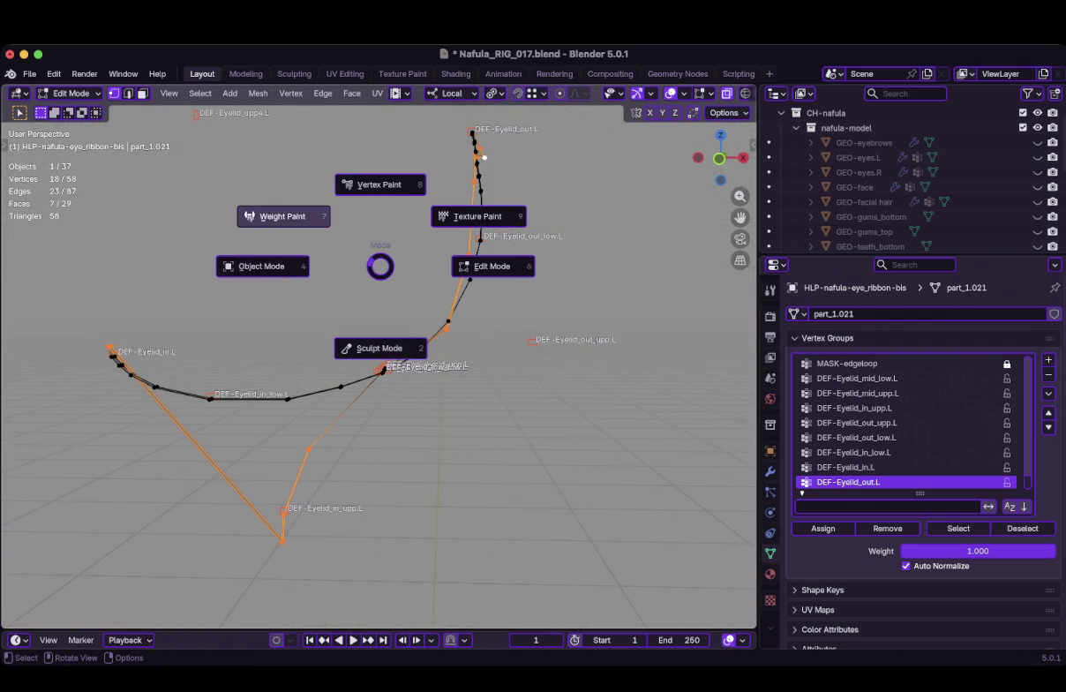
In Weight Paint with vertex selection masking on, blur the weights along the upper curve
left_click(280, 215)
key("v")
mouse_move(439, 374)
middle_mouse_down()
mouse_move(461, 436)
mouse_move(389, 378)
mouse_move(393, 326)
middle_mouse_up()
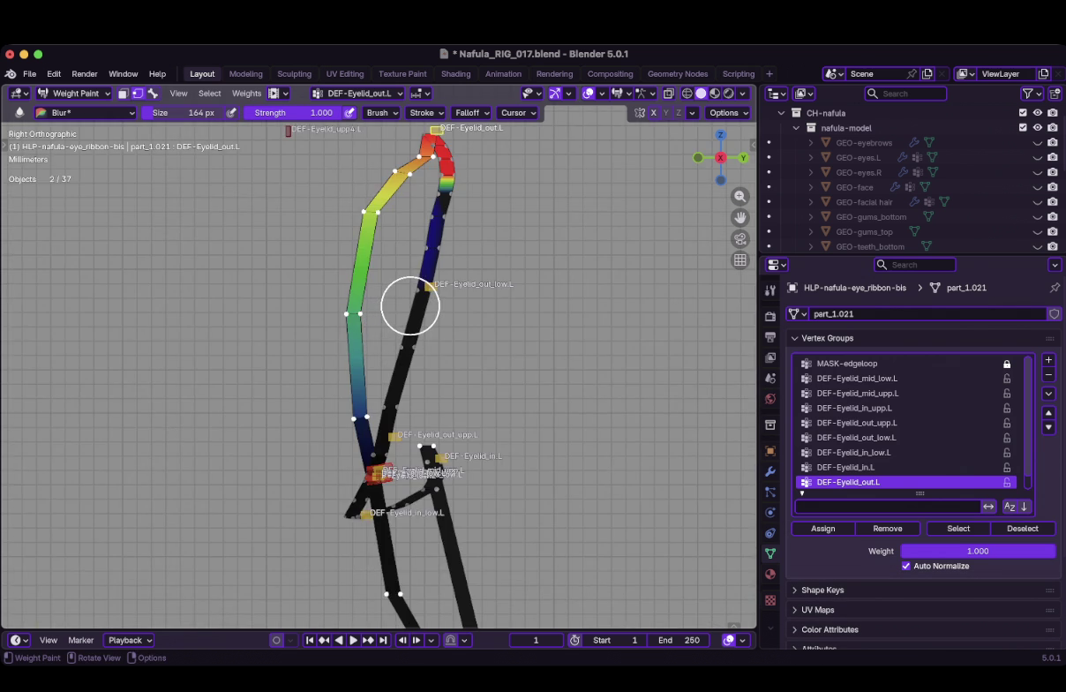
key("KP_1")
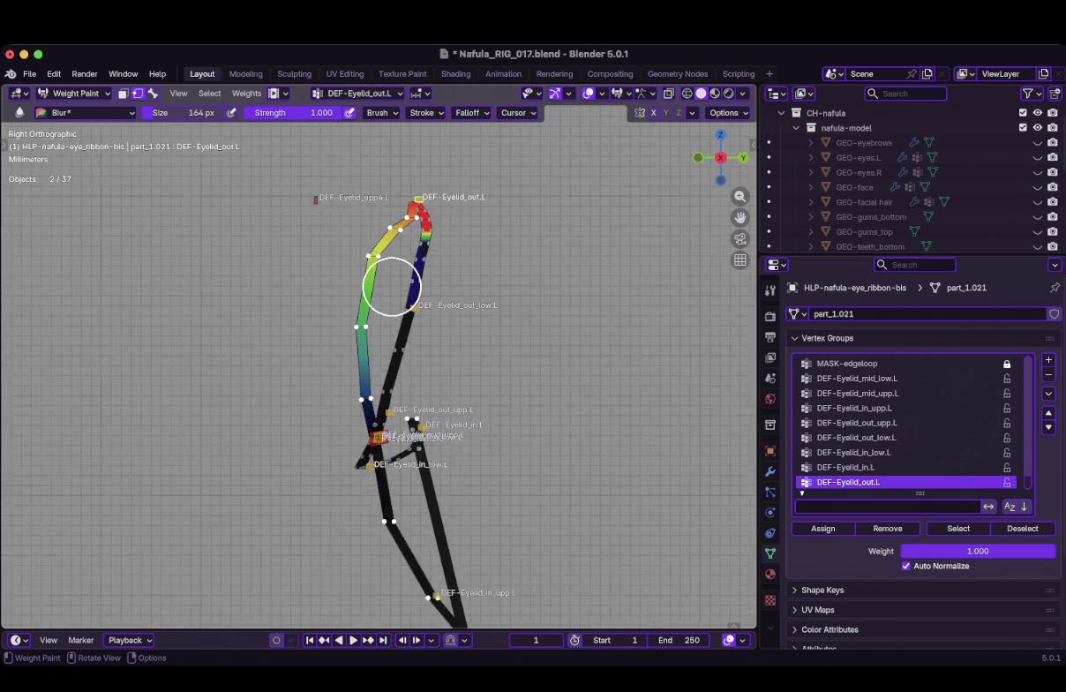
scroll(397, 278, "up", 2)
scroll(404, 327, "up", 3)
scroll(402, 379, "up", 2)
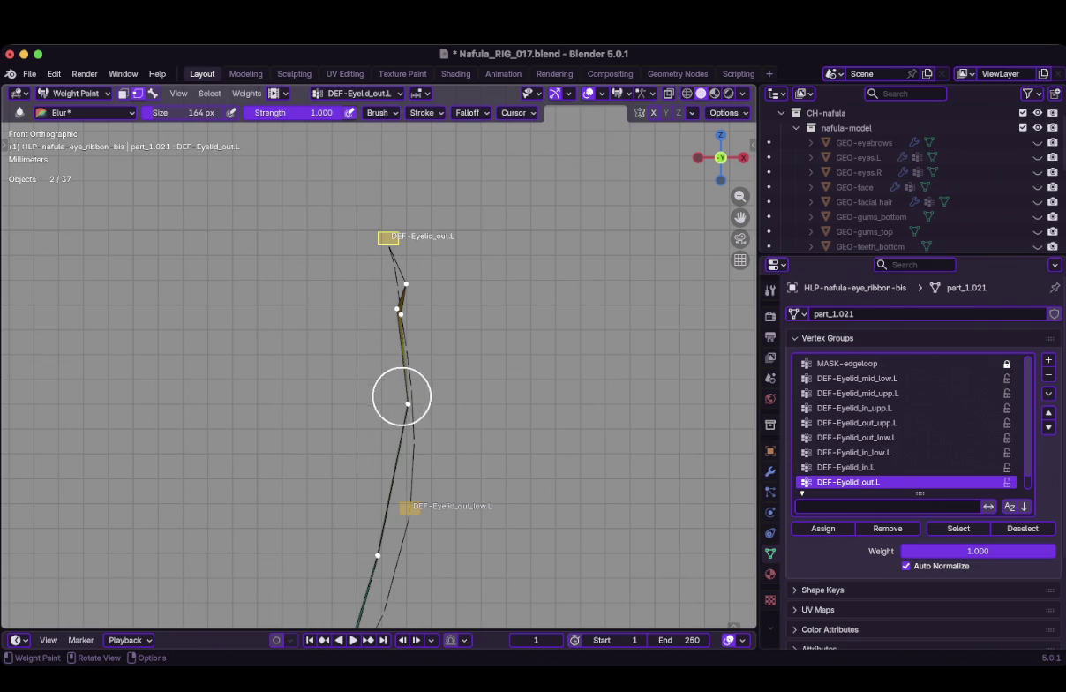
left_click_drag(369, 314, 409, 284)
Try the Smear brush, then switch back to the Paint brush
left_click(79, 112)
left_click(296, 168)
key("shift+space")
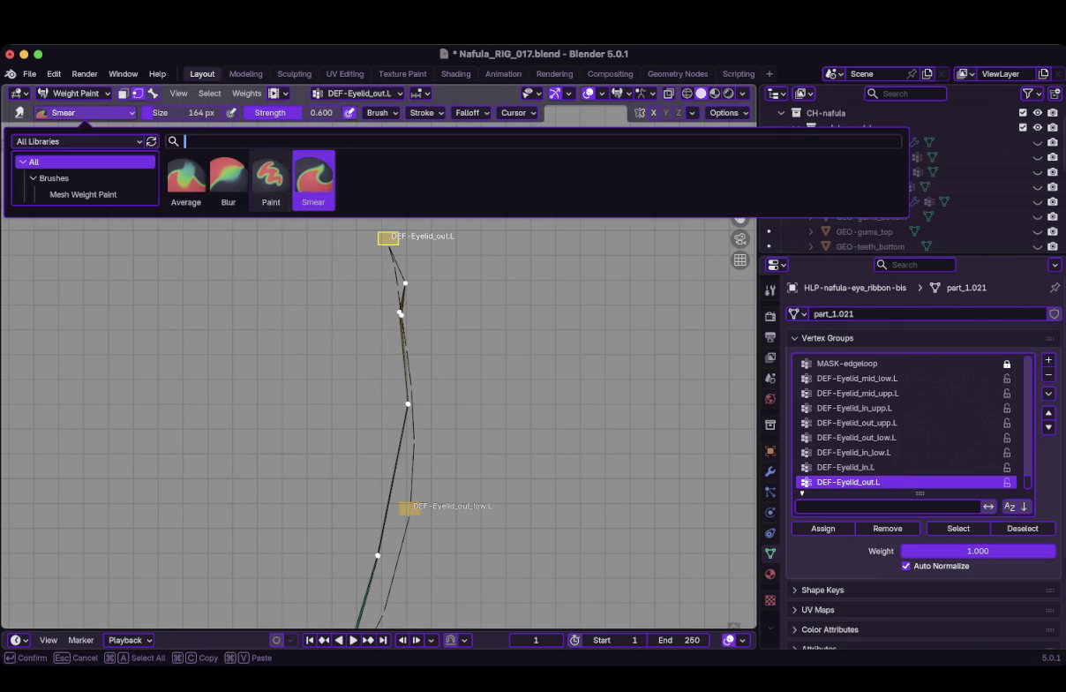
key("shift+space")
left_click(271, 181)
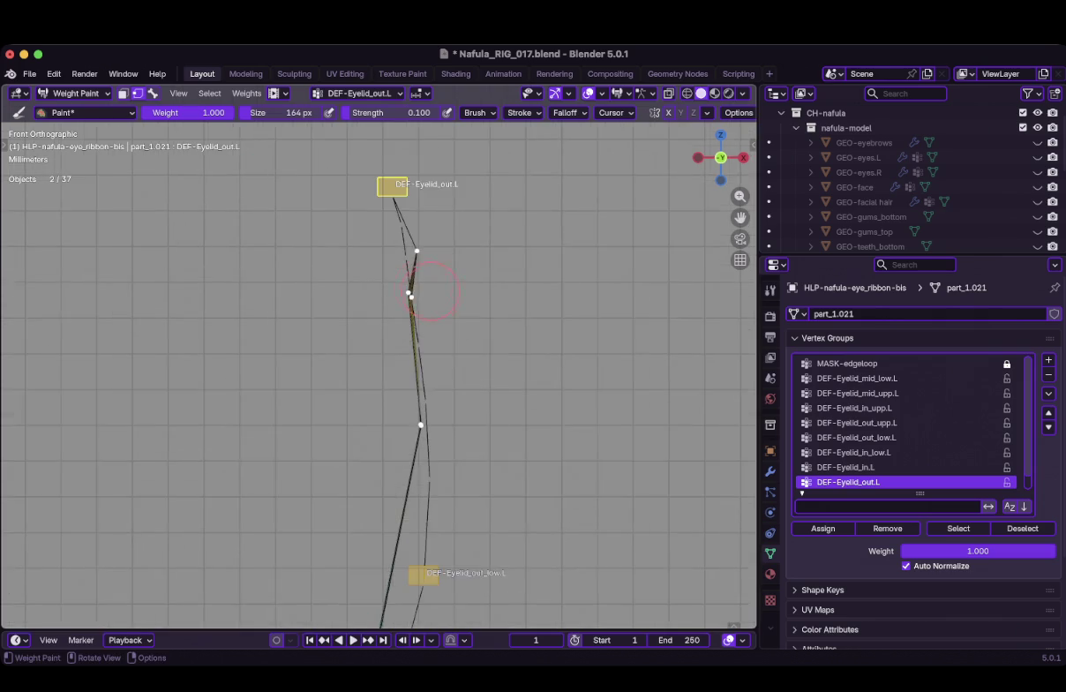
Check the painted weight colours from several angles and set the brush size to 160 px
middle_click_drag(393, 290, 446, 292)
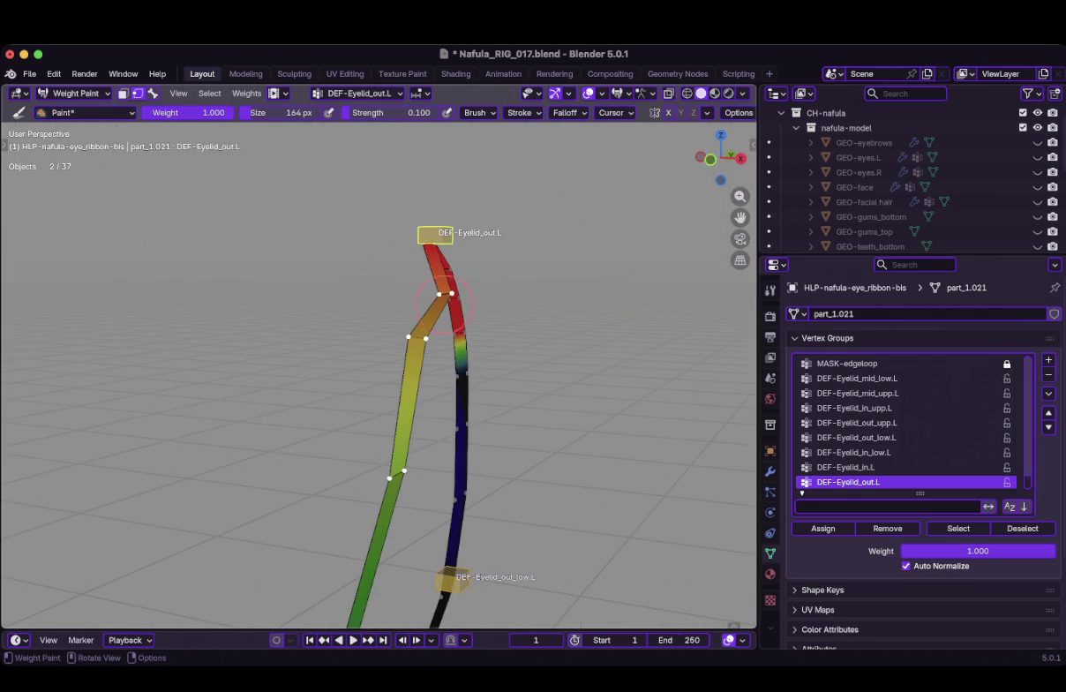
key("KP_1")
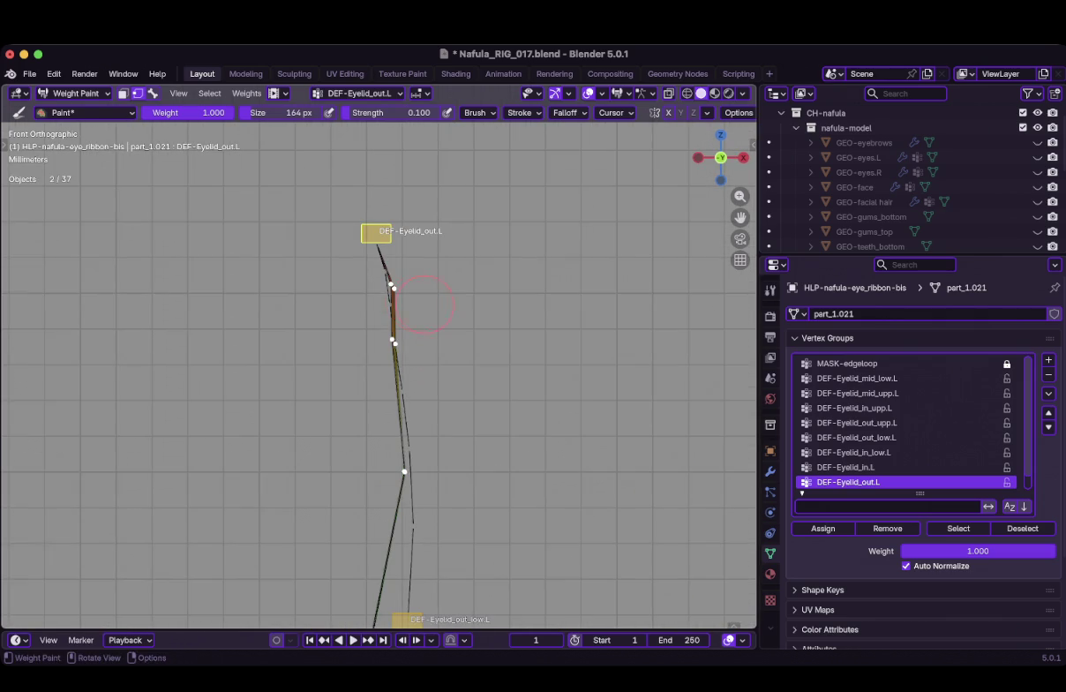
middle_click_drag(416, 296, 468, 287)
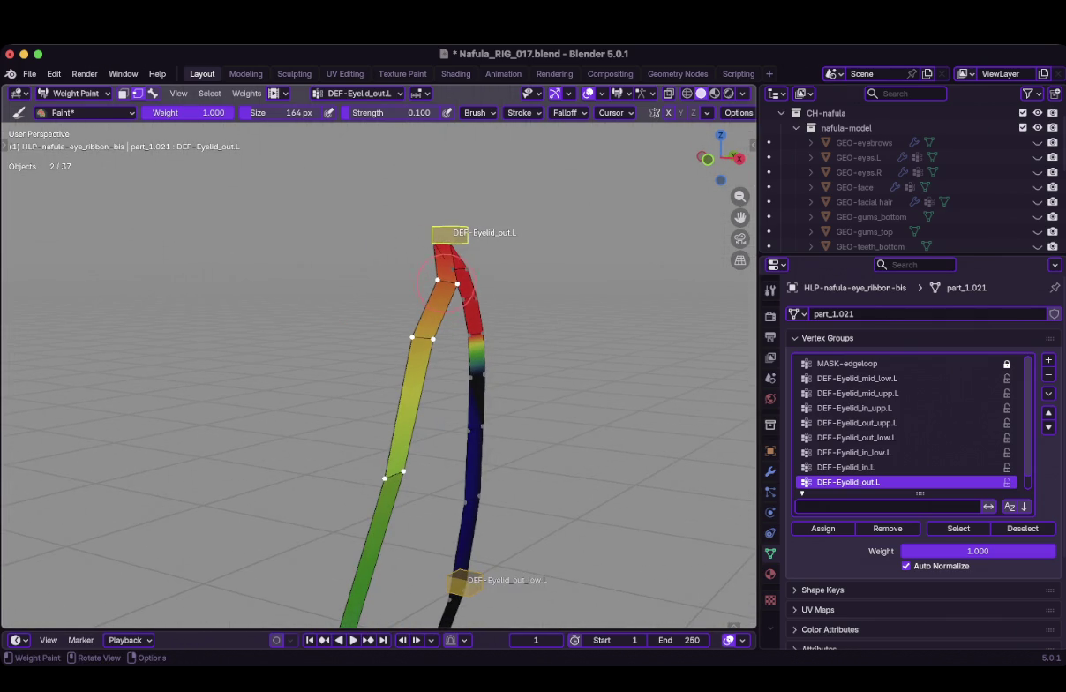
key("KP_1")
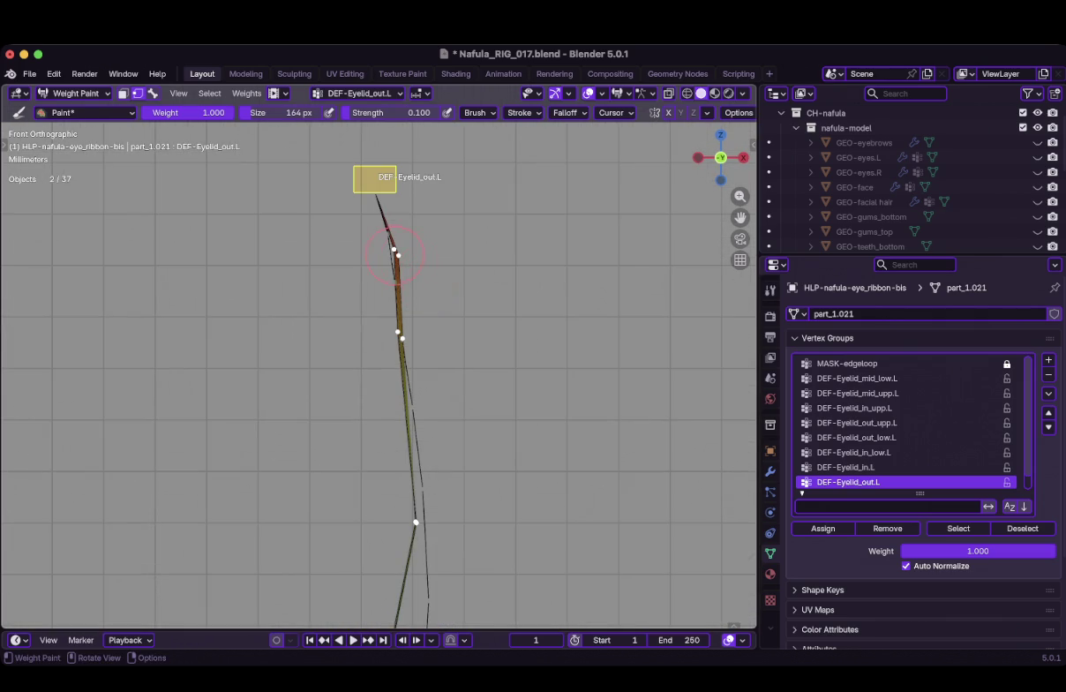
middle_click_drag(402, 254, 467, 247)
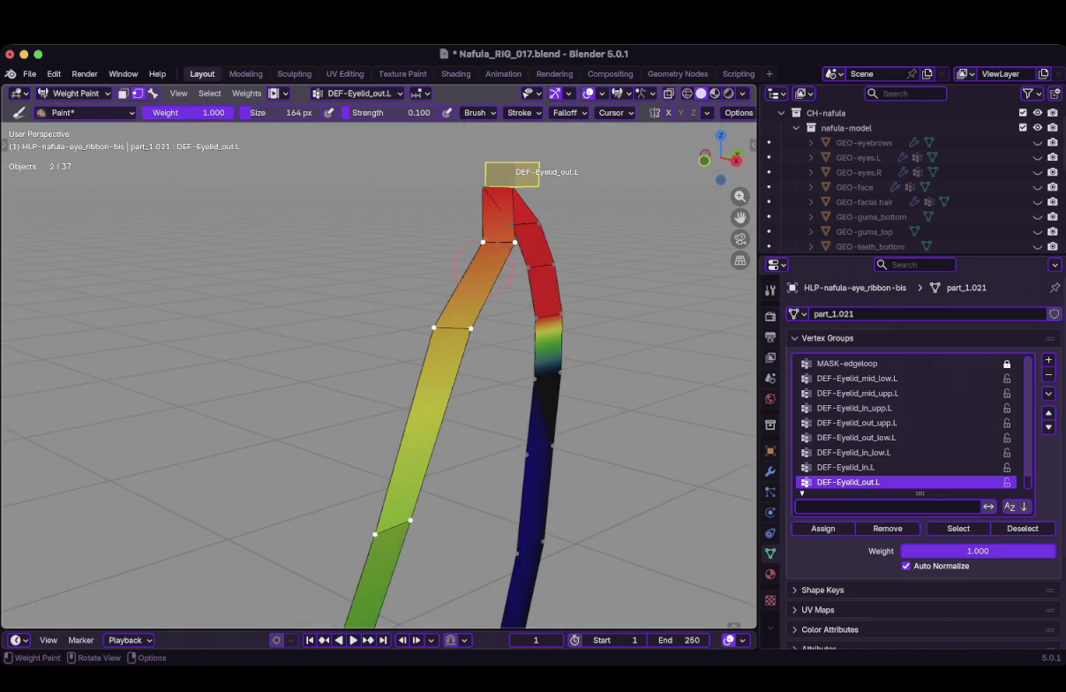
key("KP_1")
mouse_move(421, 251)
middle_mouse_down()
mouse_move(477, 282)
mouse_move(459, 291)
middle_mouse_up()
key("f")
left_click(438, 295)
key("KP_1")
Blur the upper strip weights using the Blur brush at strength 0.200
left_click(85, 112)
left_click(225, 174)
mouse_move(375, 287)
left_mouse_down()
mouse_move(446, 316)
mouse_move(413, 306)
left_mouse_up()
left_click(291, 112)
type("0.2")
key("Return")
middle_click_drag(387, 305, 362, 251, "shift")
Recheck the weights, then blur along the ribbon line again with the Blur brush
key("shift+space")
mouse_move(364, 328)
middle_mouse_down()
mouse_move(415, 344)
mouse_move(362, 147)
middle_mouse_up()
key("KP_1")
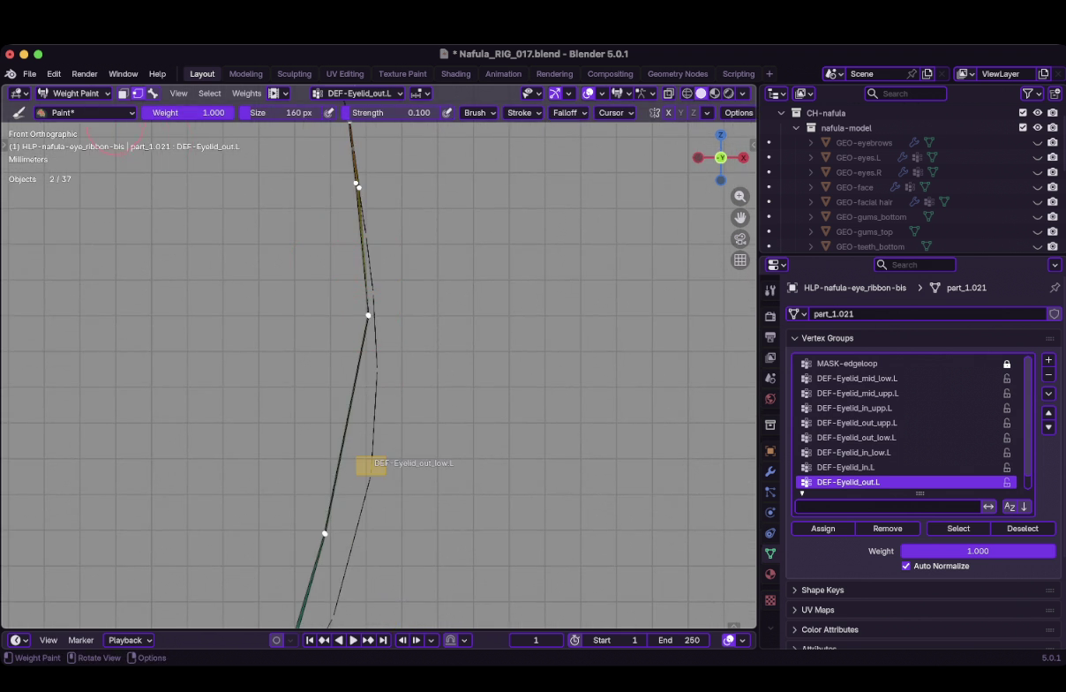
key("shift+space")
left_click(229, 176)
mouse_move(364, 312)
left_mouse_down()
mouse_move(348, 367)
mouse_move(391, 356)
mouse_move(395, 326)
left_mouse_up()
Make DEF-Eyelid_out_low.L the active weight group and inspect its weights
left_click(395, 326, "ctrl")
mouse_move(386, 322)
middle_mouse_down()
mouse_move(373, 267)
mouse_move(340, 271)
middle_mouse_up()
key("KP_1")
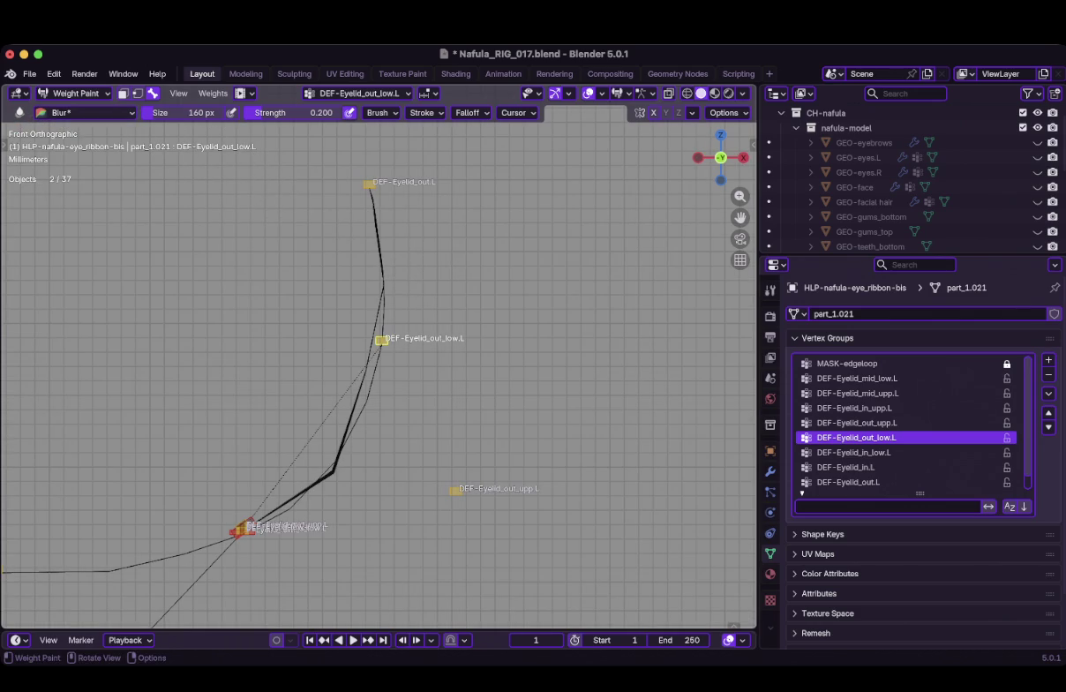
Turn off vertex selection masking and frame the eyelid's middle junction
key("v")
mouse_move(381, 304)
middle_mouse_down()
mouse_move(361, 305)
mouse_move(357, 329)
middle_mouse_up()
scroll(335, 369, "down", 2)
scroll(286, 436, "up", 2)
middle_click_drag(286, 436, 357, 367, "shift")
scroll(371, 417, "up", 3)
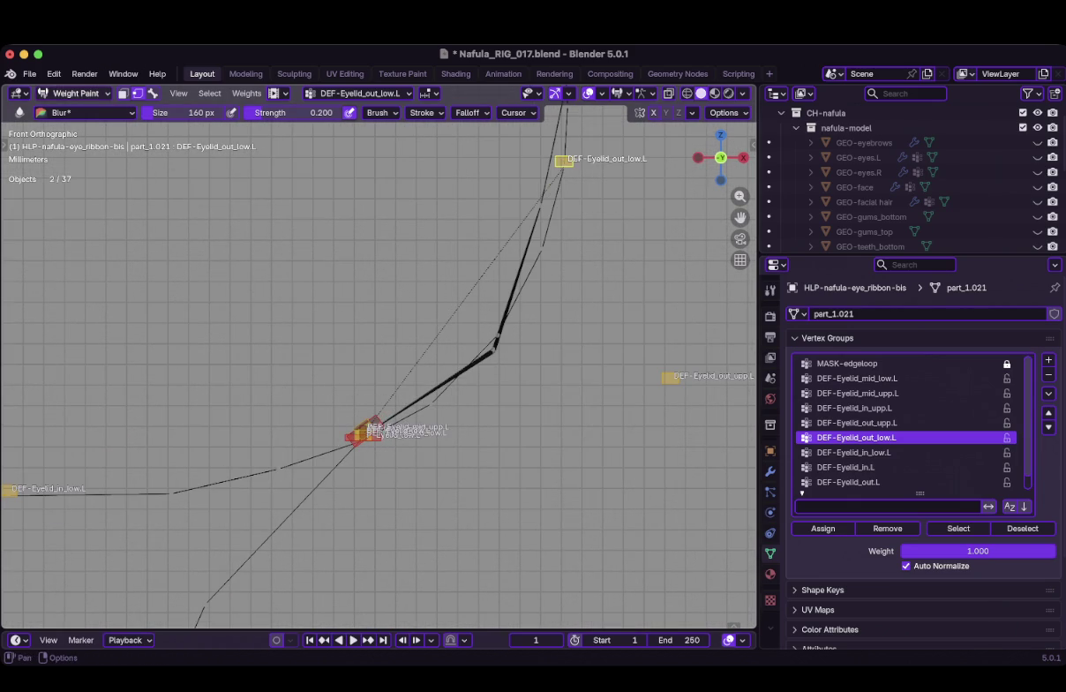
Move the P-Eyelid_upp.L control 0.13 m along local Z, closing the upper lid
left_click(354, 450, "ctrl")
key("g")
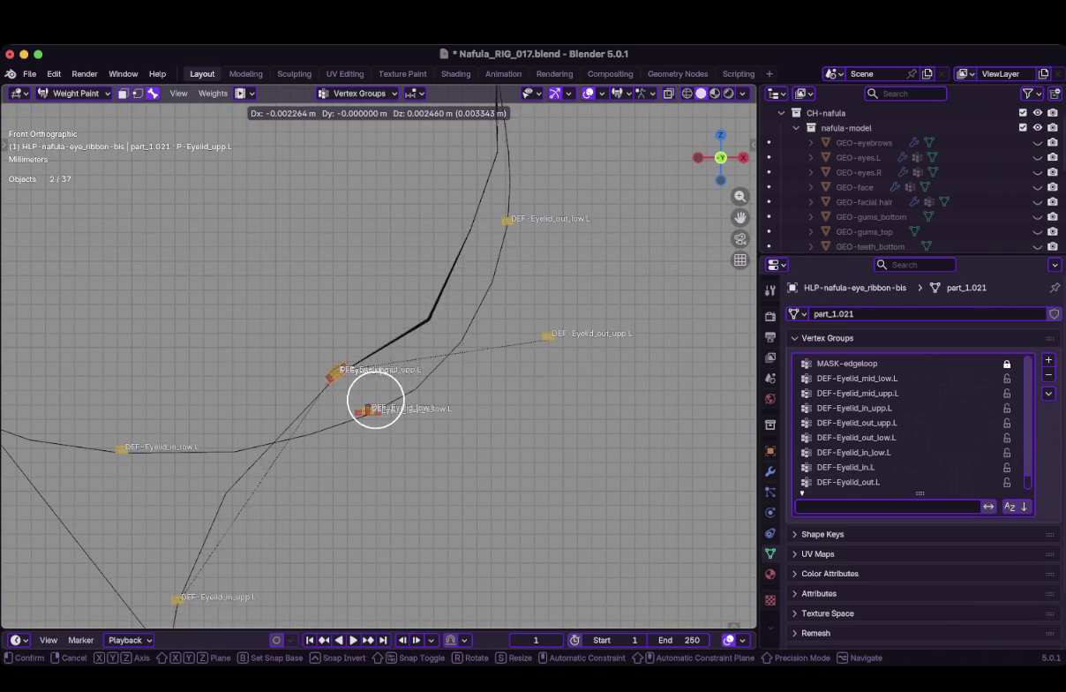
key("Escape")
key("g")
key("z")
key("z")
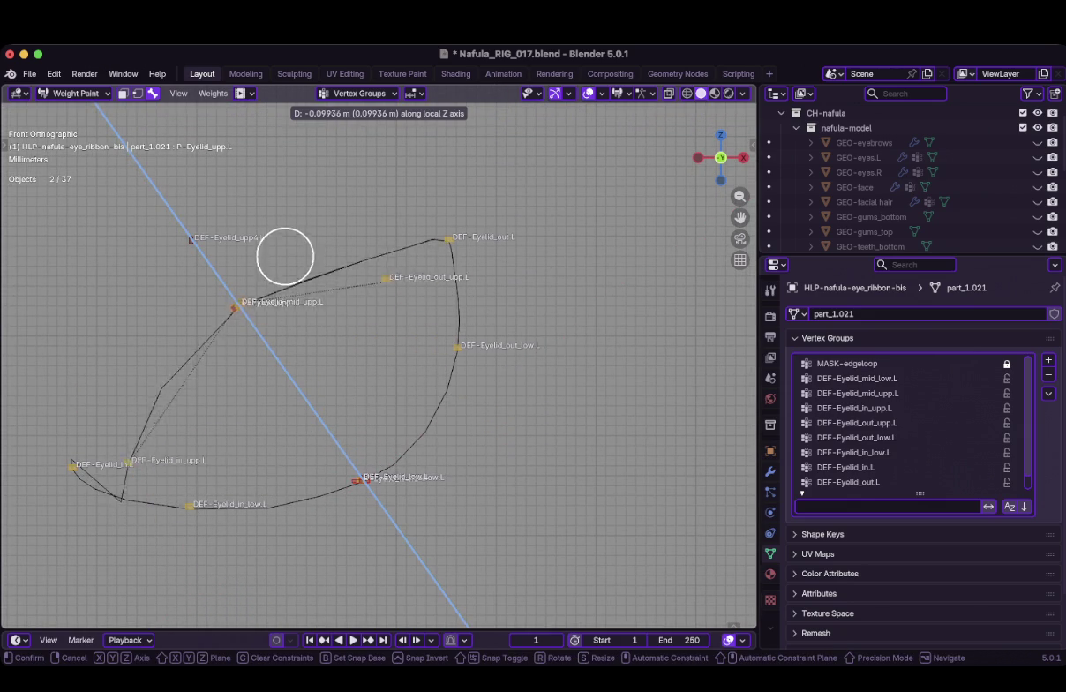
key("Escape")
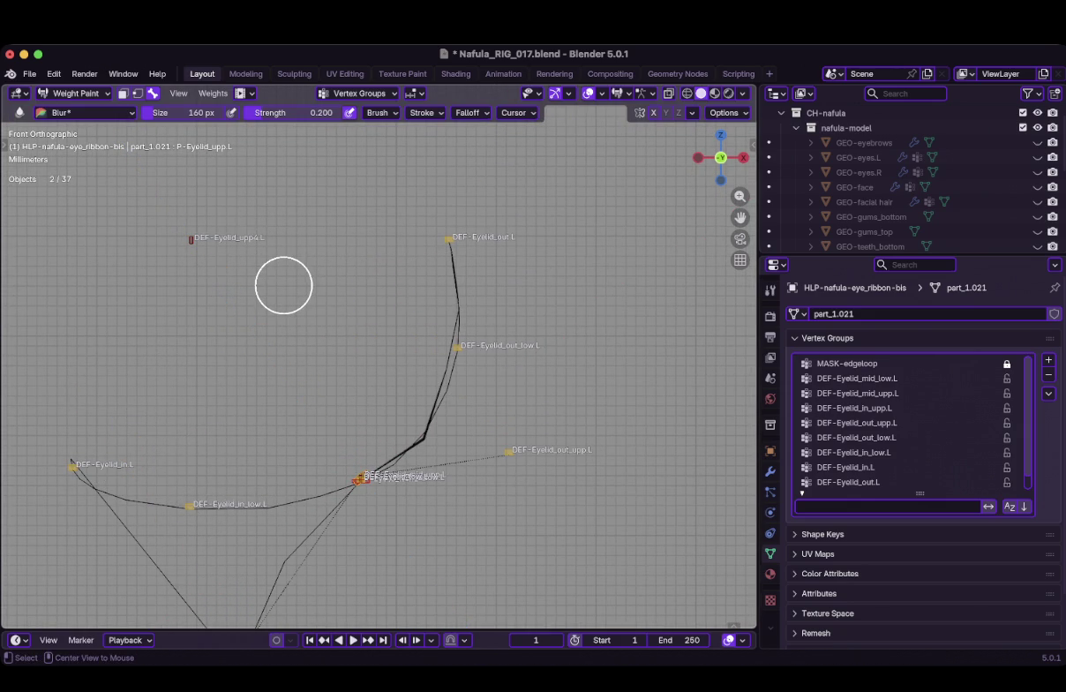
key("g")
key("z")
key("z")
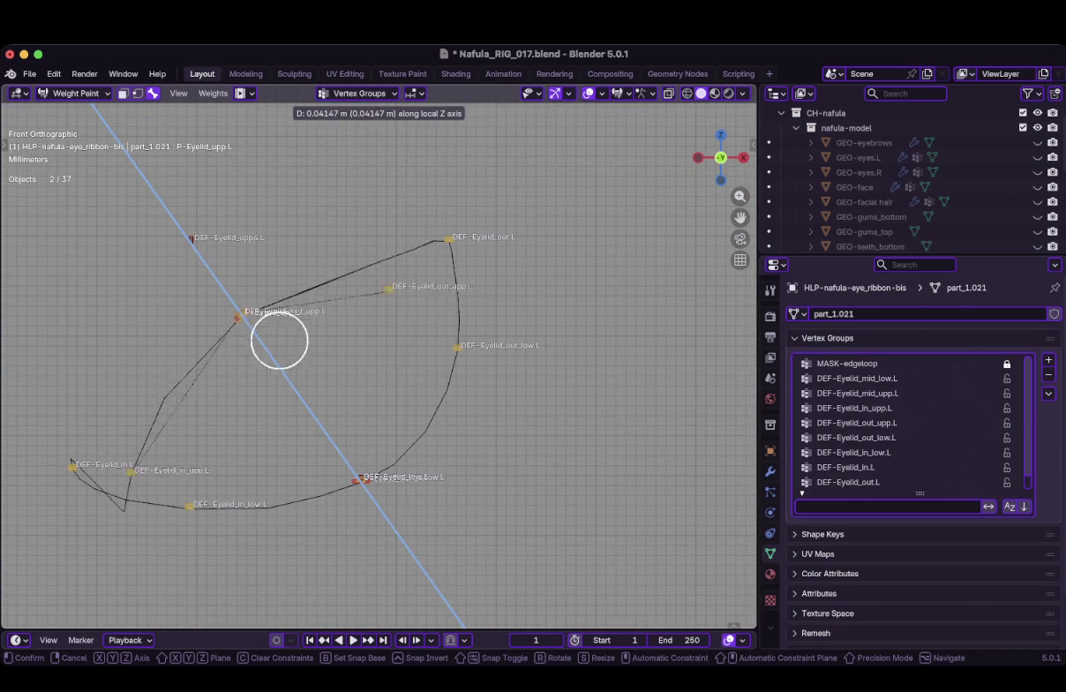
left_click(410, 487)
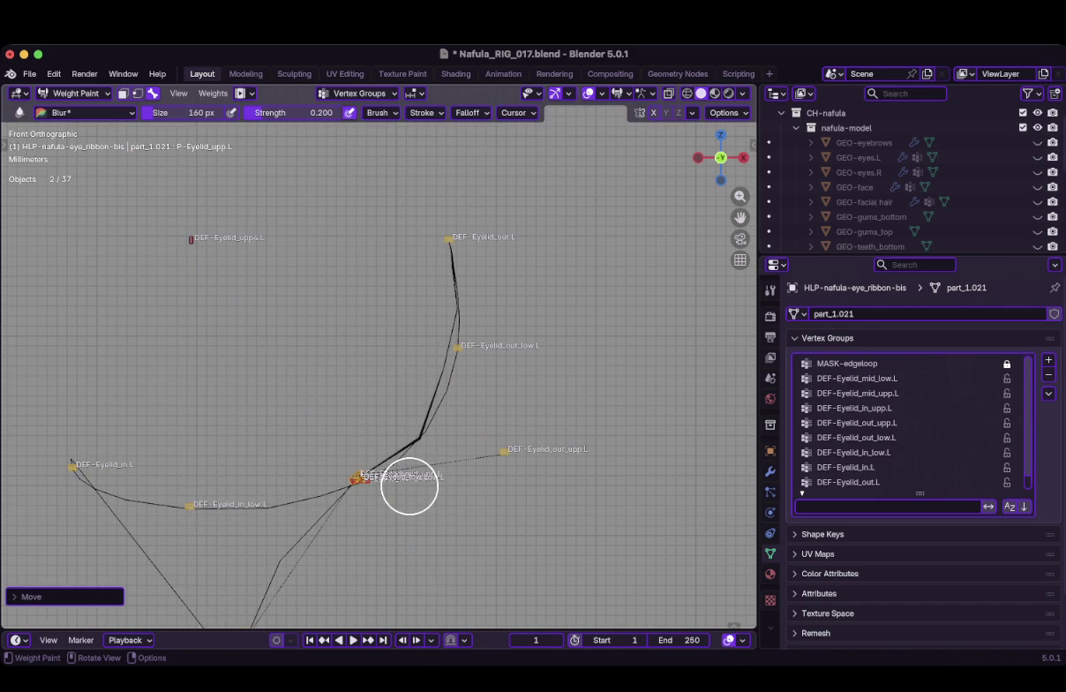
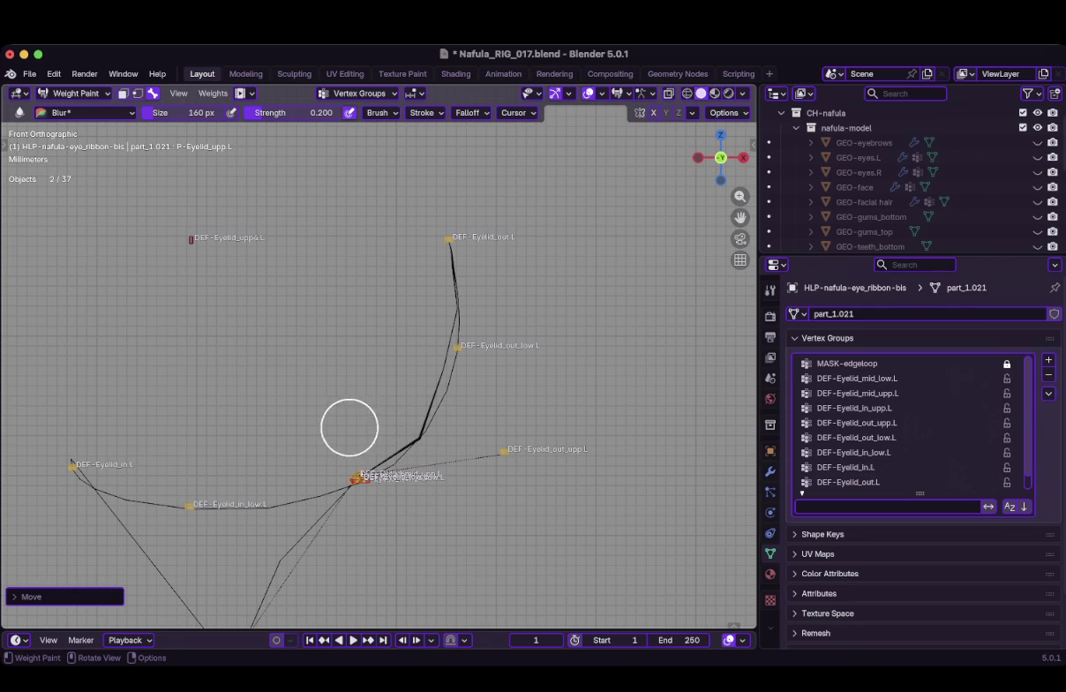
Test-move the eyelid bones along local Z, cancelling each move so they return to rest
key("g")
key("z")
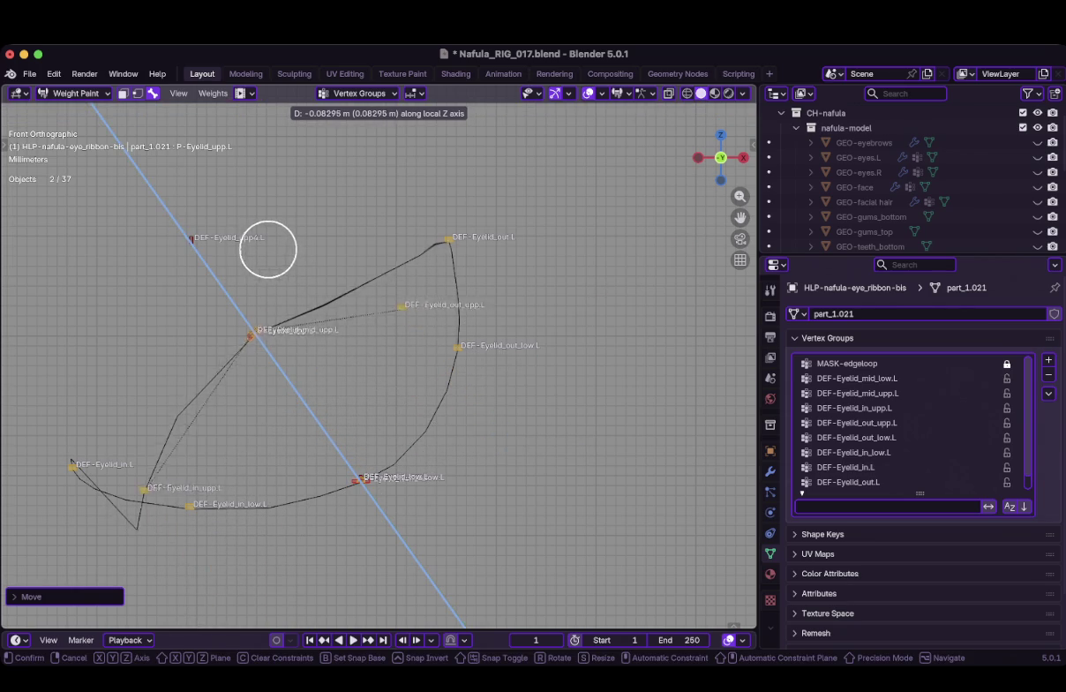
right_click(263, 243)
key("g")
key("z")
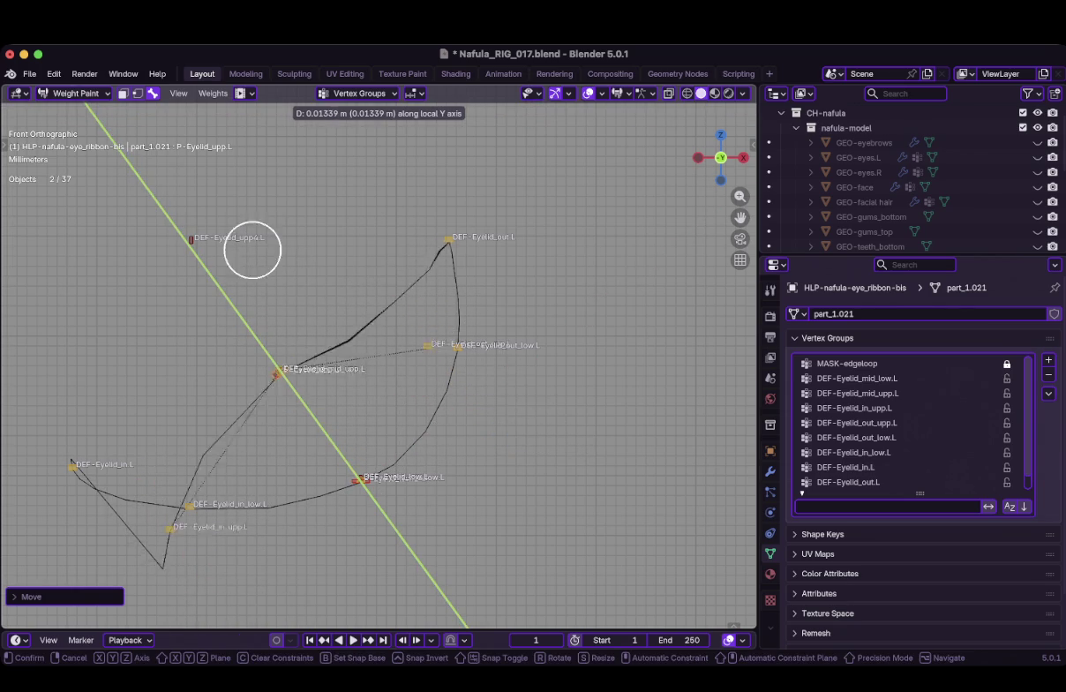
right_click(238, 231)
scroll(506, 363, "up", 3)
scroll(442, 376, "right", 2)
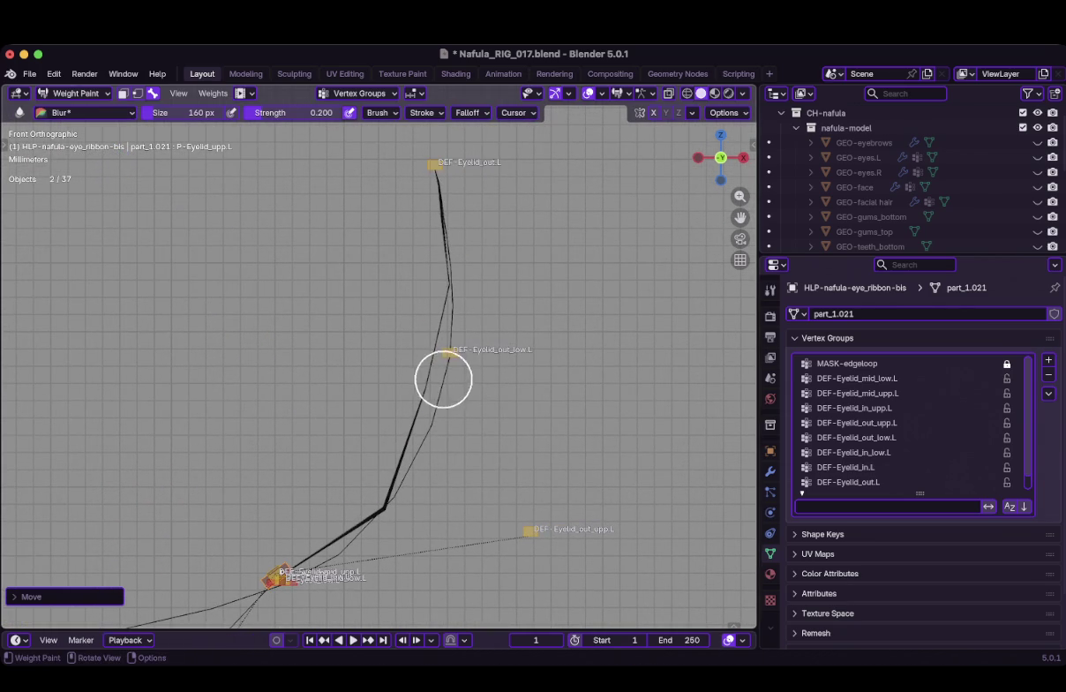
scroll(494, 486, "down", 1)
scroll(496, 491, "up", 1)
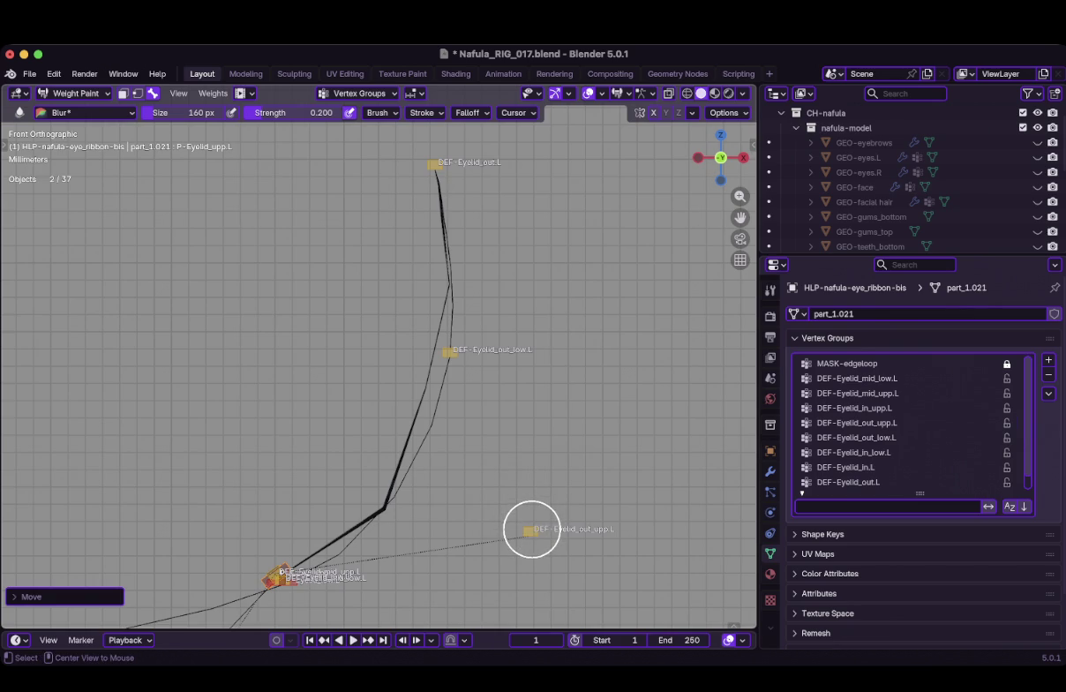
Select the DEF-Eyelid_out_upp.L bone and test-move it along local Z
left_click(530, 526, "ctrl")
scroll(444, 403, "up", 1)
mouse_move(445, 402)
middle_mouse_down()
mouse_move(380, 393)
mouse_move(428, 421)
mouse_move(374, 421)
mouse_move(193, 248)
middle_mouse_up()
scroll(385, 395, "down", 6)
scroll(193, 248, "up", 2)
key("g")
key("z")
key("z")
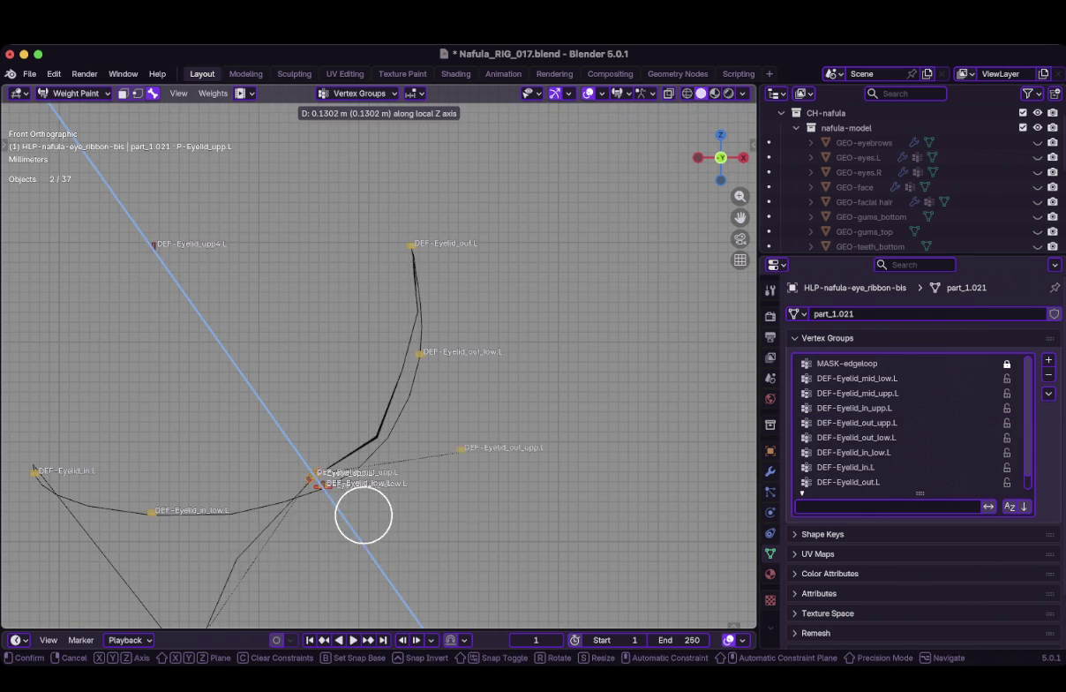
left_click(369, 523)
mouse_move(369, 523)
middle_mouse_down()
mouse_move(304, 469)
mouse_move(249, 293)
mouse_move(155, 159)
middle_mouse_up()
Put the face rig armature in Pose Mode and move the bone along local Z
key("ctrl+Tab")
left_click(117, 283)
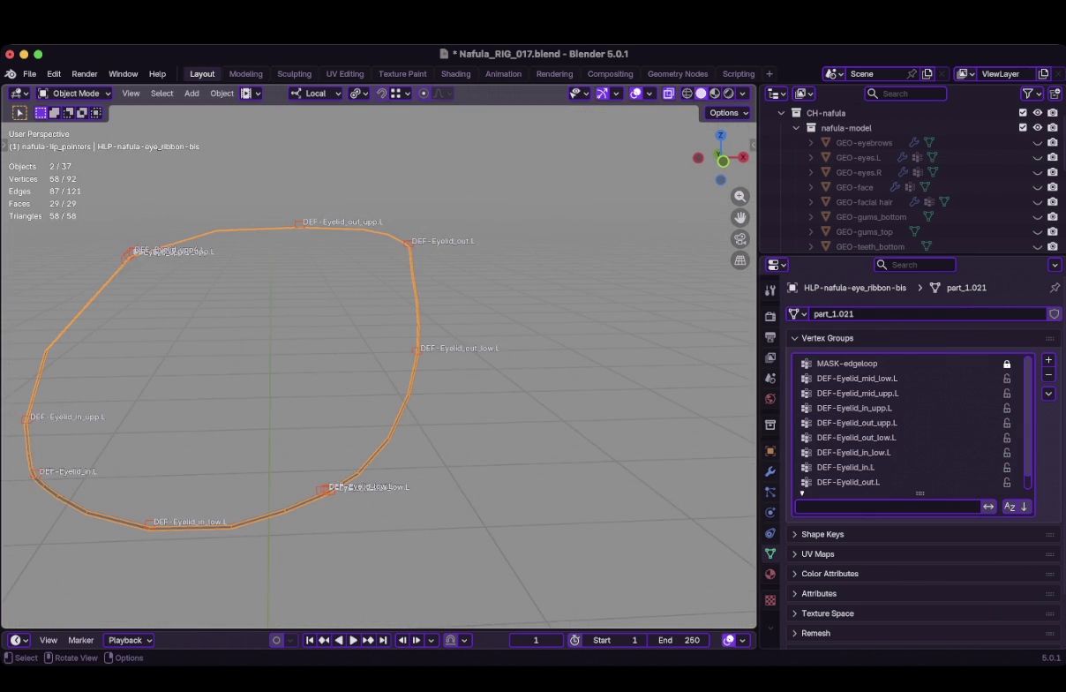
left_click(130, 253)
key("ctrl+Tab")
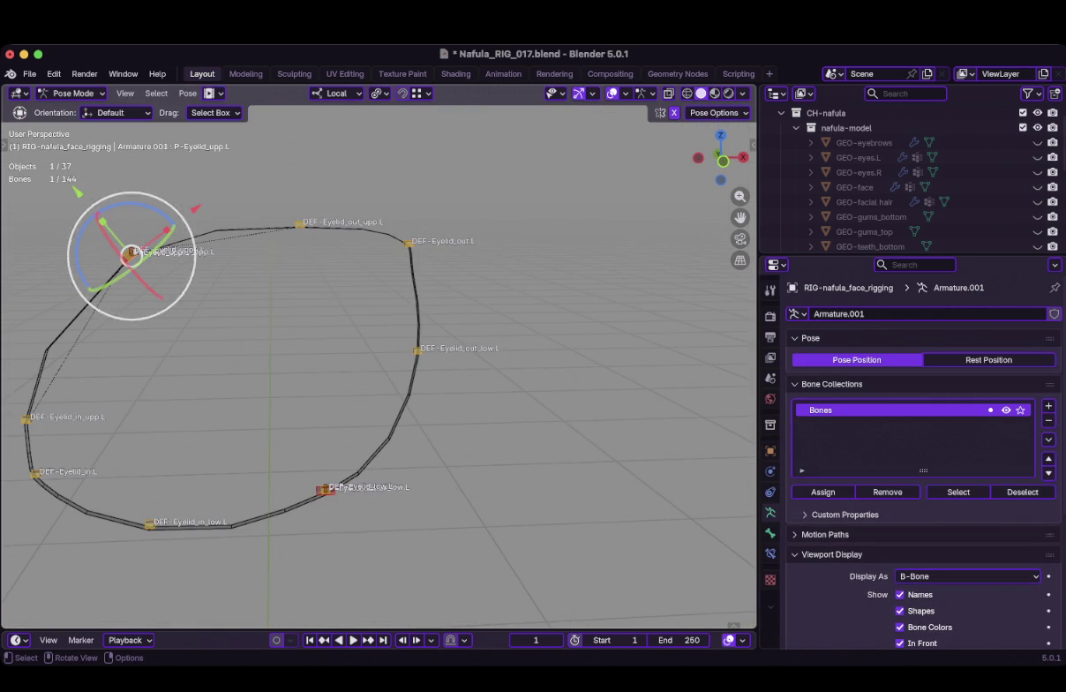
key("KP_1")
key("g")
key("z")
key("Return")
middle_click_drag(379, 353, 265, 301)
Move the bone along local Y to bend the ribbon, checking it from the front view
key("g")
key("y")
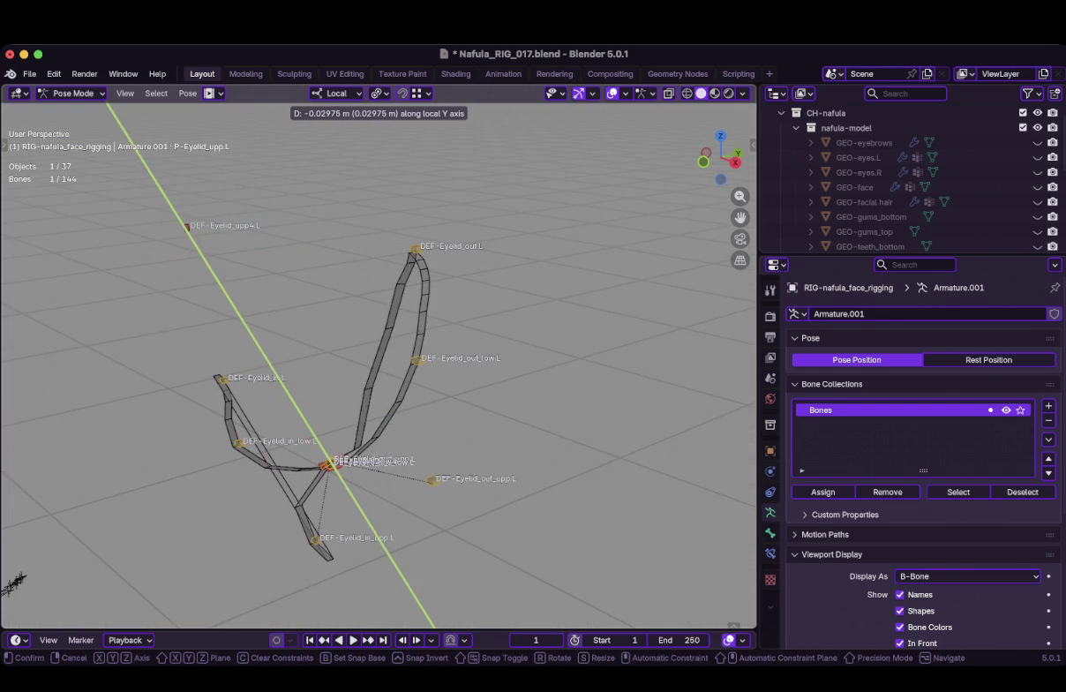
key("Return")
key("KP_1")
scroll(379, 362, "up", 3)
mouse_move(380, 353)
middle_mouse_down("shift")
mouse_move(360, 304)
mouse_move(376, 360)
middle_mouse_up("shift")
key("g")
key("y")
key("y")
key("Escape")
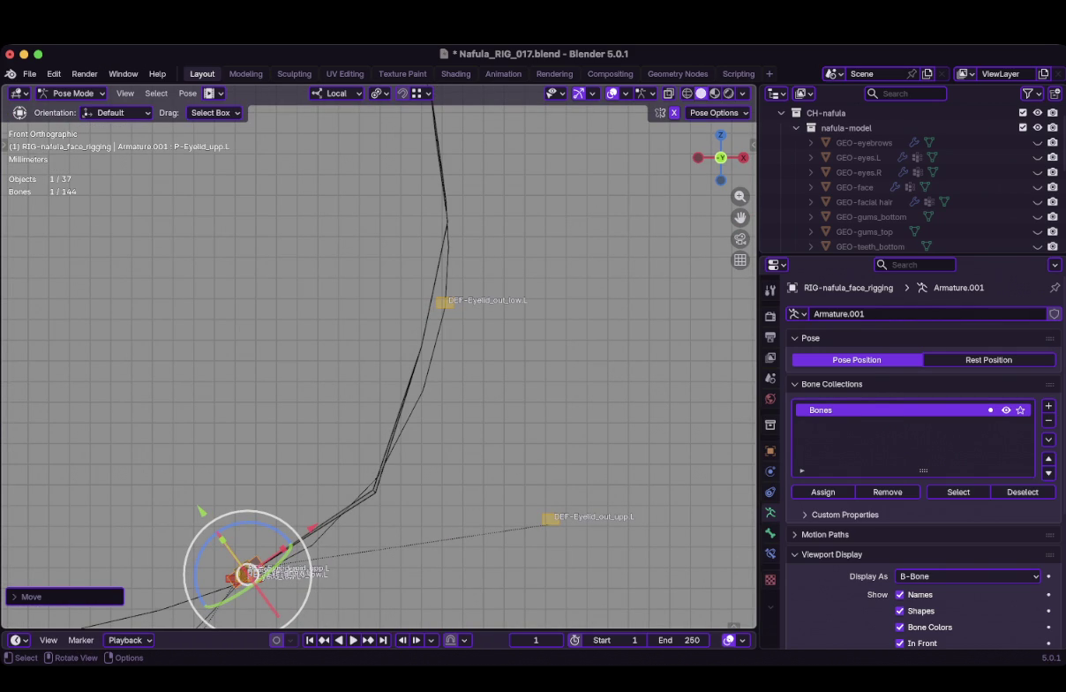
Put the eye ribbon mesh in Weight Paint mode with DEF-Eyelid_out_upp.L as the active group
key("ctrl+Tab")
left_click(422, 335)
key("ctrl+Tab")
left_click(324, 286)
middle_click_drag(441, 397, 495, 459)
left_click(552, 523, "ctrl")
middle_click_drag(561, 532, 556, 526, "alt")
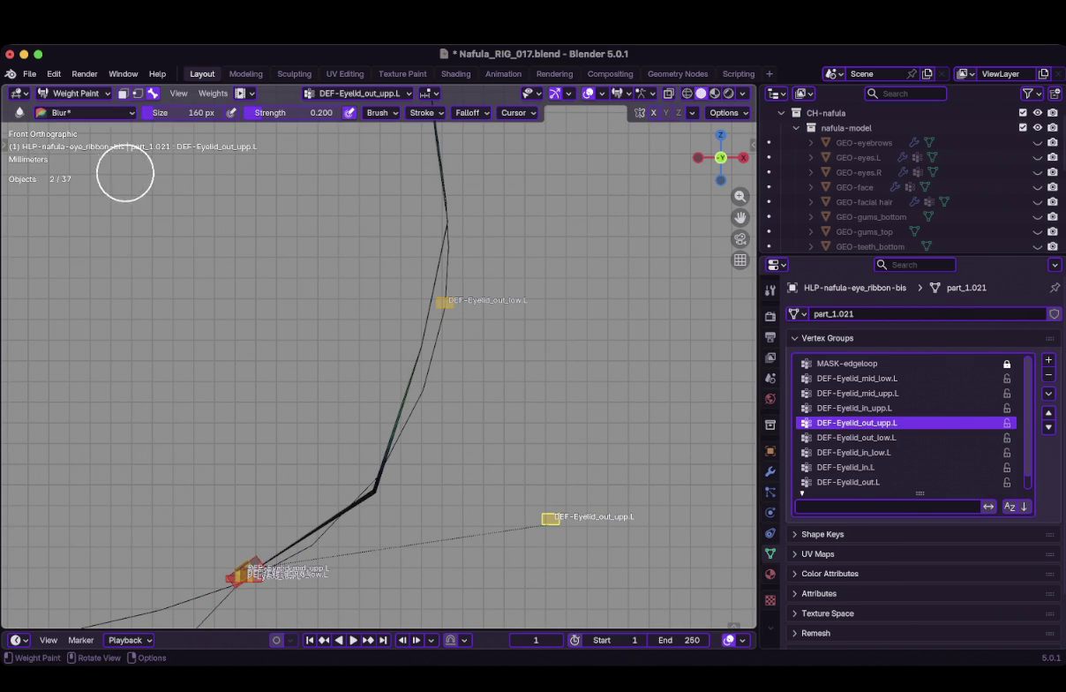
Switch to the Paint brush at strength 0.3, then undo the trial stroke
left_click(88, 112)
left_click(273, 177)
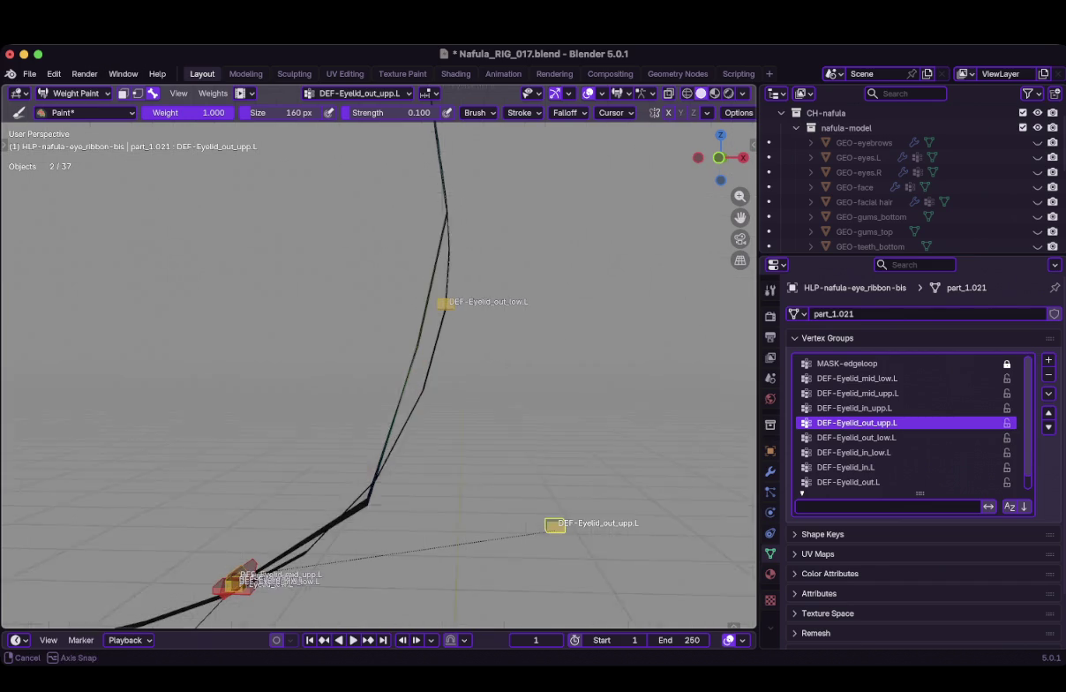
left_click(388, 112)
type("0.3")
key("Return")
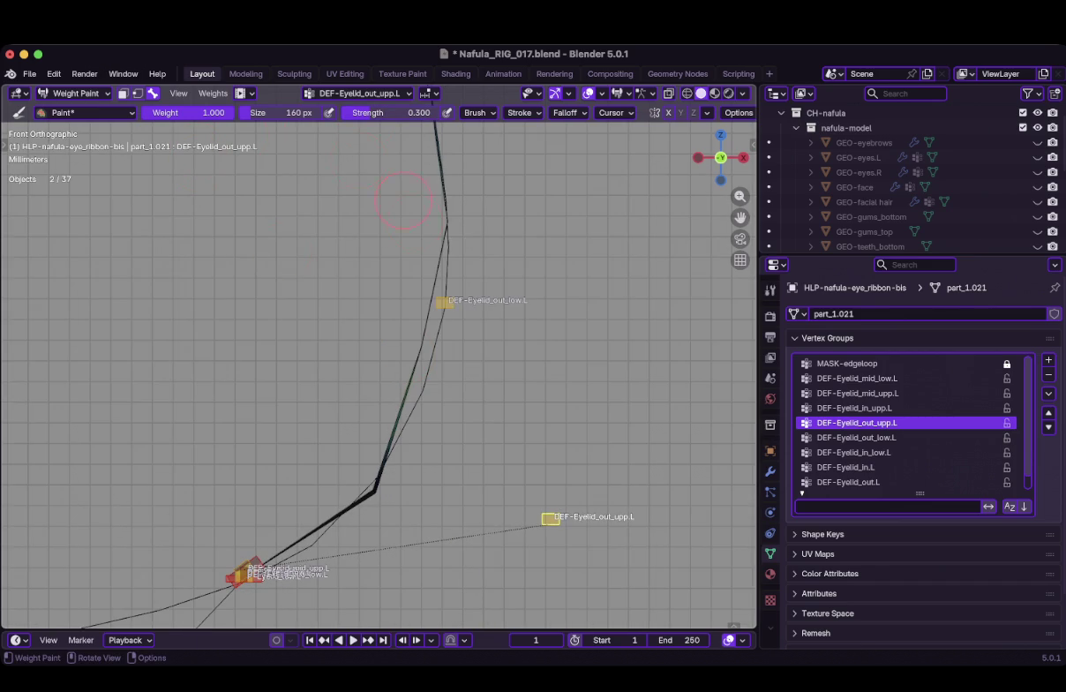
middle_click_drag(374, 190, 391, 353)
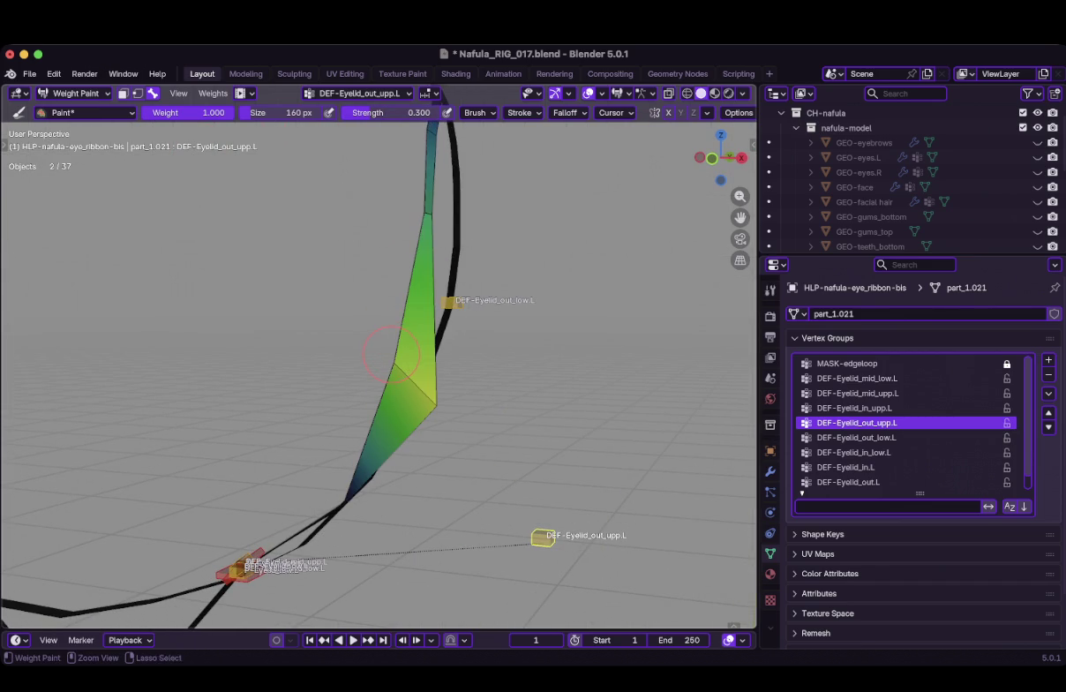
key("ctrl+z")
Lower brush strength to 0.1 and dab weight 1.0 onto the outer upper ribbon
left_click(388, 112)
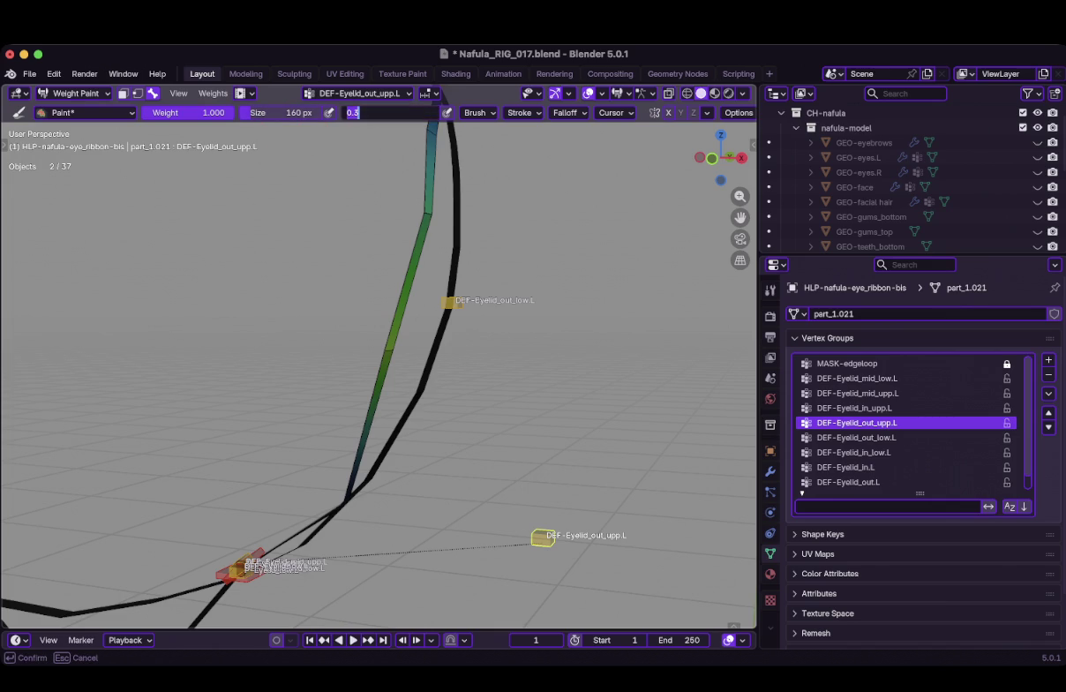
type("0.1")
key("Return")
left_click(382, 353)
key("ctrl+z")
key("KP_1")
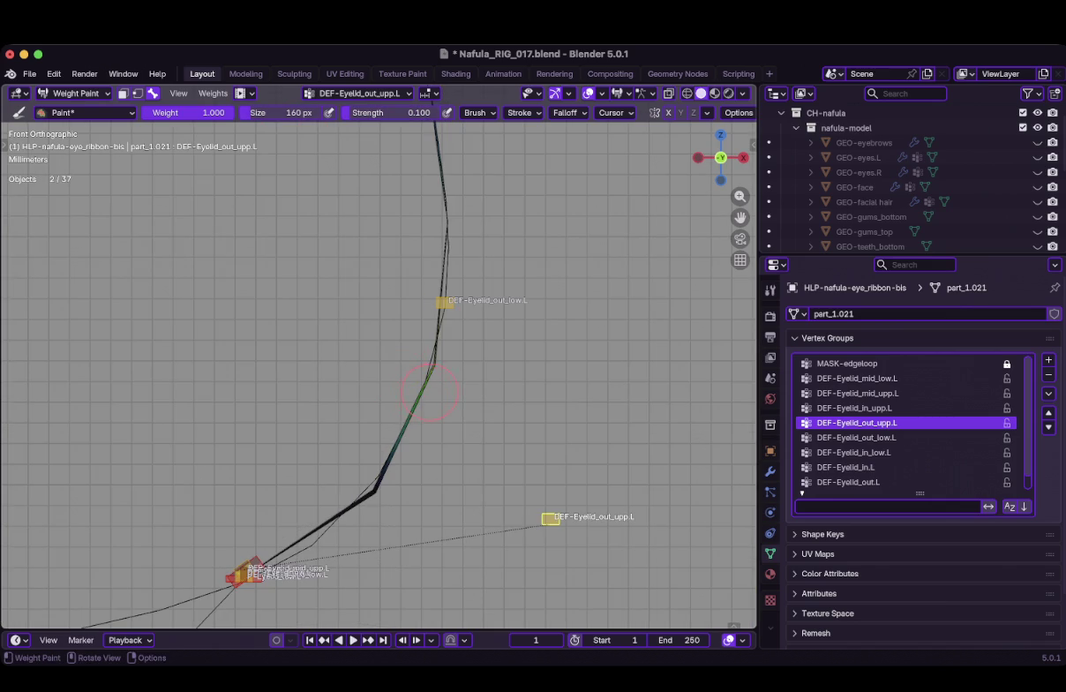
left_click(86, 112)
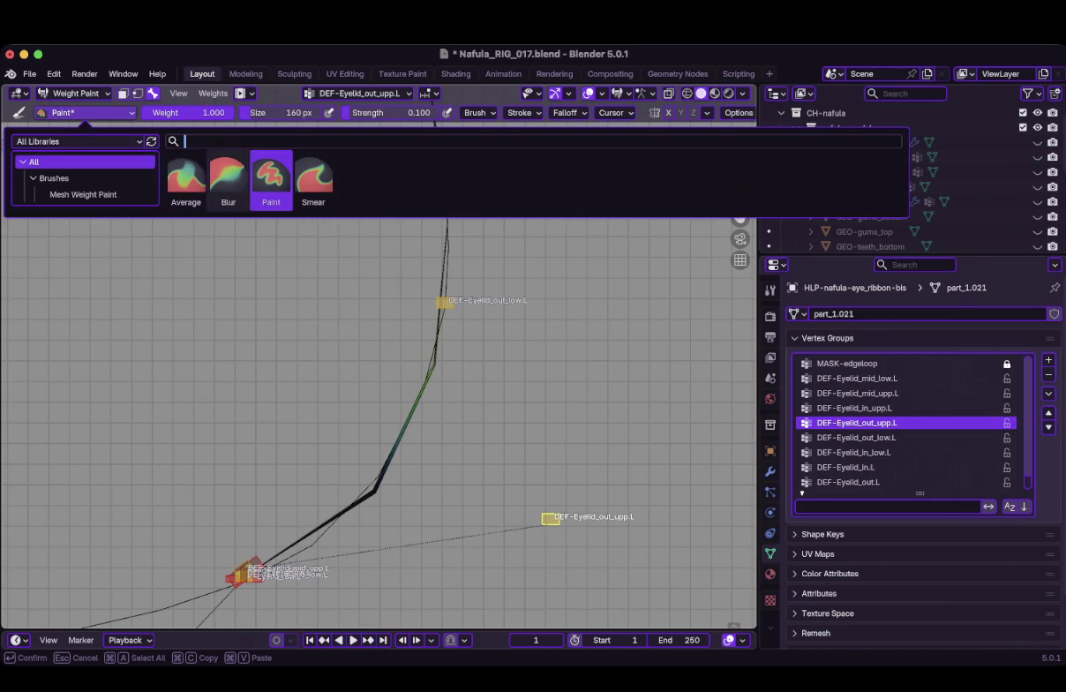
Switch back to the Blur brush and smooth the ribbon weights at strength 0.1
left_click(219, 181)
left_click_drag(457, 381, 397, 292)
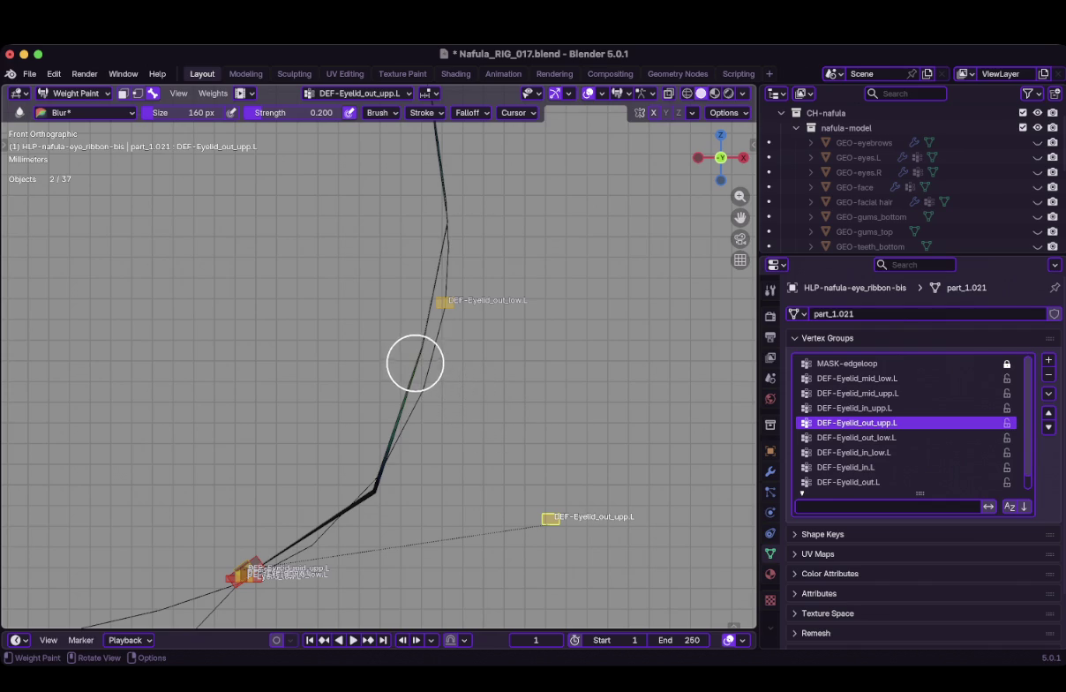
left_click(292, 112)
type("0.100")
key("Return")
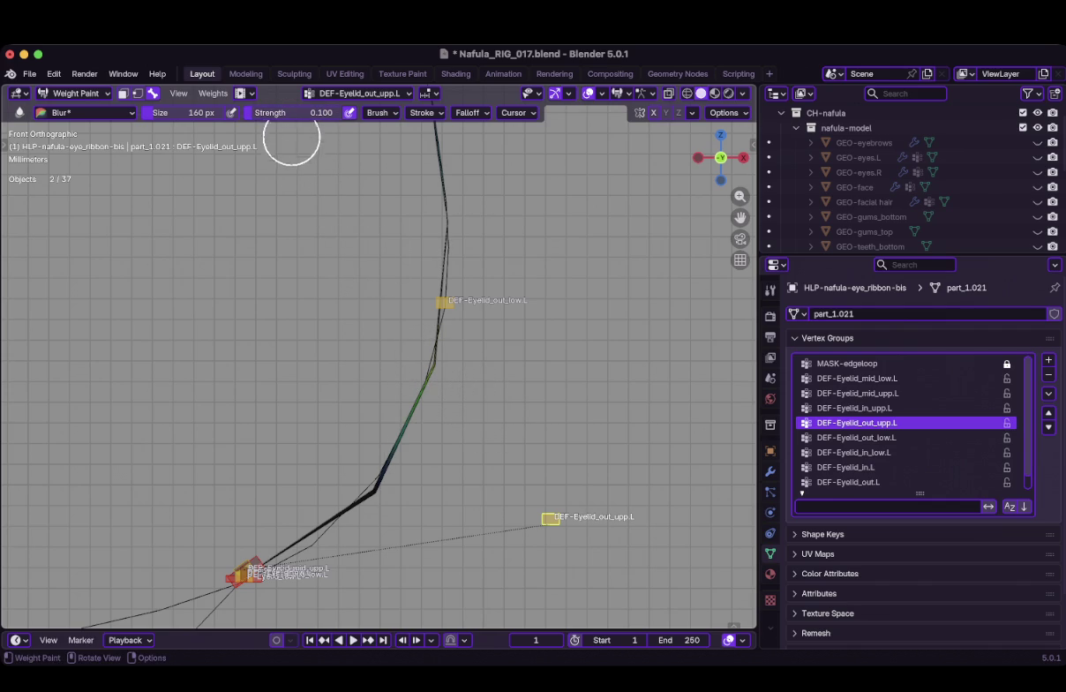
mouse_move(450, 368)
left_mouse_down()
mouse_move(428, 359)
mouse_move(445, 369)
left_mouse_up()
Set blur strength to 0.050 and blur the weights along the ribbon's bend
left_click(282, 112)
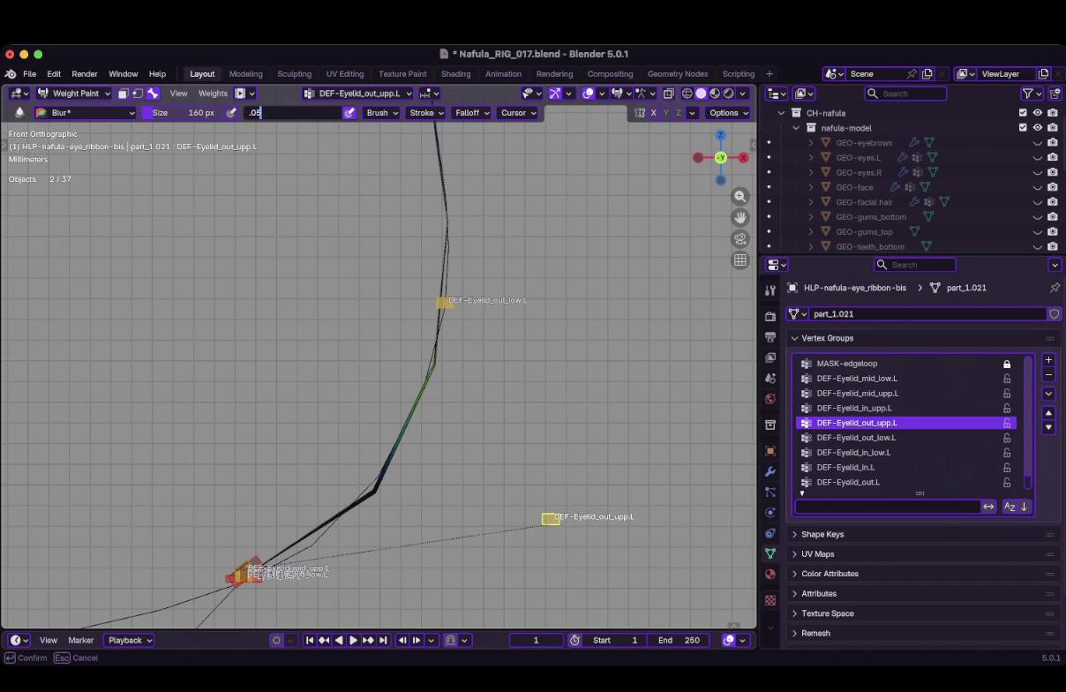
type("5")
key("Return")
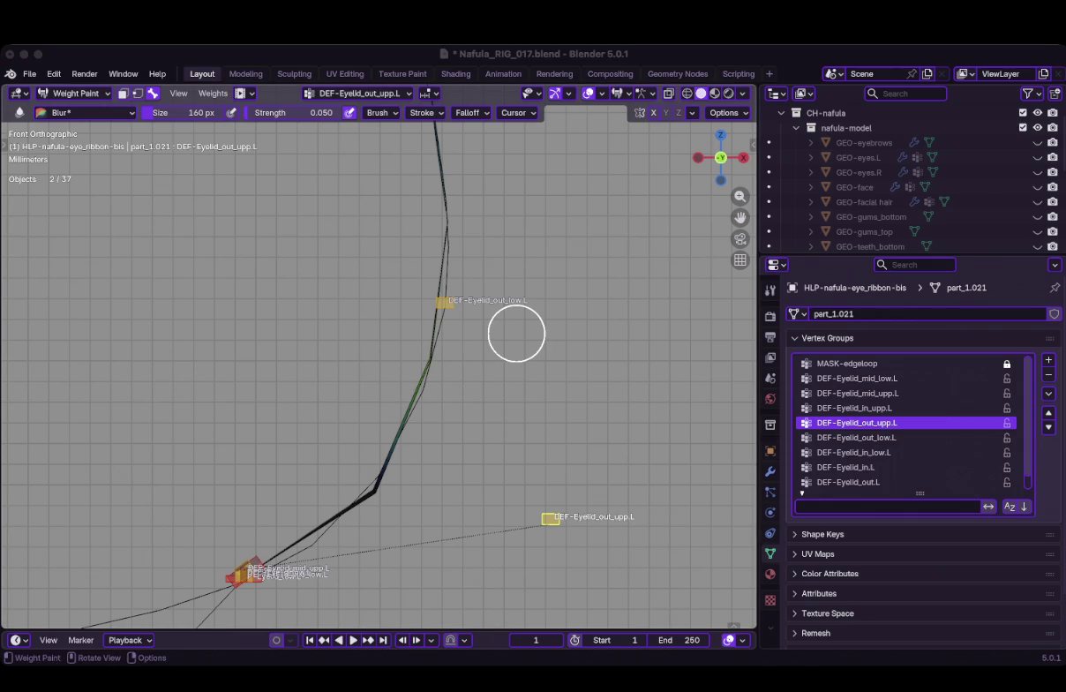
left_click(517, 332)
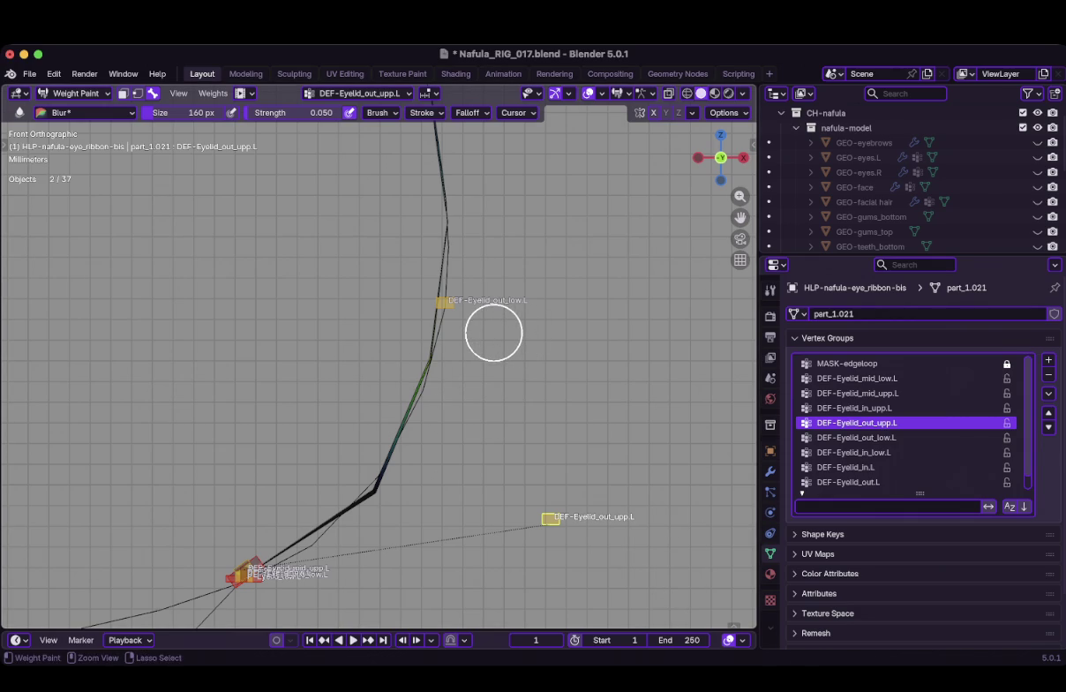
scroll(450, 367, "down", 3)
scroll(445, 376, "up", 2)
middle_click_drag(431, 404, 465, 326, "shift")
scroll(439, 400, "up", 1)
mouse_move(429, 405)
left_mouse_down()
mouse_move(411, 395)
mouse_move(423, 404)
mouse_move(411, 387)
mouse_move(423, 380)
left_mouse_up()
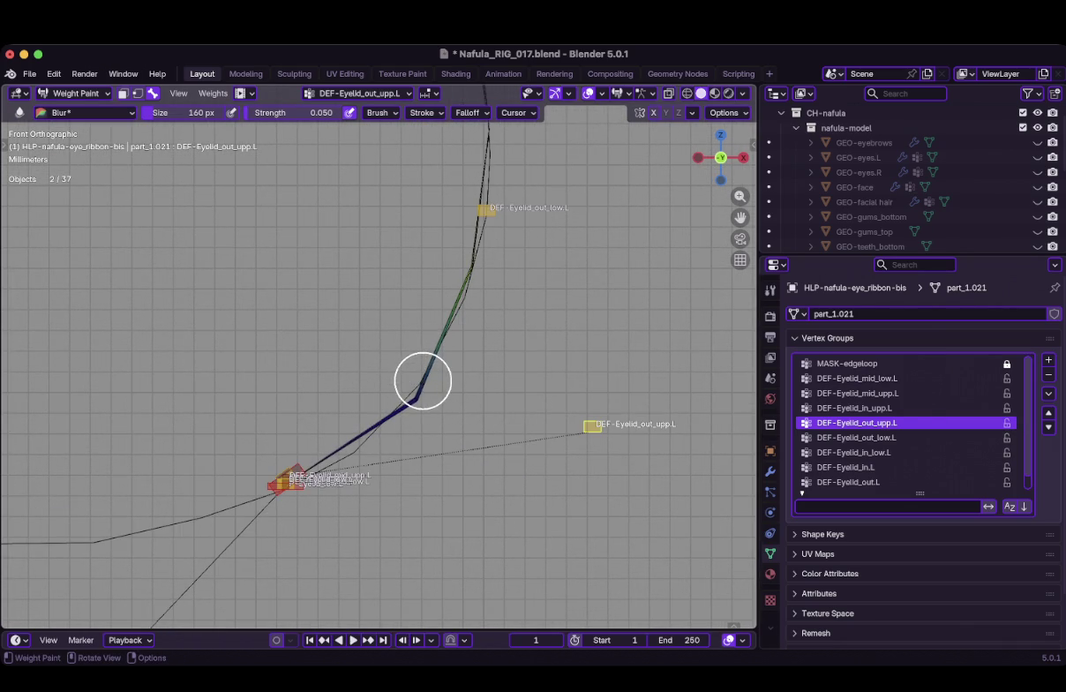
Test the ribbon deformation from the front view with a cancelled bone move
mouse_move(442, 388)
middle_mouse_down()
mouse_move(442, 433)
mouse_move(374, 387)
middle_mouse_up()
key("KP_1")
scroll(385, 406, "down", 1)
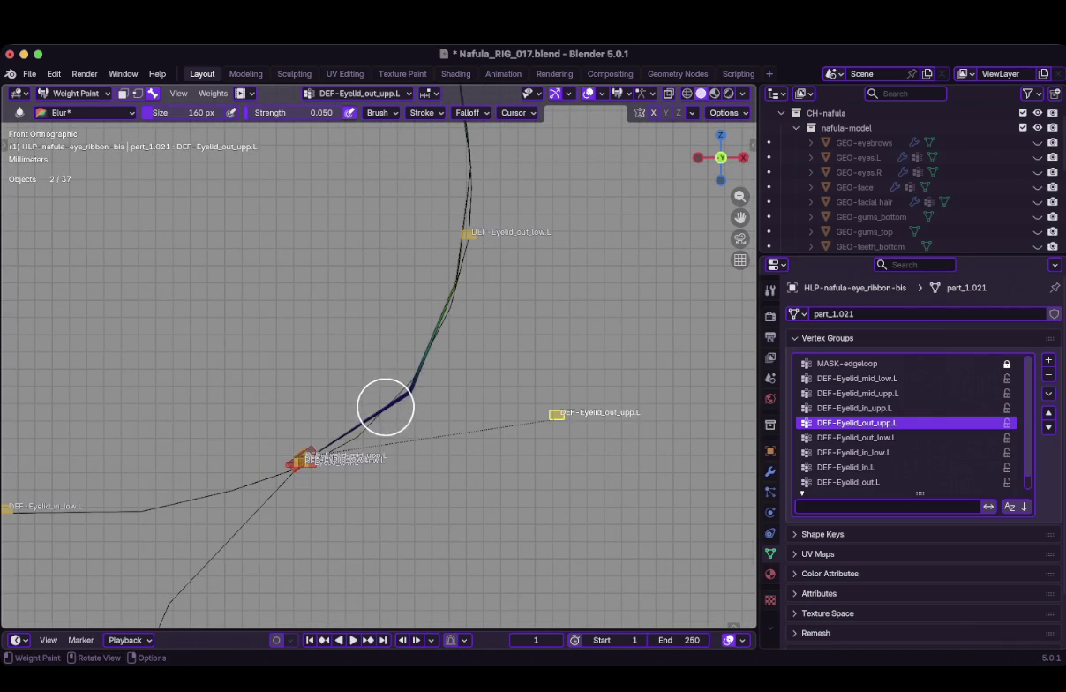
key("g")
key("Escape")
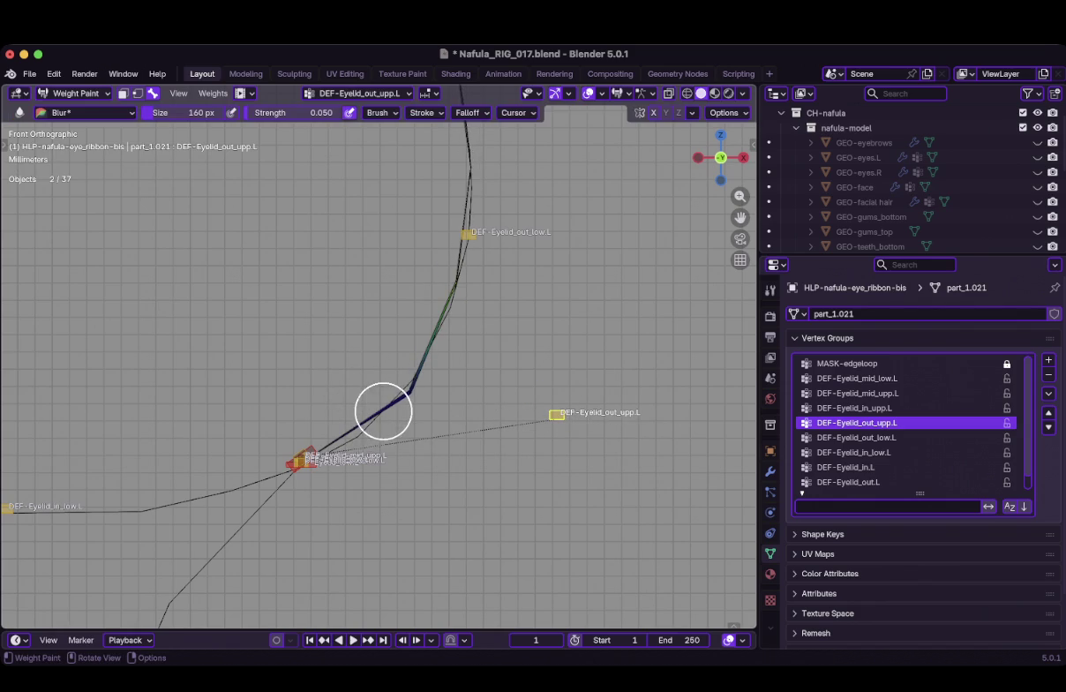
left_click(292, 461, "alt")
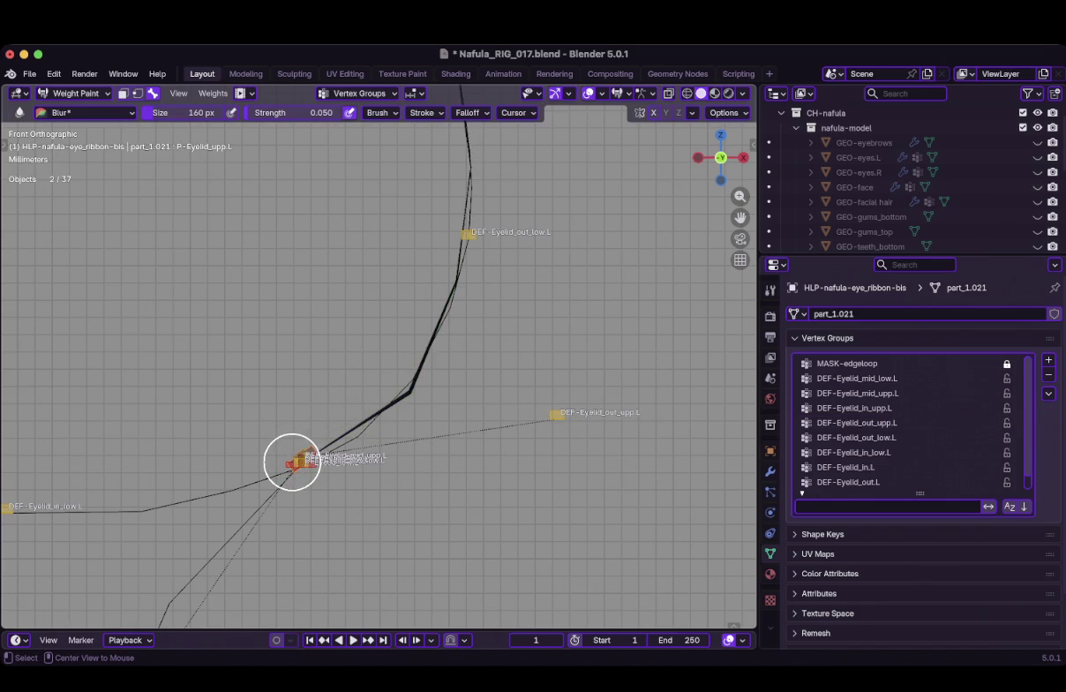
Test-move the P-Eyelid_upp.L bone and orbit around the eyelid ribbon
key("g")
key("Escape")
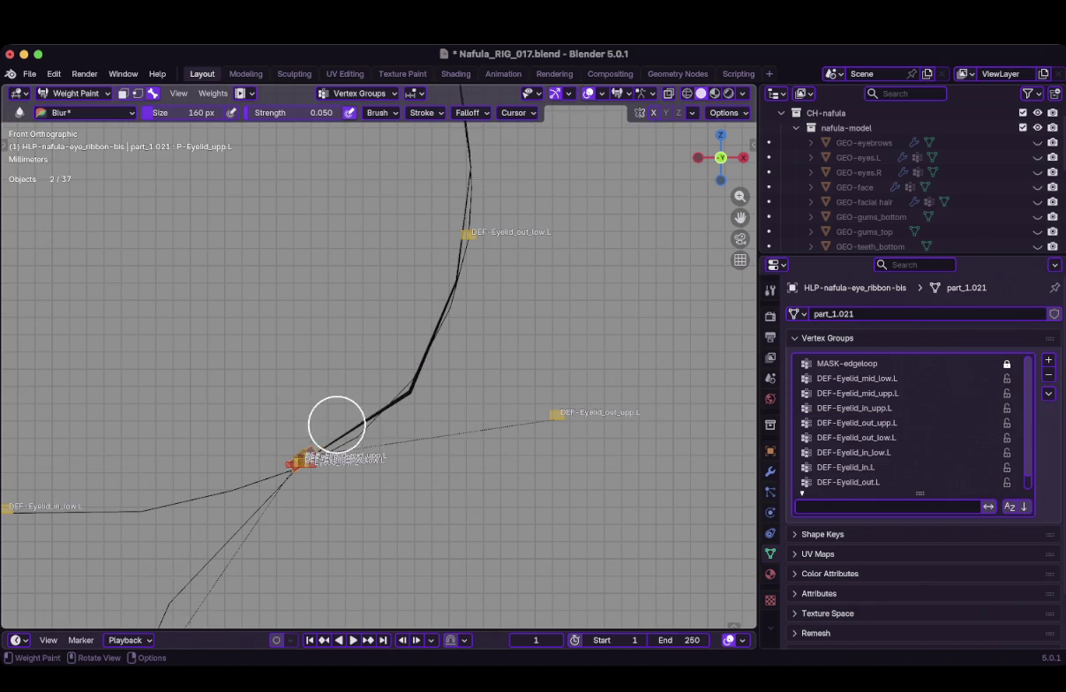
scroll(416, 403, "up", 2)
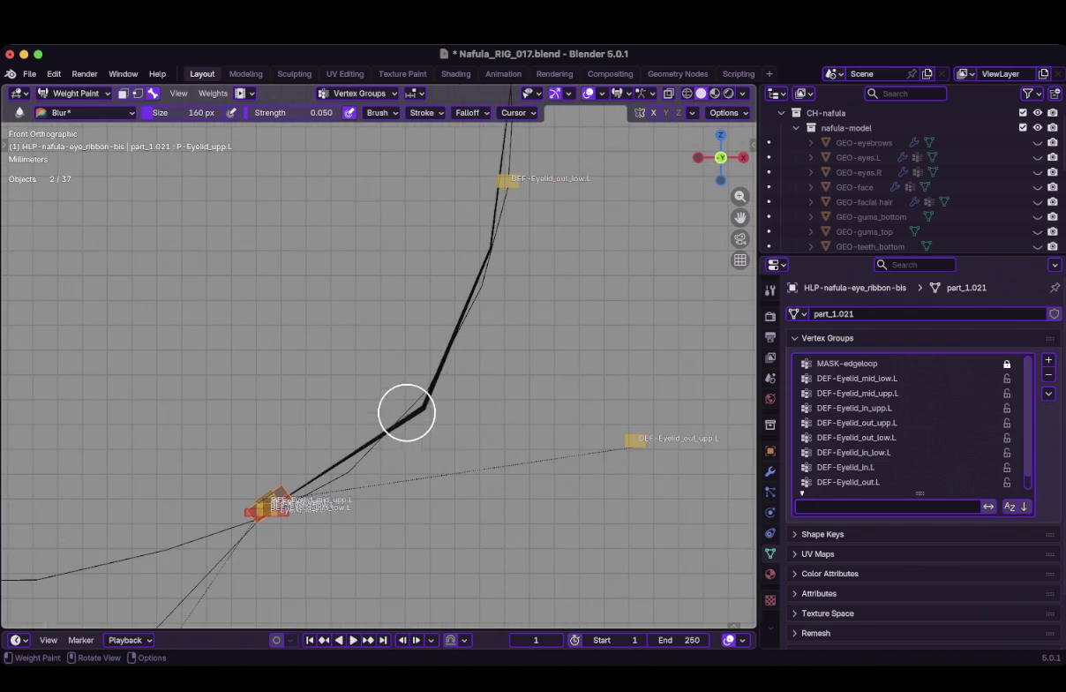
left_click_drag(434, 421, 426, 409)
mouse_move(424, 411)
middle_mouse_down()
mouse_move(336, 404)
mouse_move(410, 427)
middle_mouse_up()
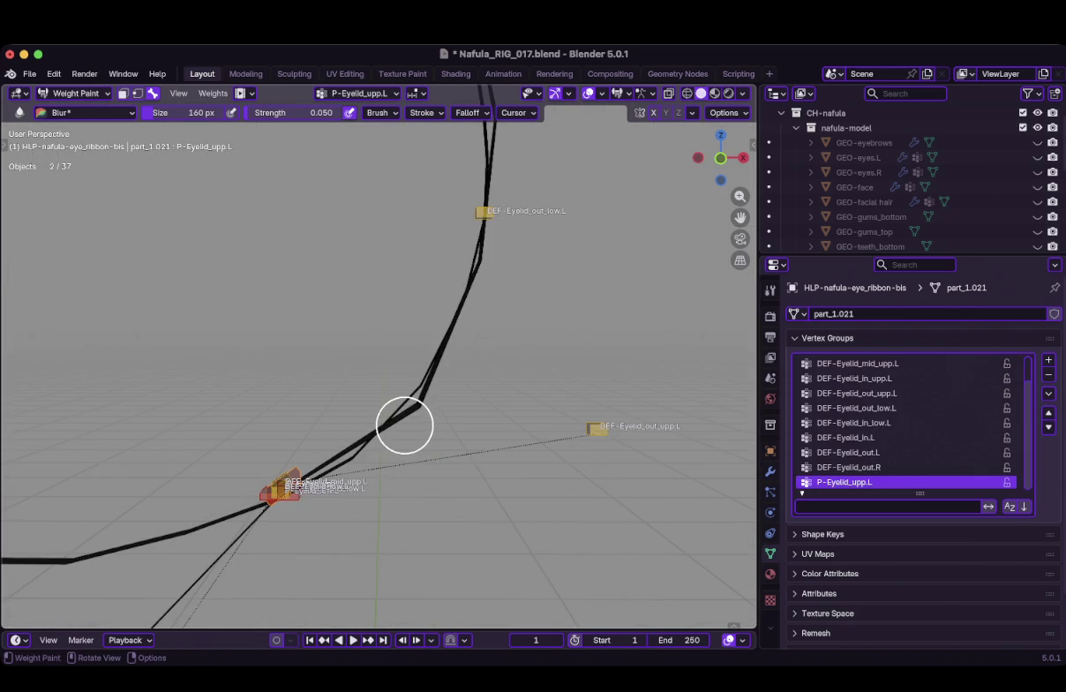
Put the ribbon in Edit Mode and select a vertex at its bend
key("Tab")
mouse_move(397, 428)
middle_mouse_down()
mouse_move(415, 428)
mouse_move(402, 423)
middle_mouse_up()
left_click(385, 405)
Compare the Vertex Weights of two neighbouring vertices at the ribbon's bend
key("n")
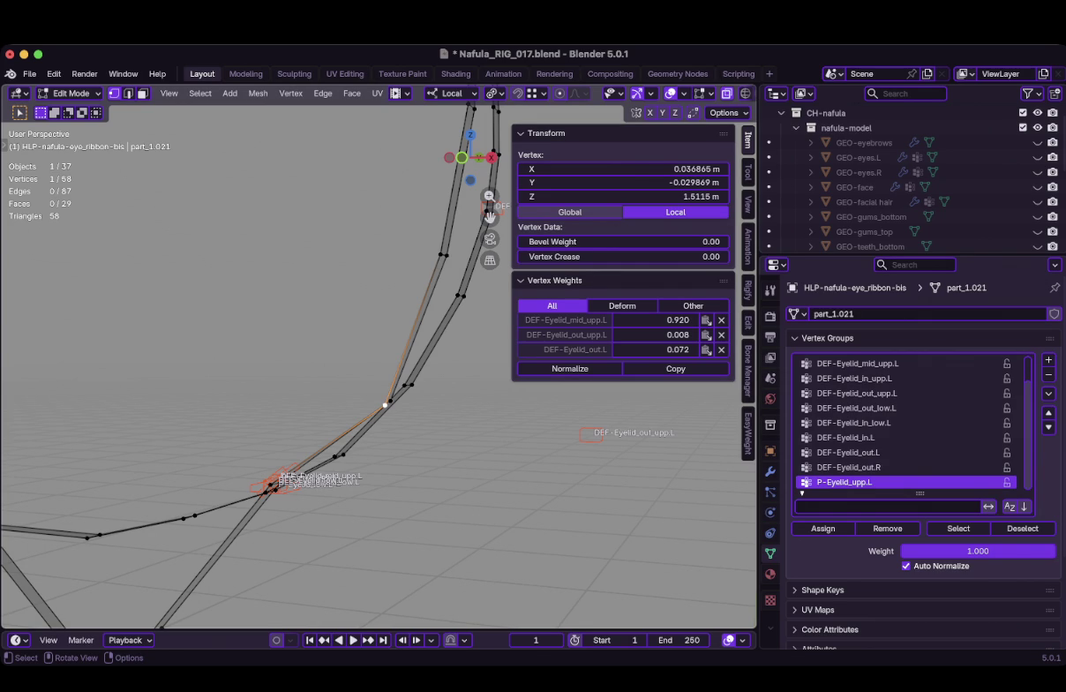
left_click(389, 401)
left_click(385, 405)
left_click(390, 402)
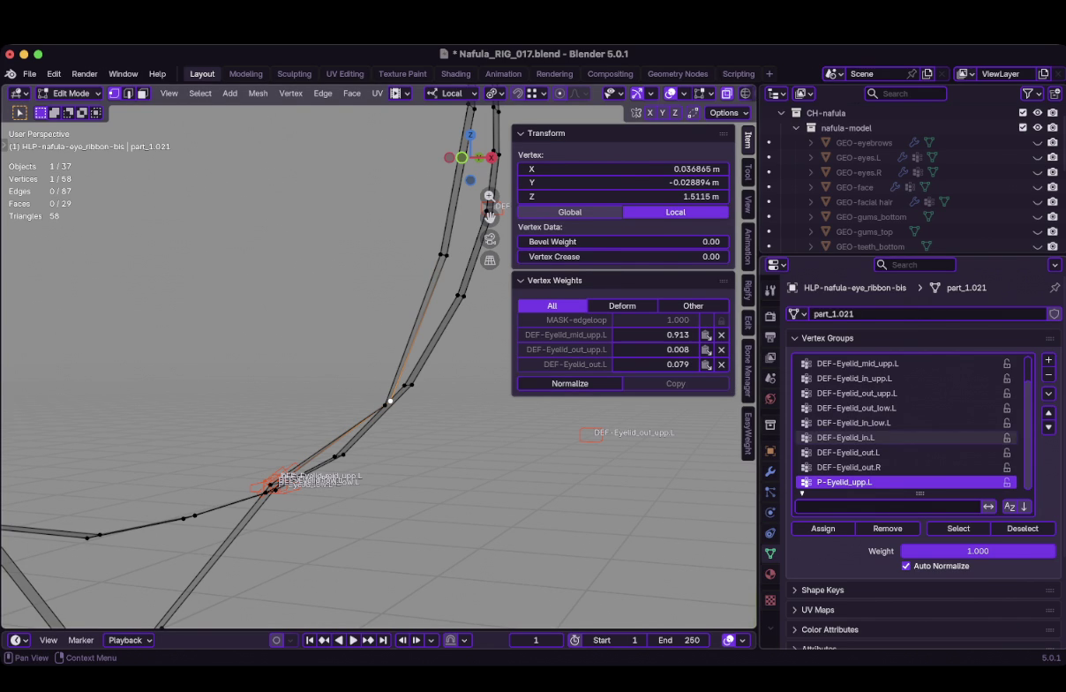
Delete the P-Eyelid_upp.L vertex group from the ribbon
left_click(1007, 482)
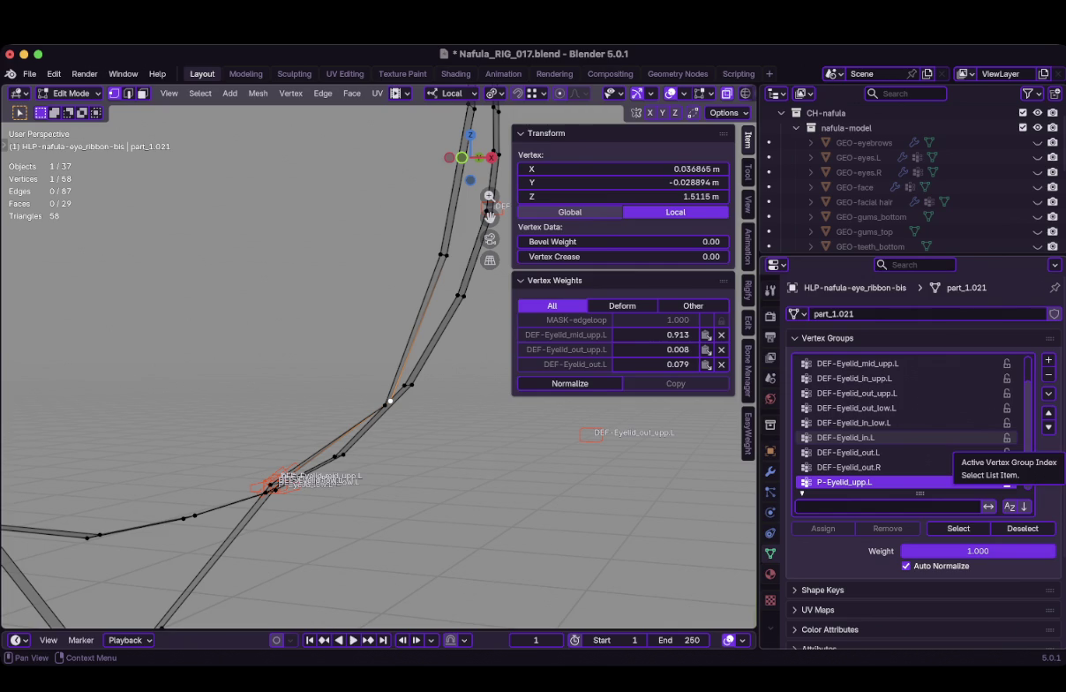
left_click(1007, 483)
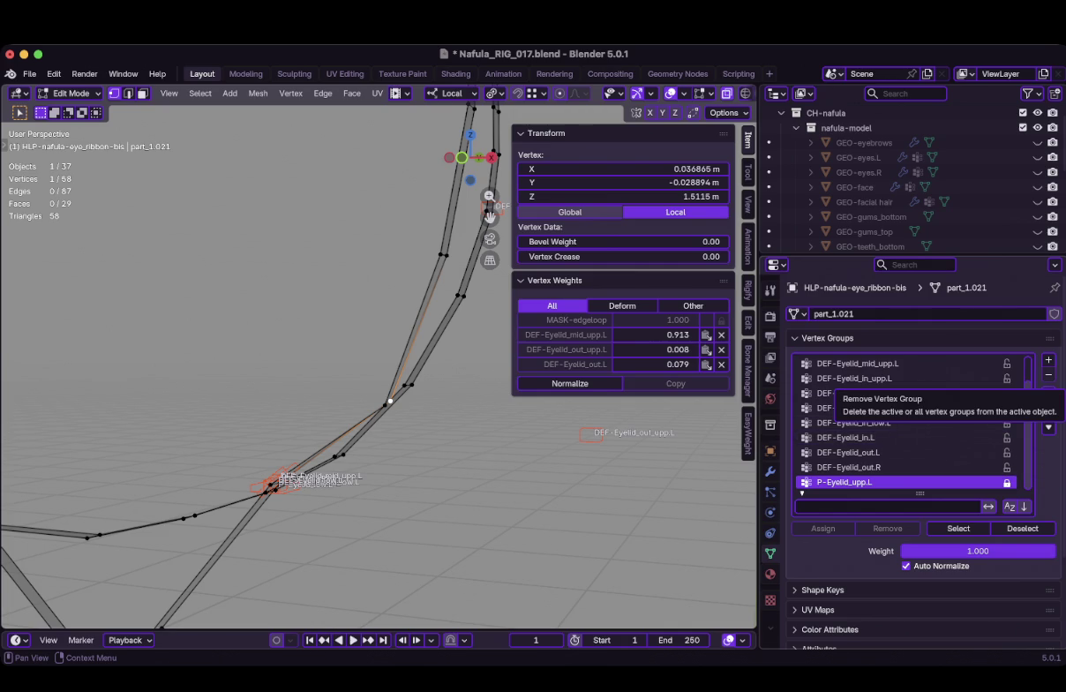
left_click(1048, 375)
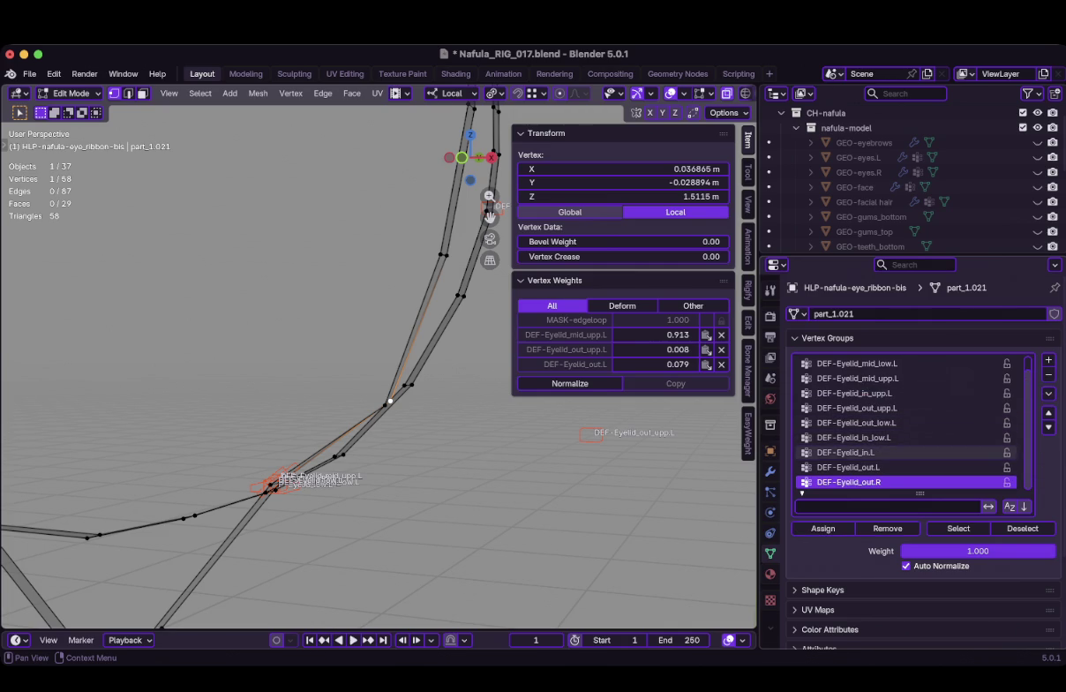
middle_click_drag(265, 354, 283, 371, "alt")
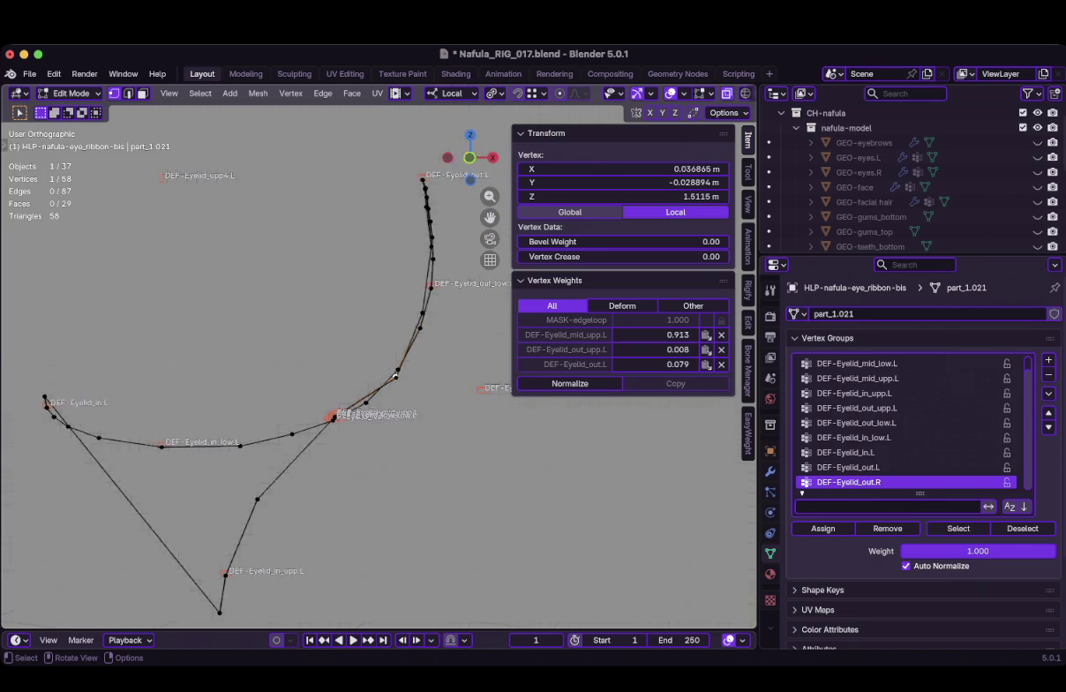
scroll(314, 236, "down", 2)
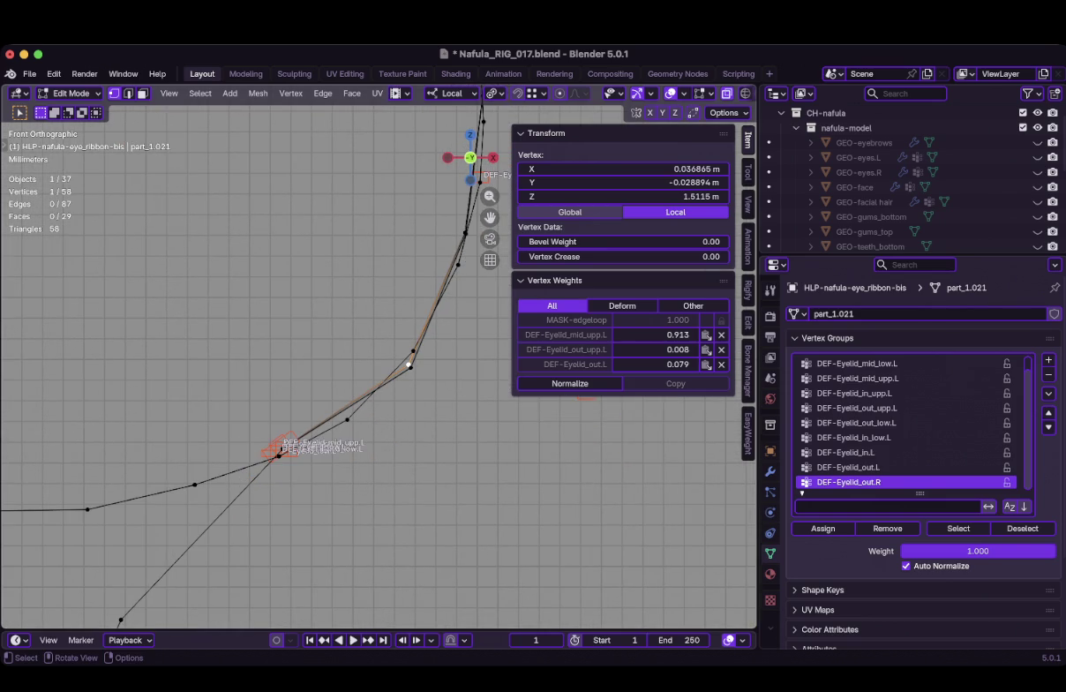
scroll(377, 365, "up", 3)
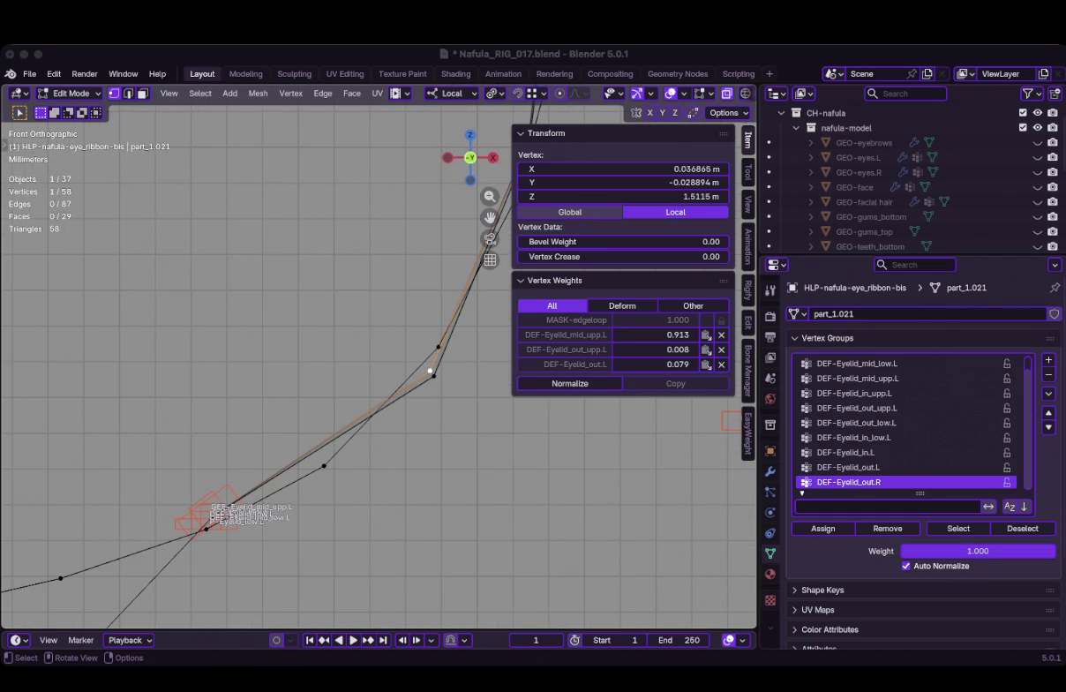